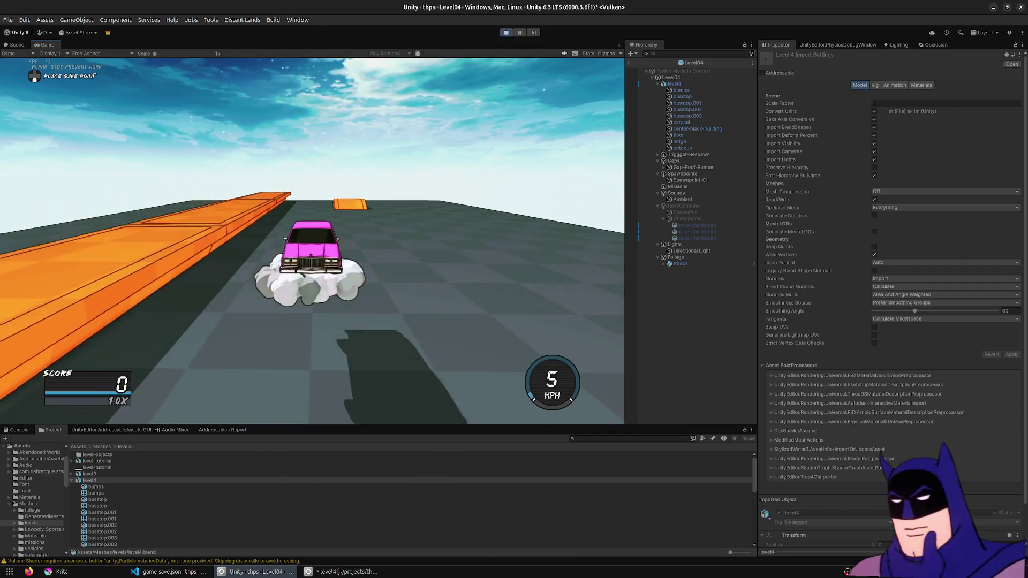
# - Drive over the orange ramp into a rail boardslide, spin a nose manual and ride the building wall
pyautogui.press('w')
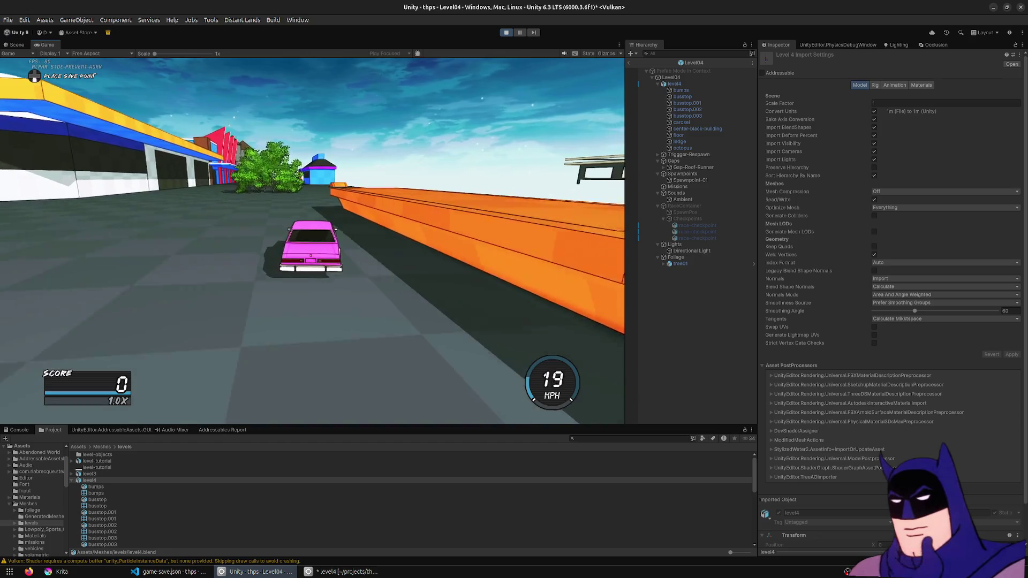
pyautogui.press('w')
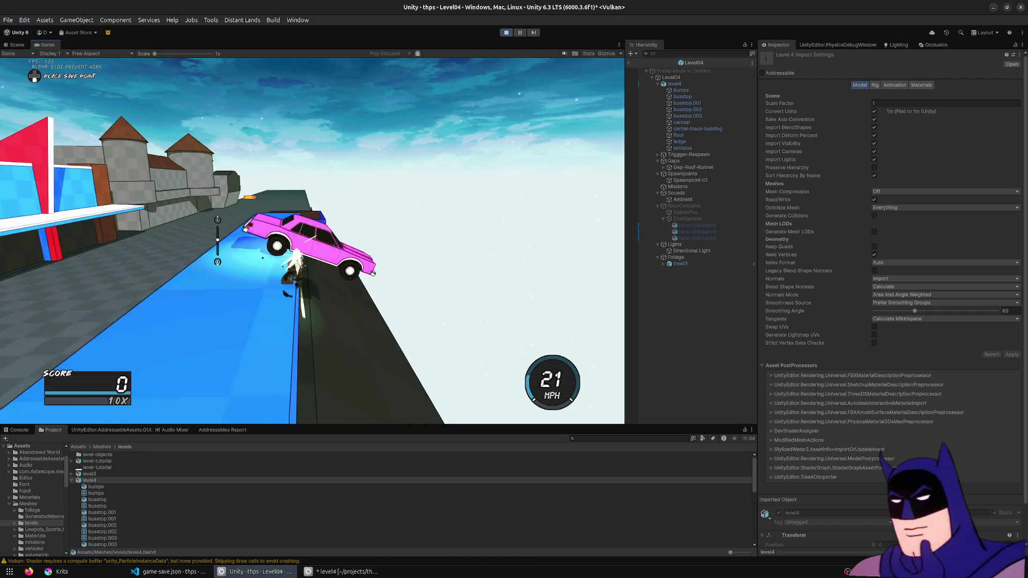
pyautogui.press('w')
pyautogui.press('w')
pyautogui.press('w')
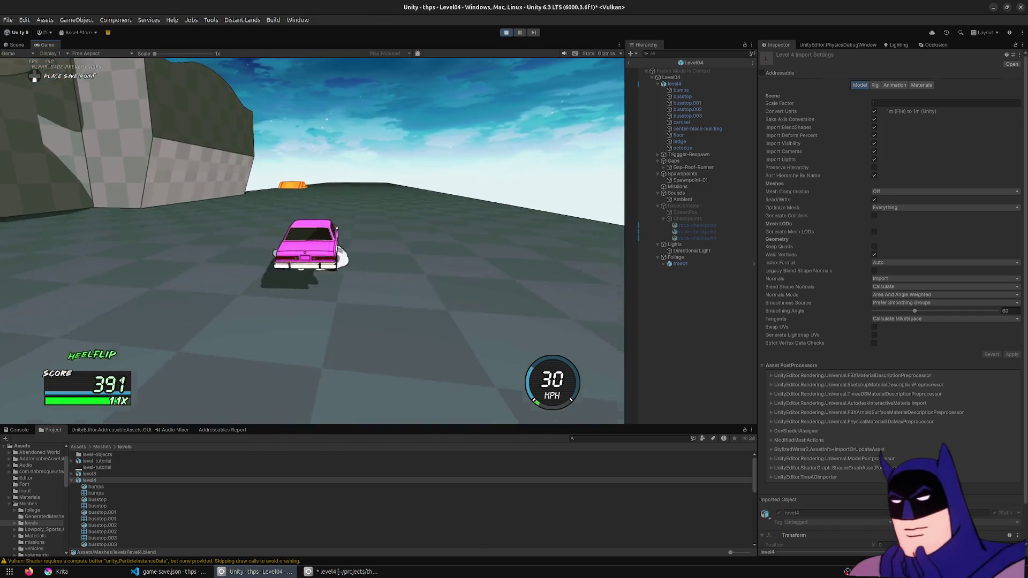
pyautogui.press('a')
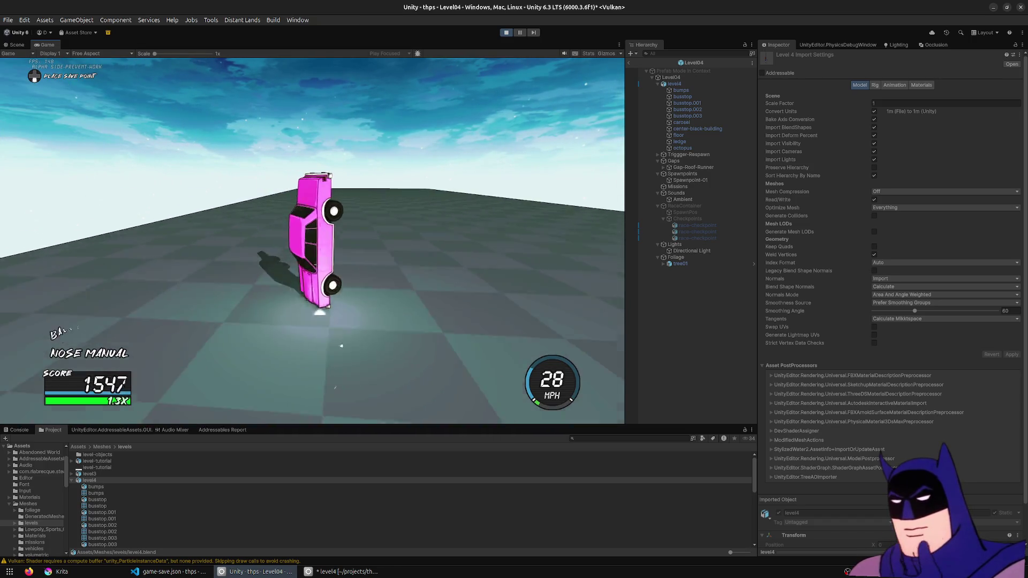
pyautogui.press('a')
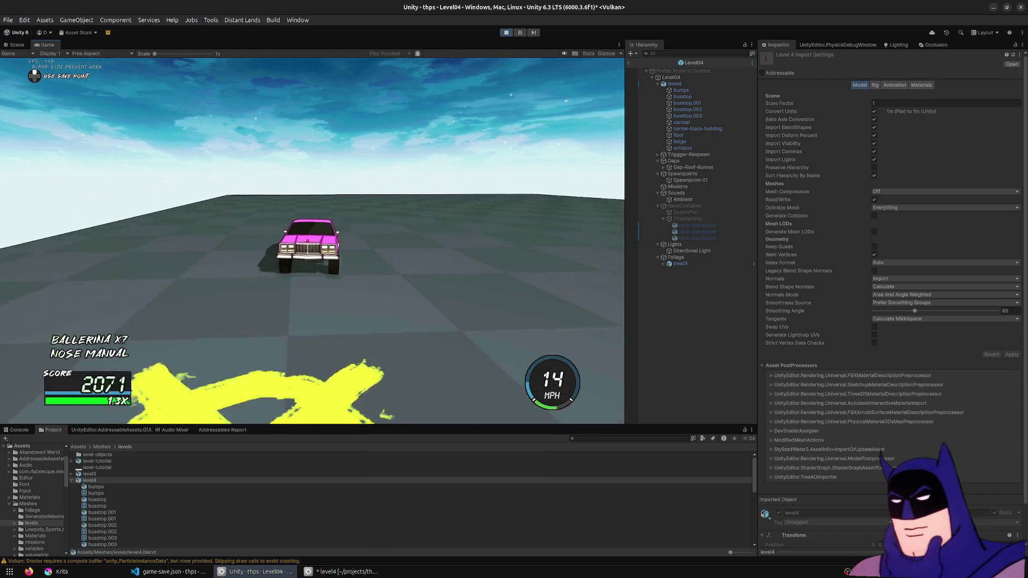
pyautogui.press('w')
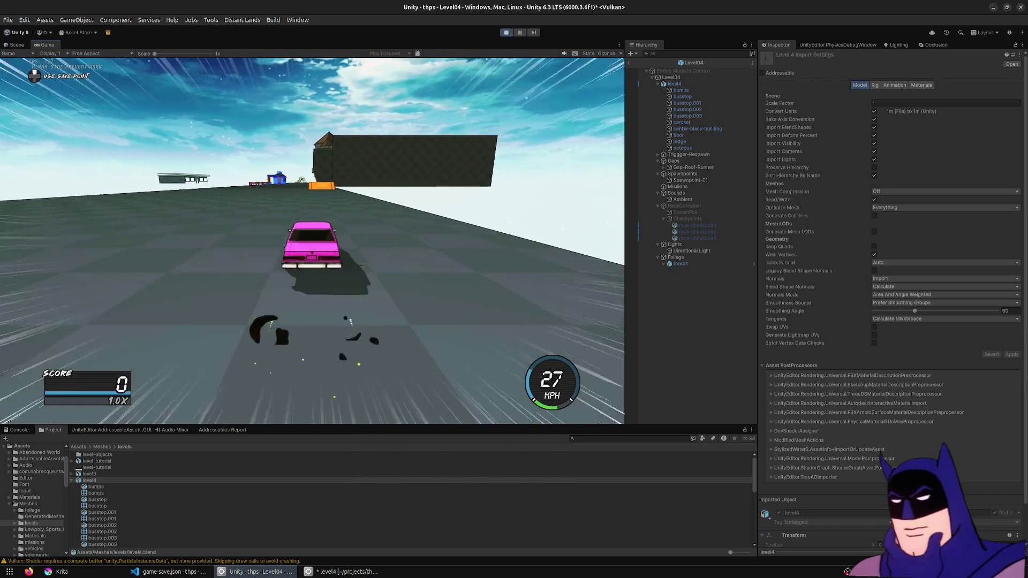
pyautogui.press('w')
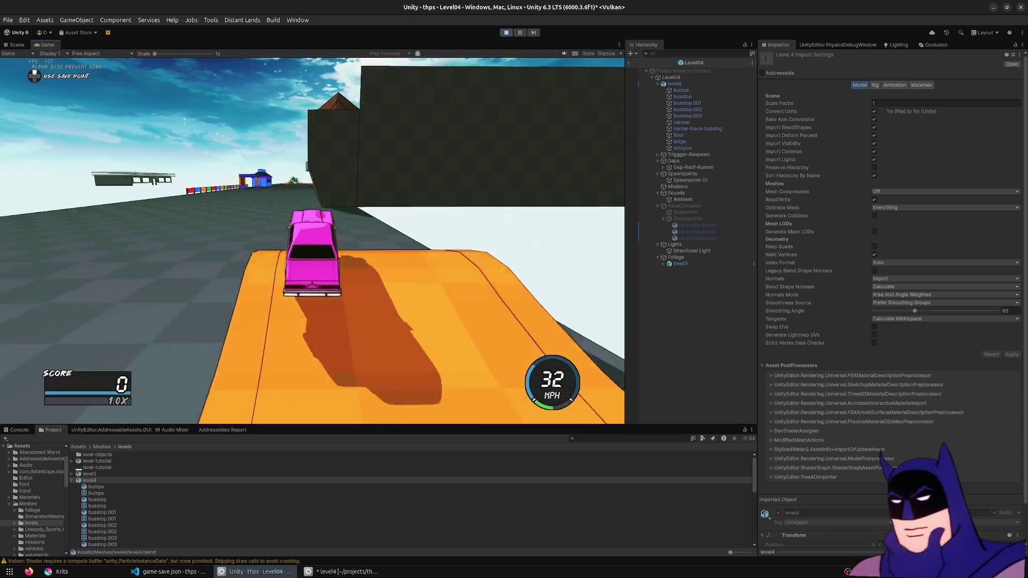
pyautogui.press('a')
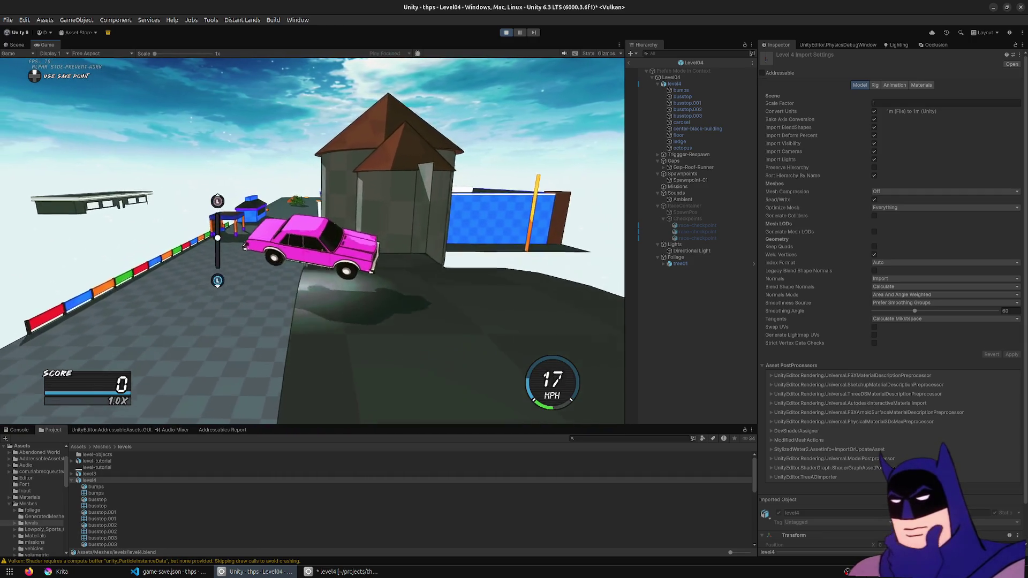
pyautogui.press('w')
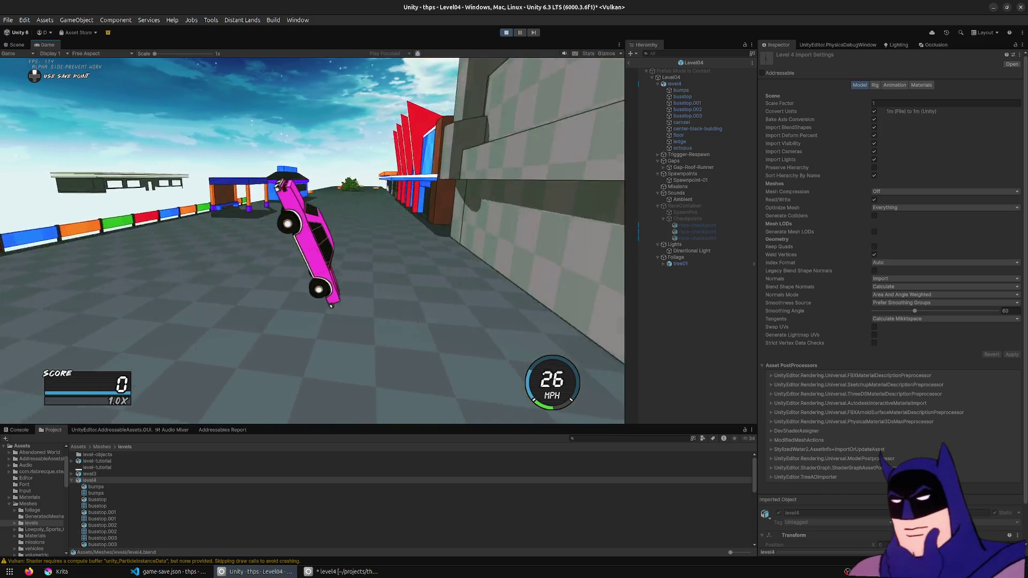
pyautogui.press('s')
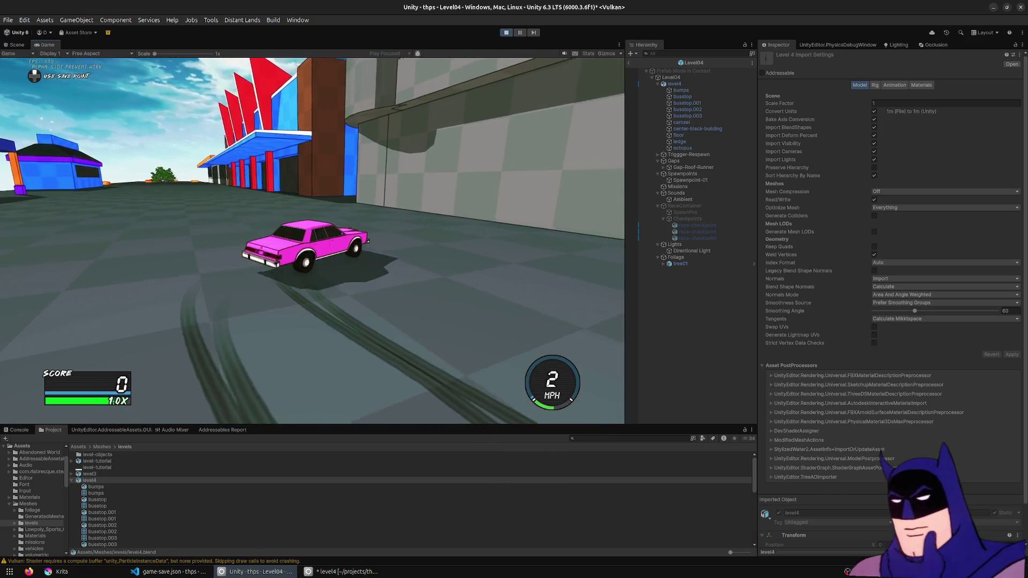
# - Respawn and grind the building ledge, reach the dark rooftop, then ride the wall into a lipslide
pyautogui.press('r')
pyautogui.press('w')
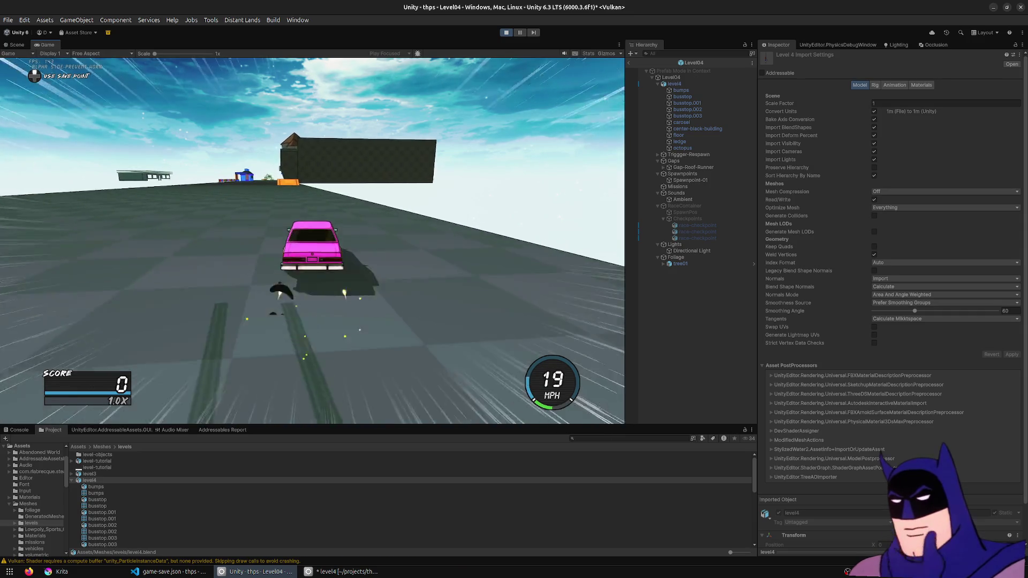
pyautogui.press('w')
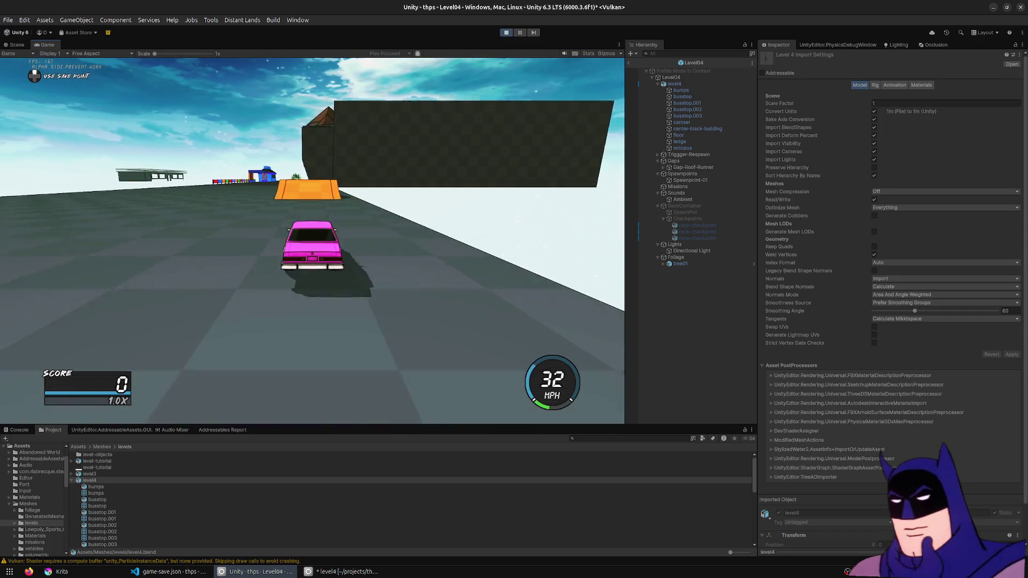
pyautogui.press('d')
pyautogui.press('w')
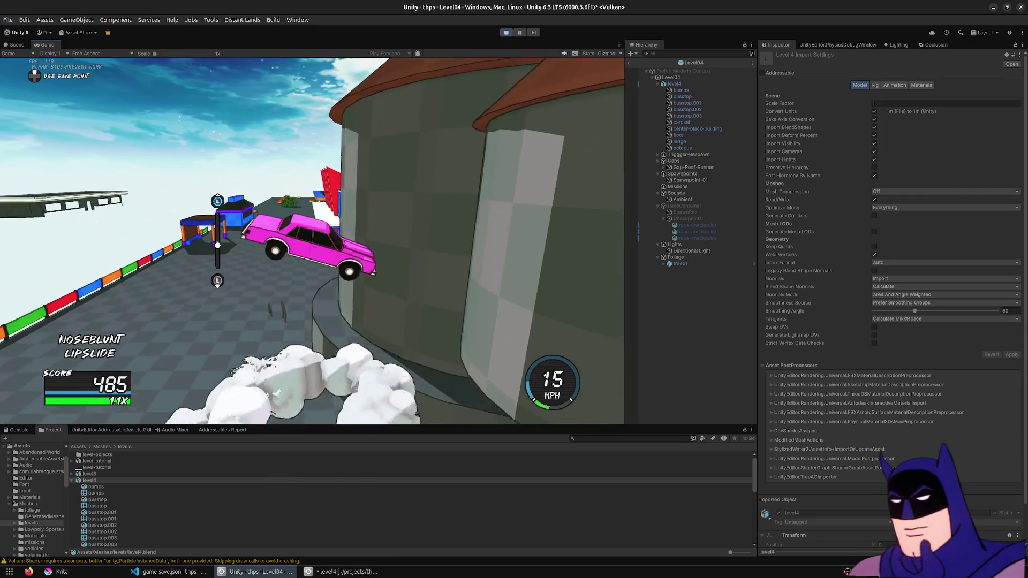
pyautogui.press('a')
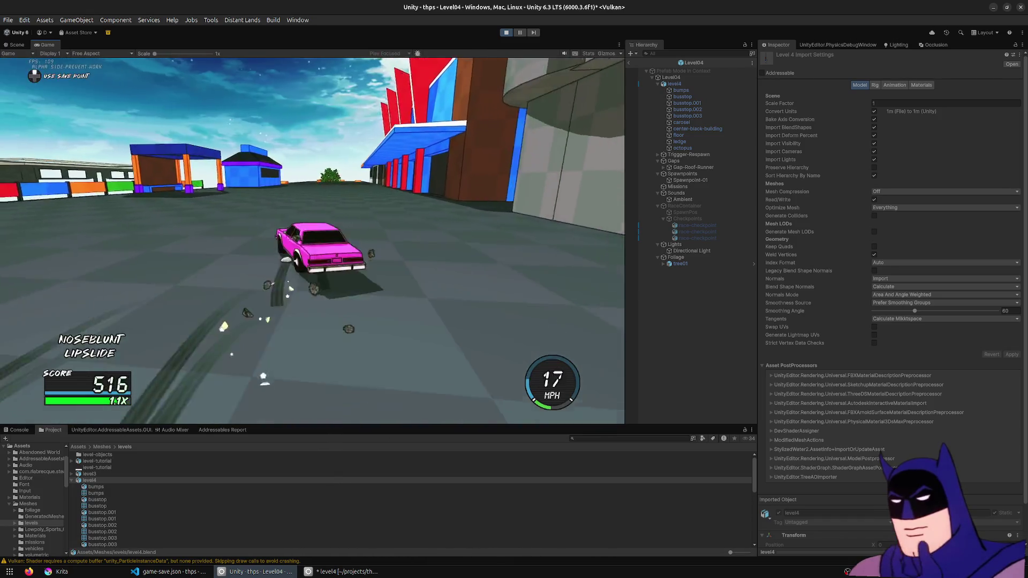
pyautogui.press('d')
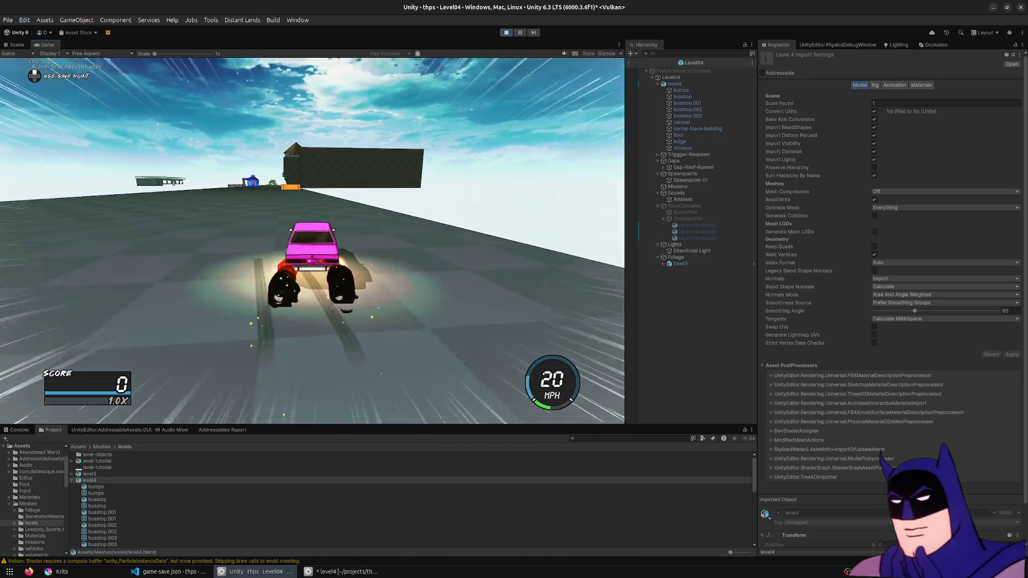
pyautogui.press('w')
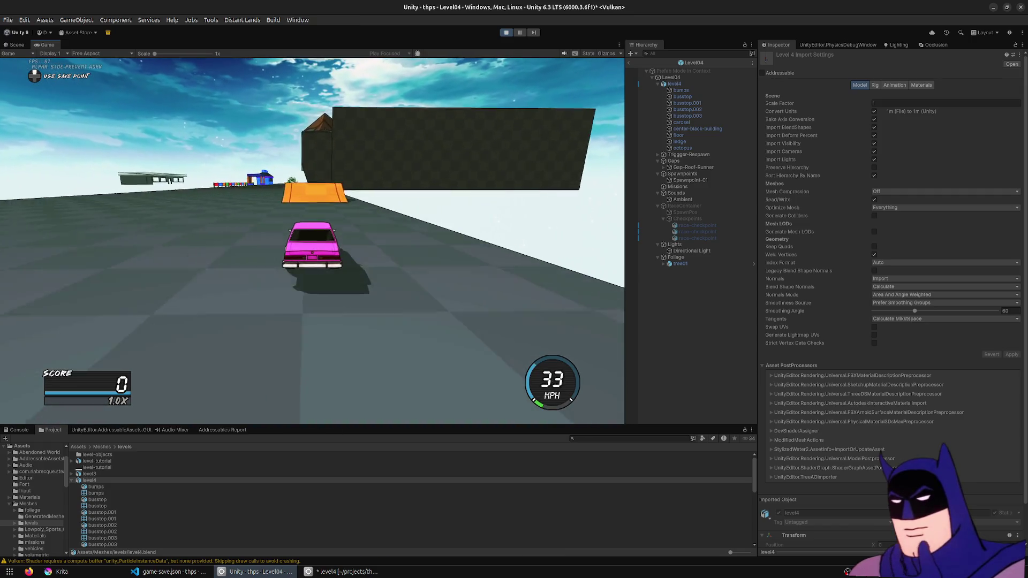
pyautogui.press('w')
pyautogui.press('w')
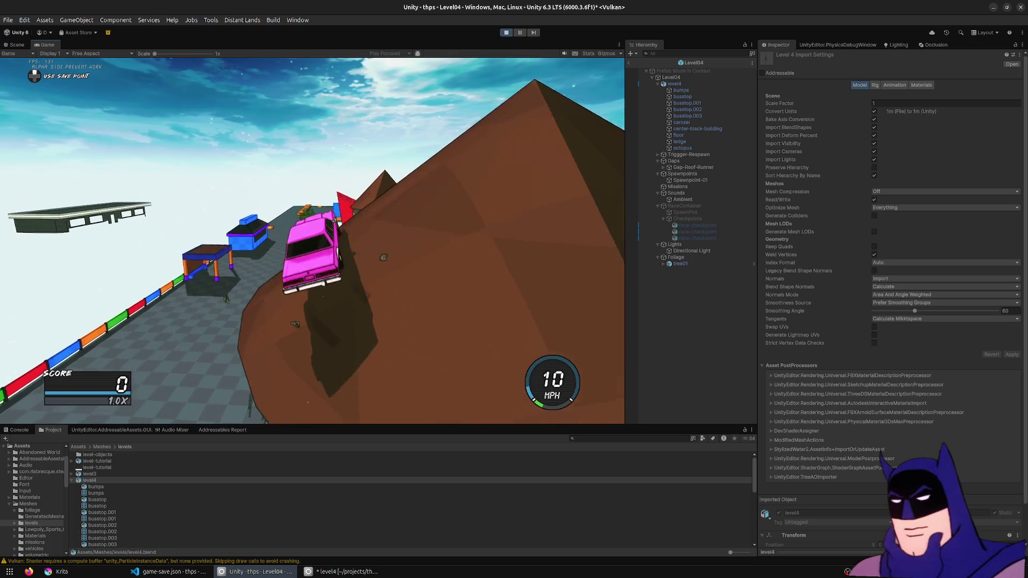
pyautogui.press('w')
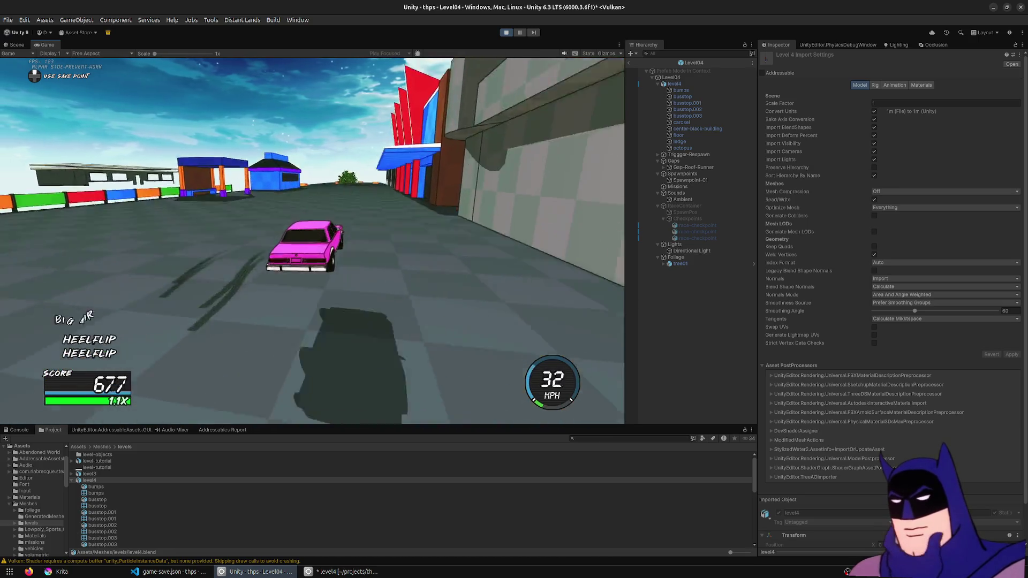
pyautogui.press('w')
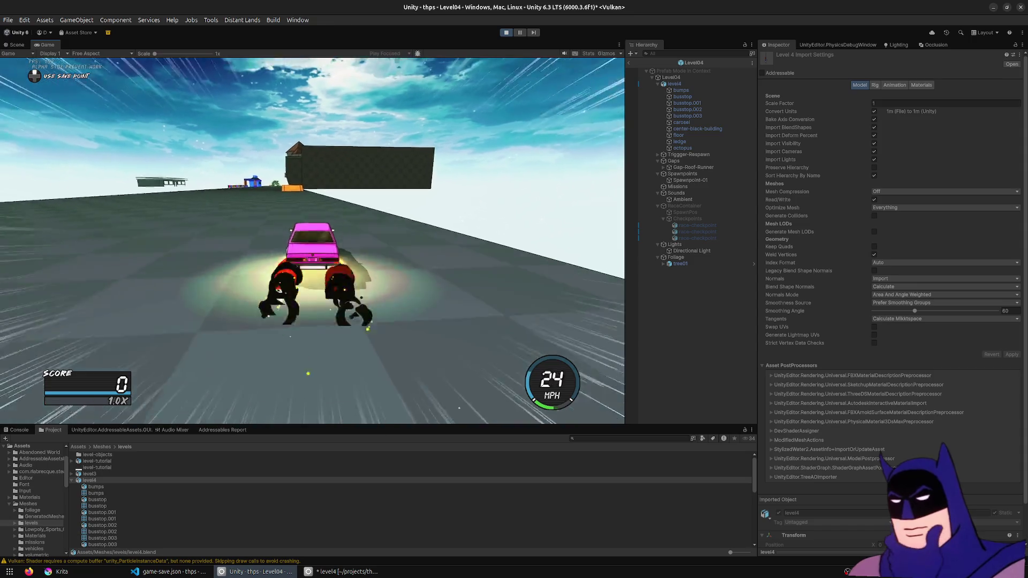
pyautogui.press('w')
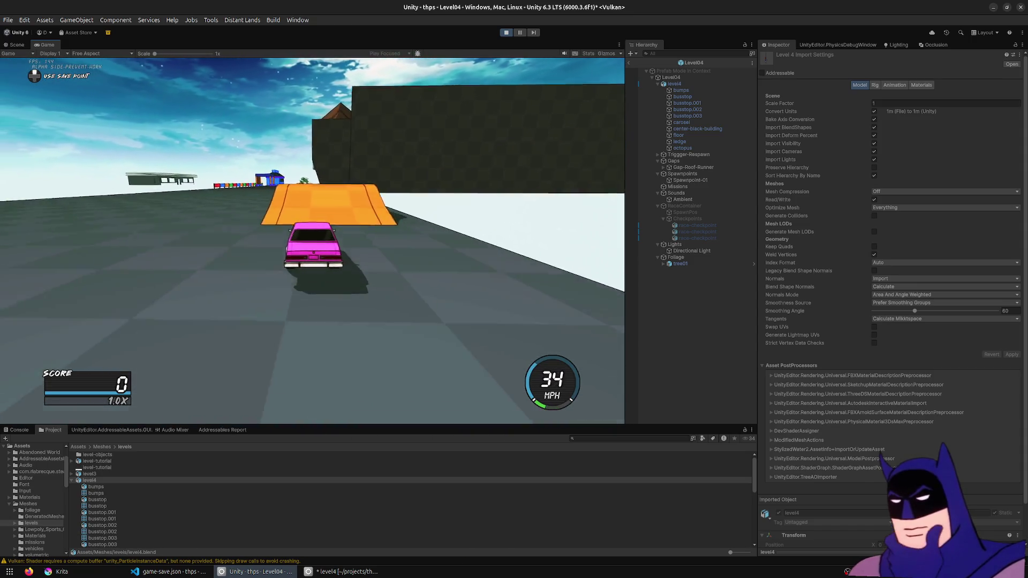
pyautogui.press('d')
pyautogui.press('w')
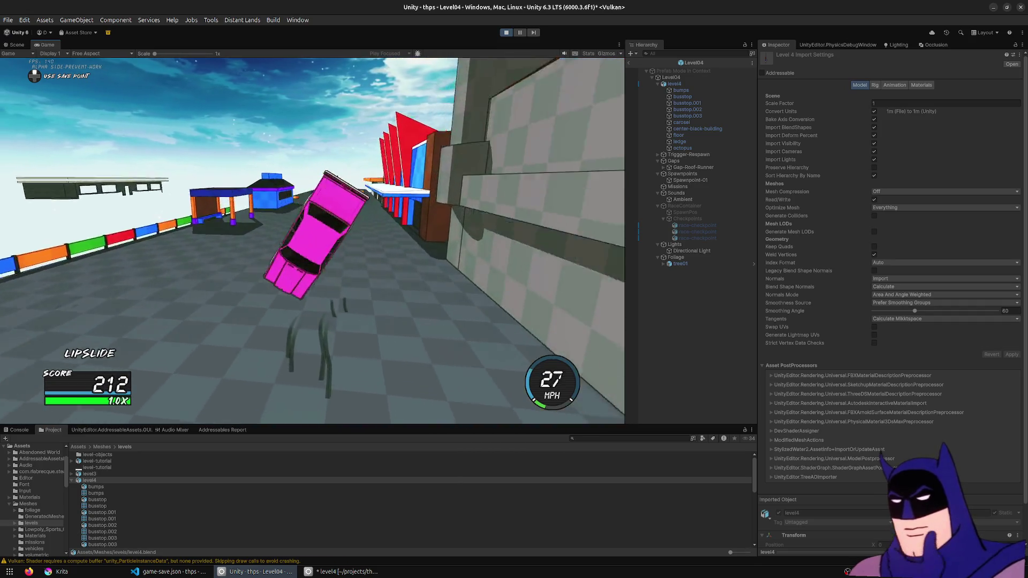
pyautogui.press('w')
# - Reset to spawn, flip off the ramp and drive up onto the dark wall twice
pyautogui.press('r')
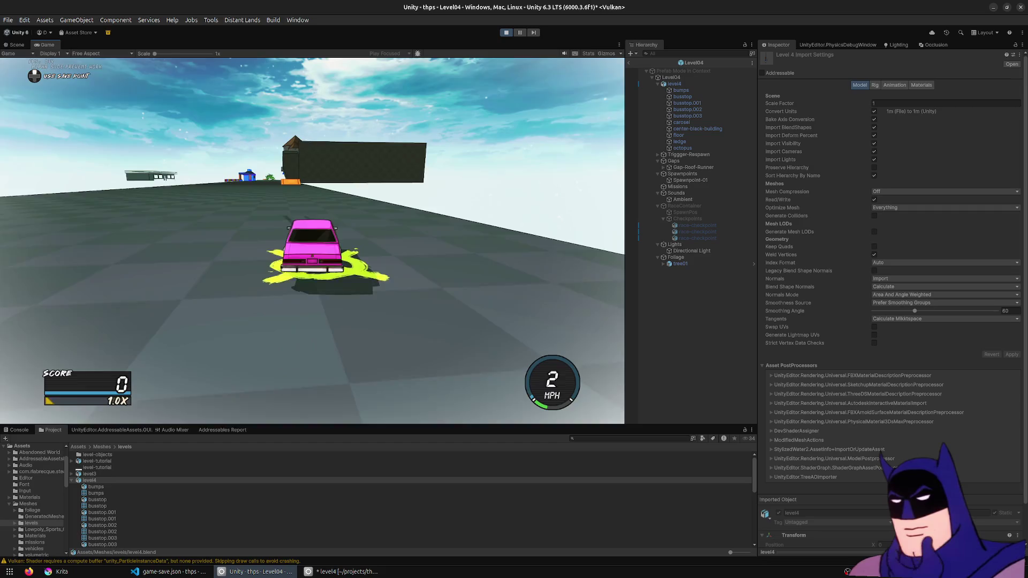
pyautogui.press('w')
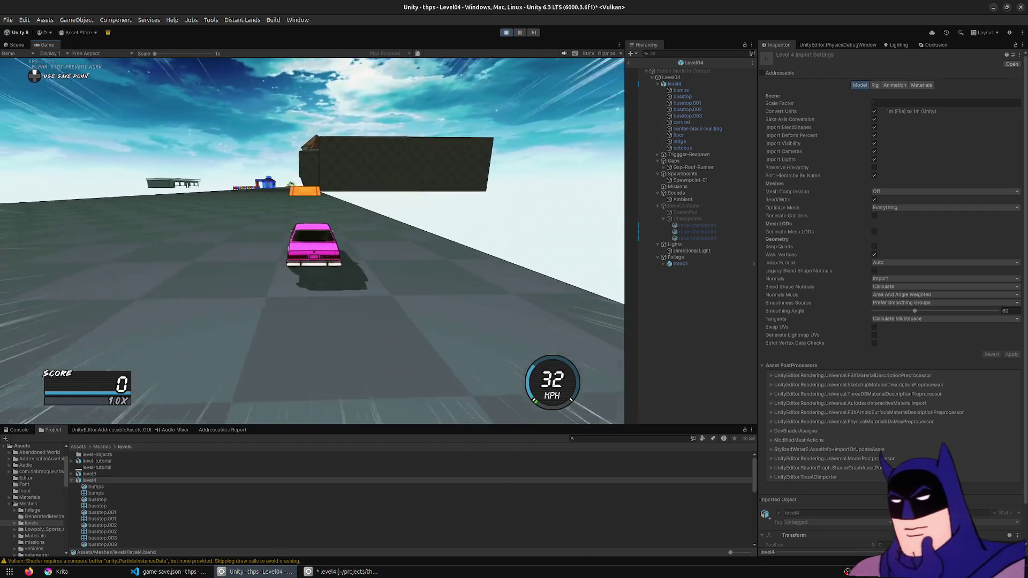
pyautogui.press('w')
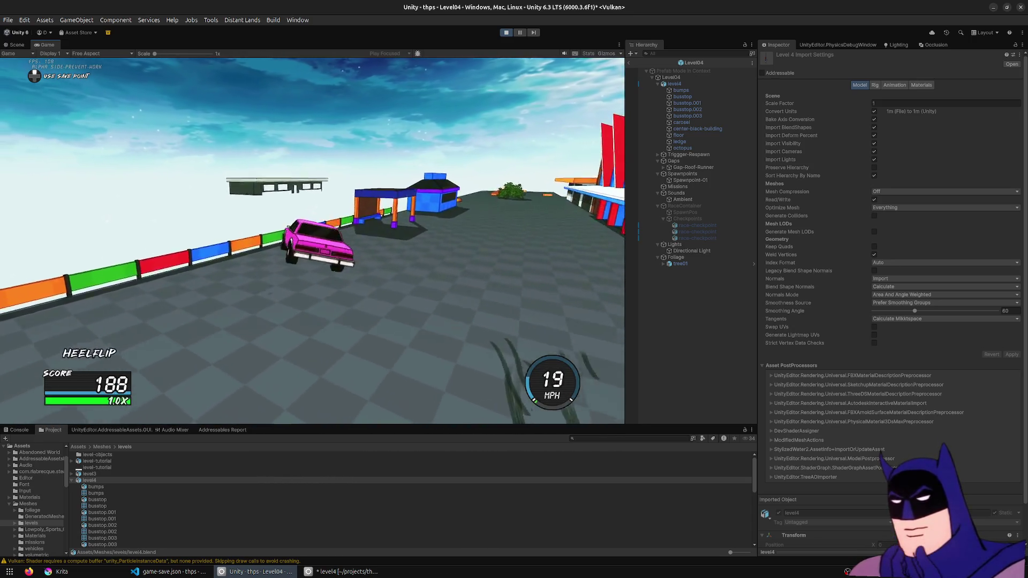
pyautogui.press('w')
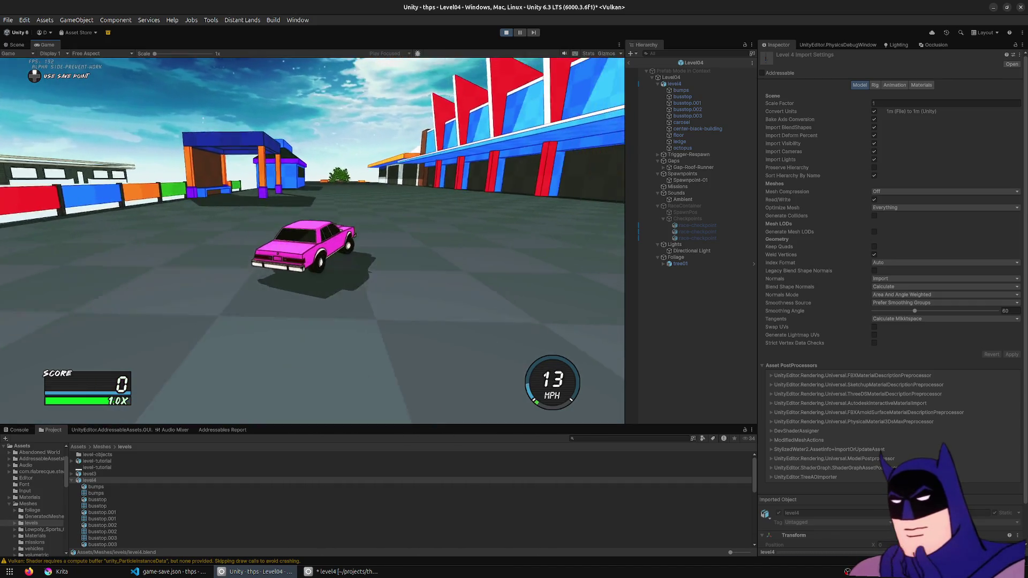
pyautogui.press('a')
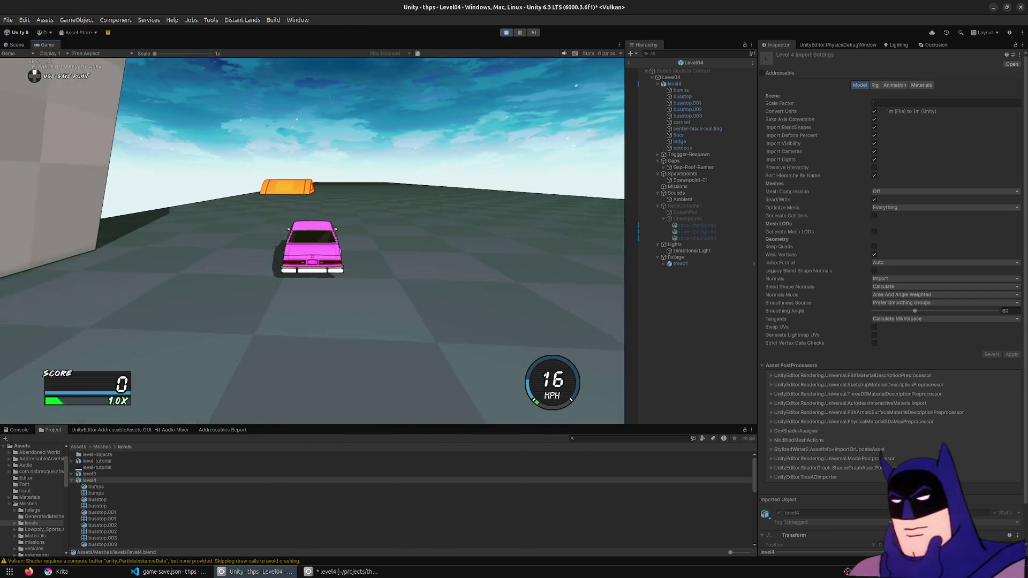
pyautogui.press('w')
pyautogui.press('k')
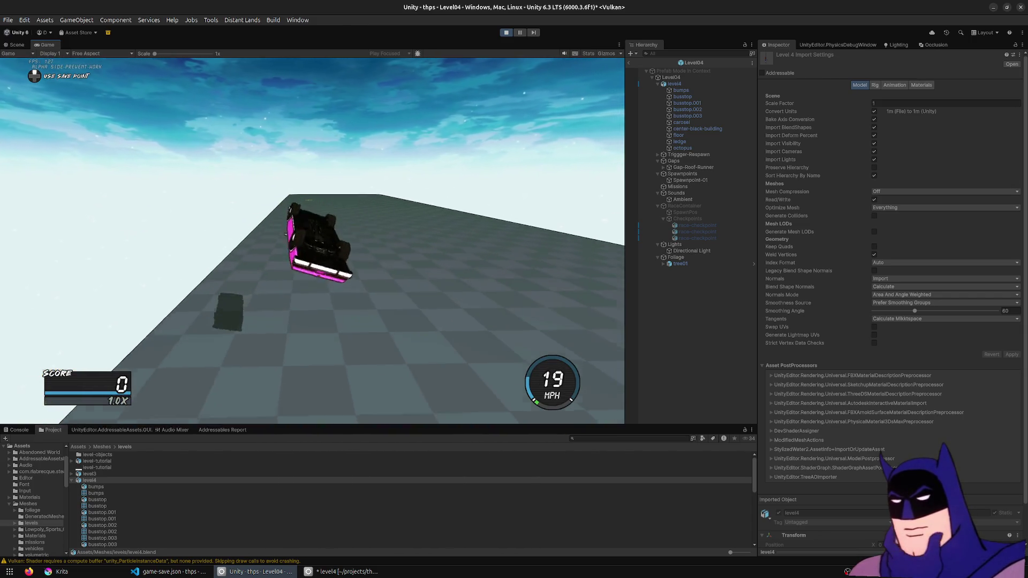
pyautogui.press('a')
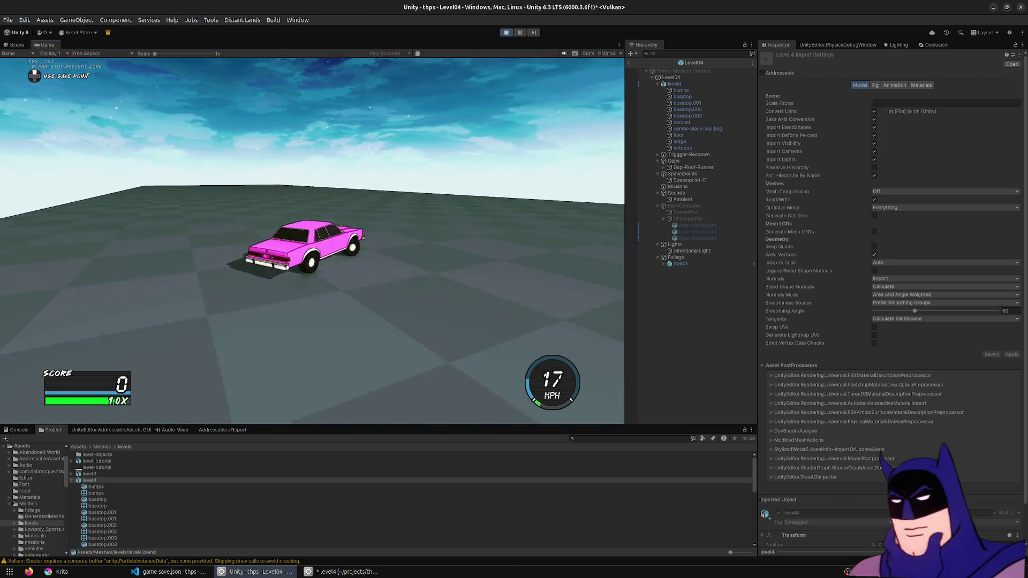
pyautogui.press('w')
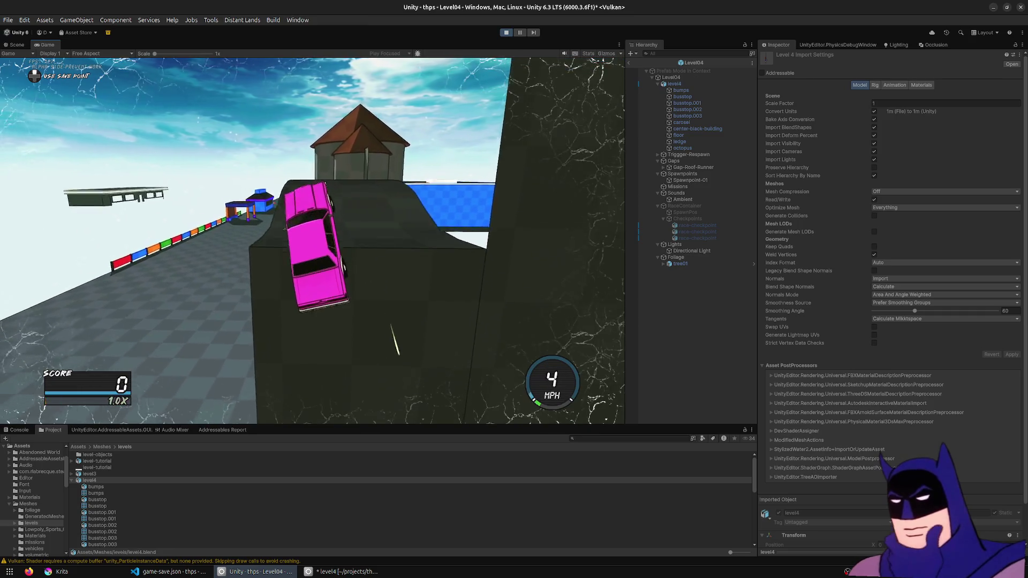
pyautogui.press('a')
pyautogui.press('w')
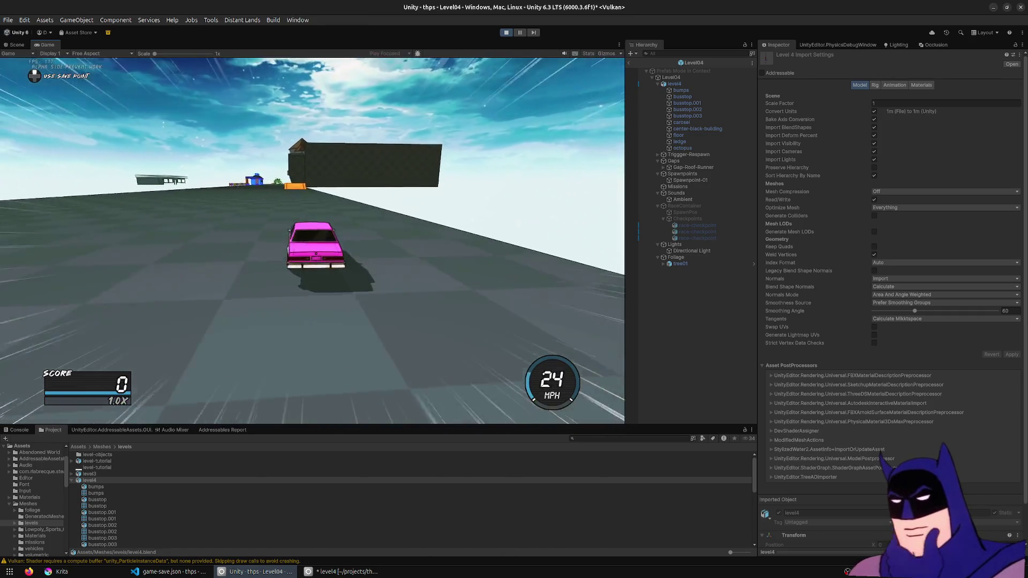
pyautogui.press('w')
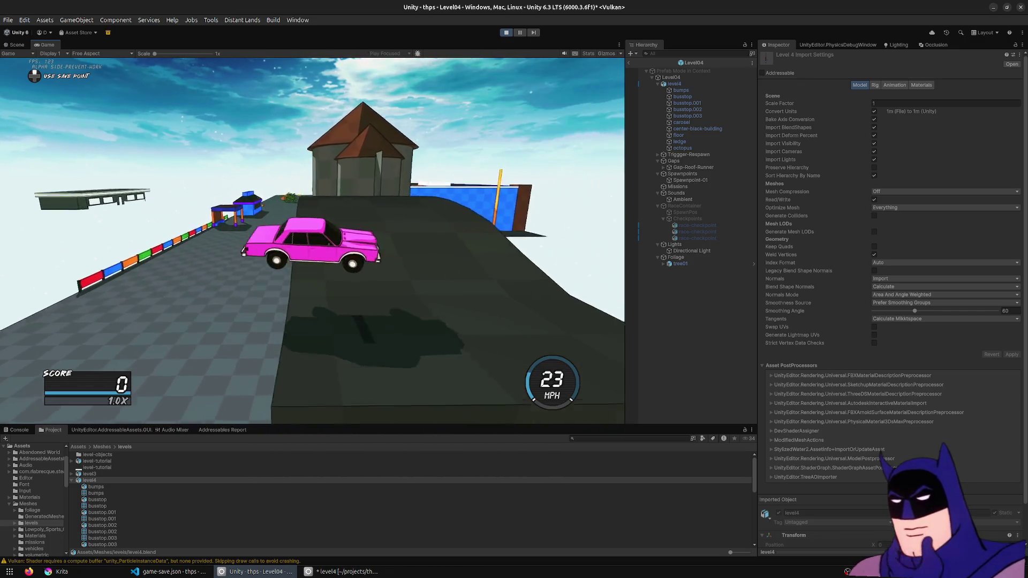
# - Land a lipslide on the wall, stop play mode and bring the level4.blend window to the front
pyautogui.press('space')
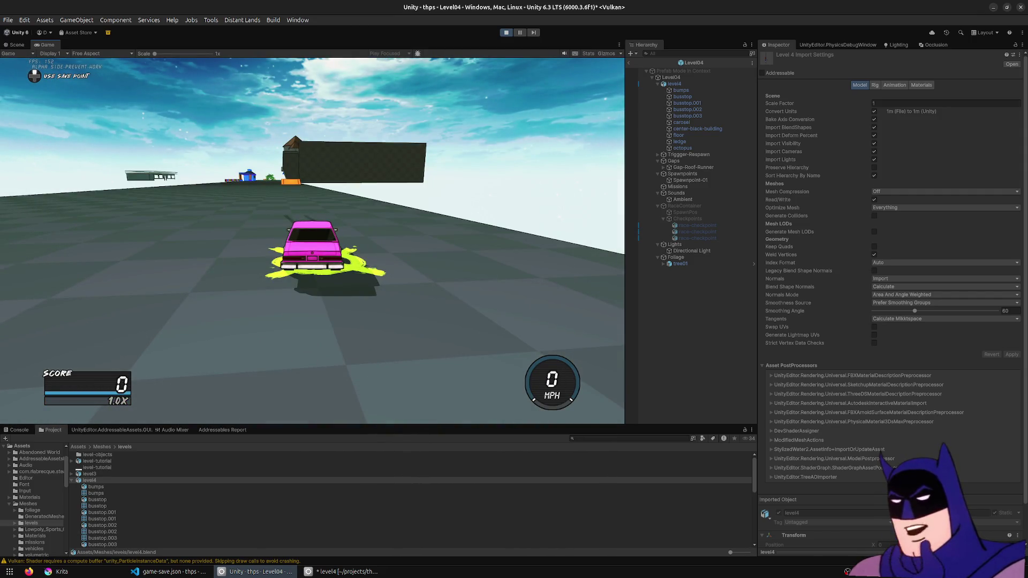
pyautogui.click(506, 33)
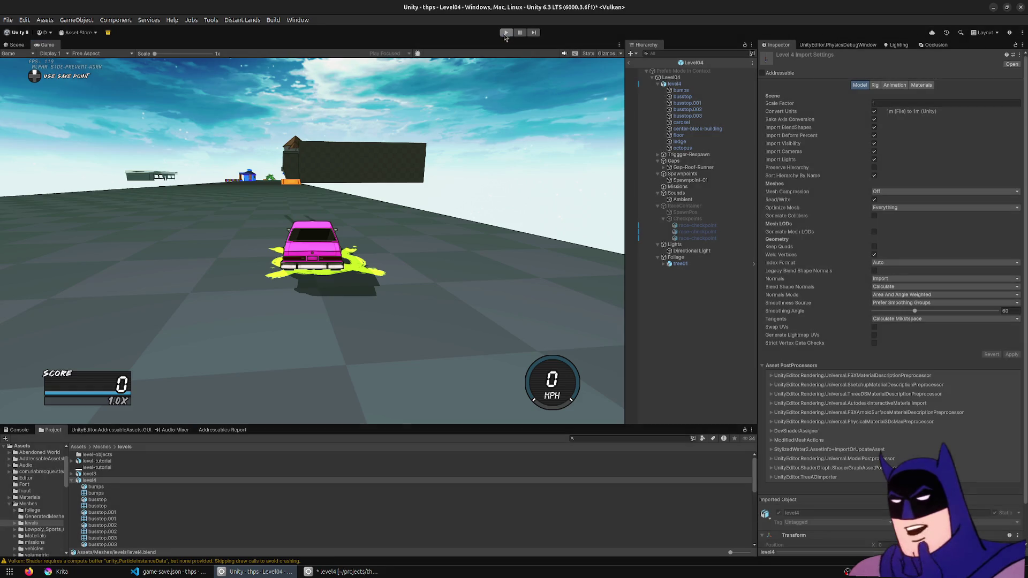
pyautogui.click(338, 571)
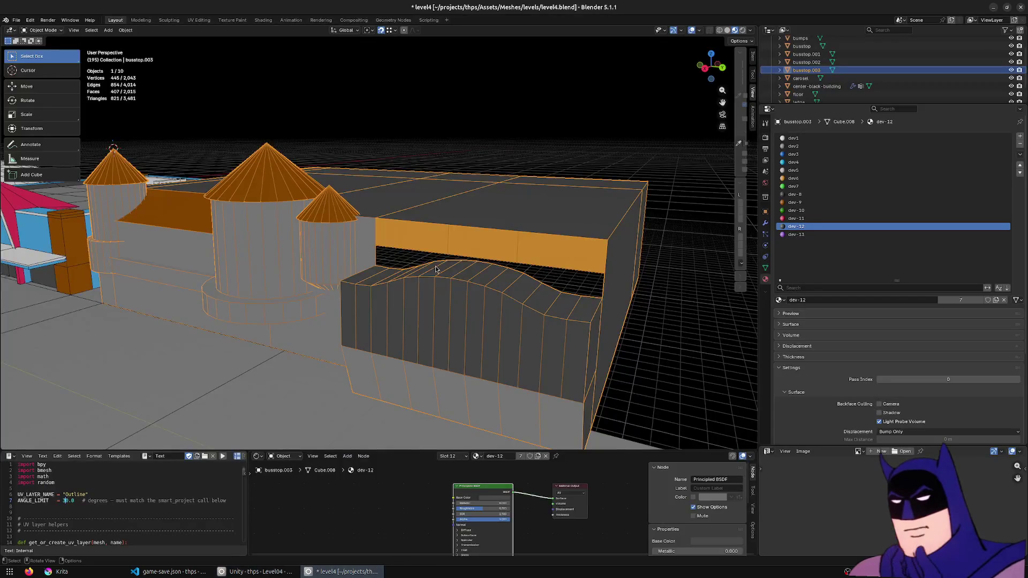
pyautogui.keyDown('shift'); pyautogui.moveTo(583, 363); pyautogui.dragTo(336, 247, button='middle'); pyautogui.keyUp('shift')
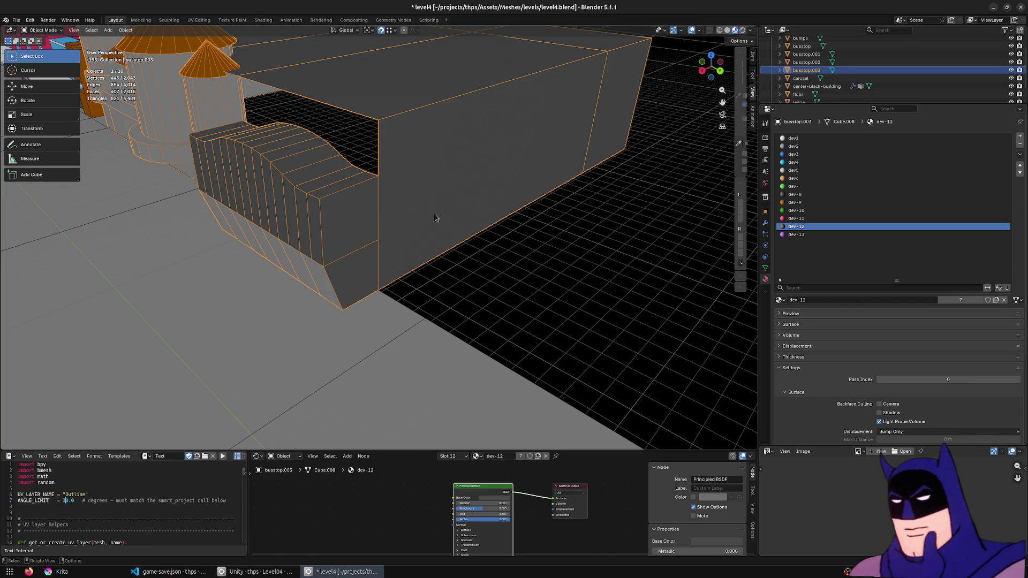
pyautogui.scroll(-6, 435, 218)
# - Orbit around busstop.003 from the street, closing in on its two orange-roofed towers
pyautogui.moveTo(434, 217)
pyautogui.mouseDown(button='middle')
pyautogui.moveTo(278, 217)
pyautogui.moveTo(295, 219)
pyautogui.mouseUp(button='middle')
pyautogui.scroll(2, 296, 219)
pyautogui.scroll(3, 295, 219)
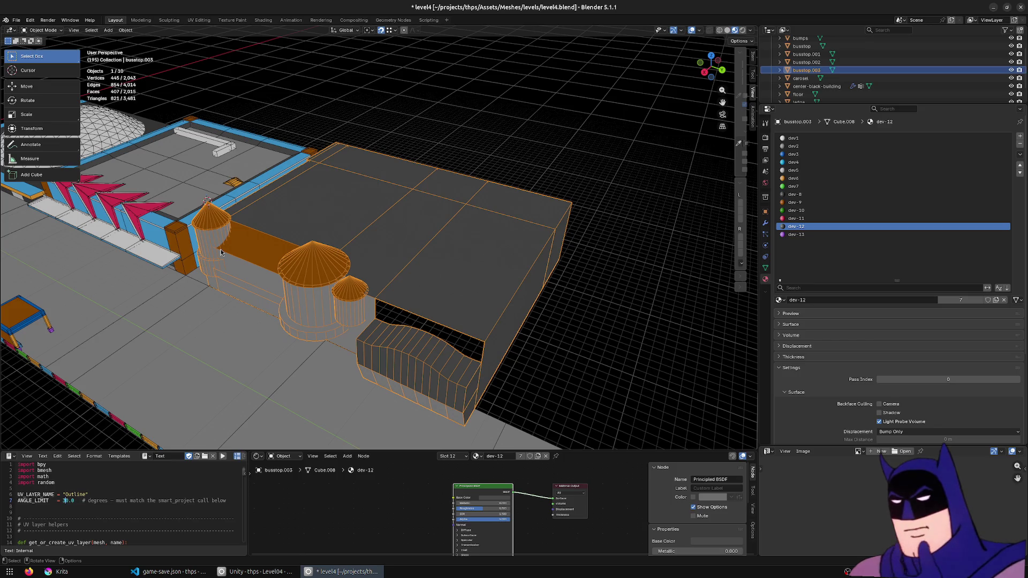
pyautogui.moveTo(300, 281); pyautogui.dragTo(406, 274, button='middle')
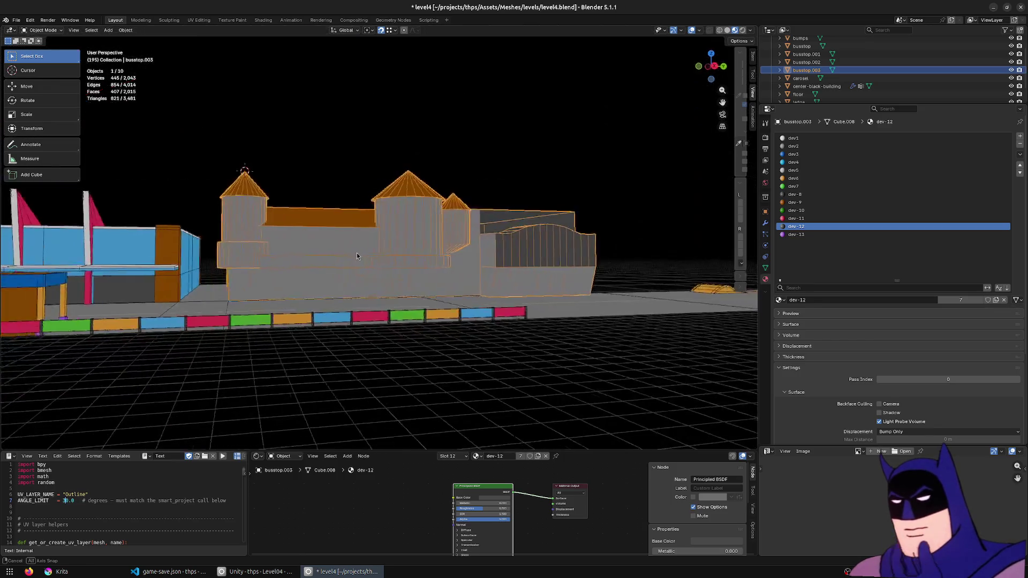
pyautogui.scroll(-2, 407, 274)
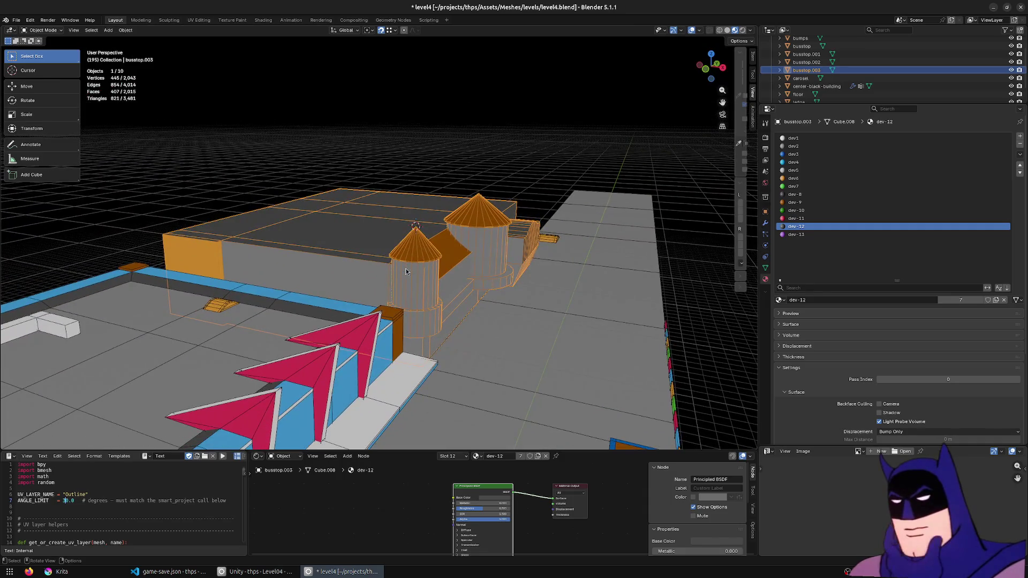
pyautogui.scroll(-1, 408, 282)
pyautogui.scroll(3, 400, 300)
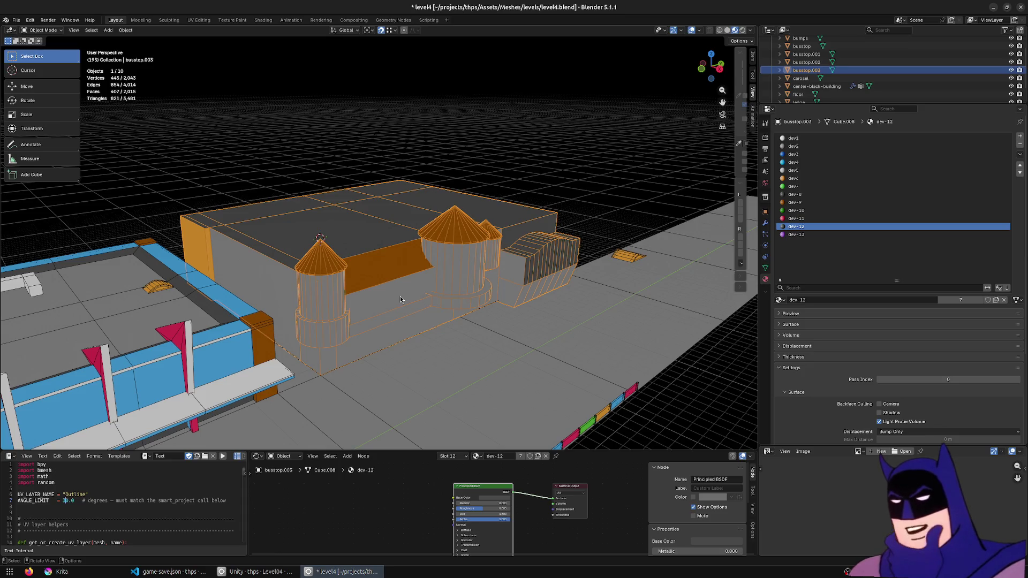
pyautogui.scroll(-3, 400, 300)
pyautogui.moveTo(400, 300); pyautogui.dragTo(368, 314, button='middle')
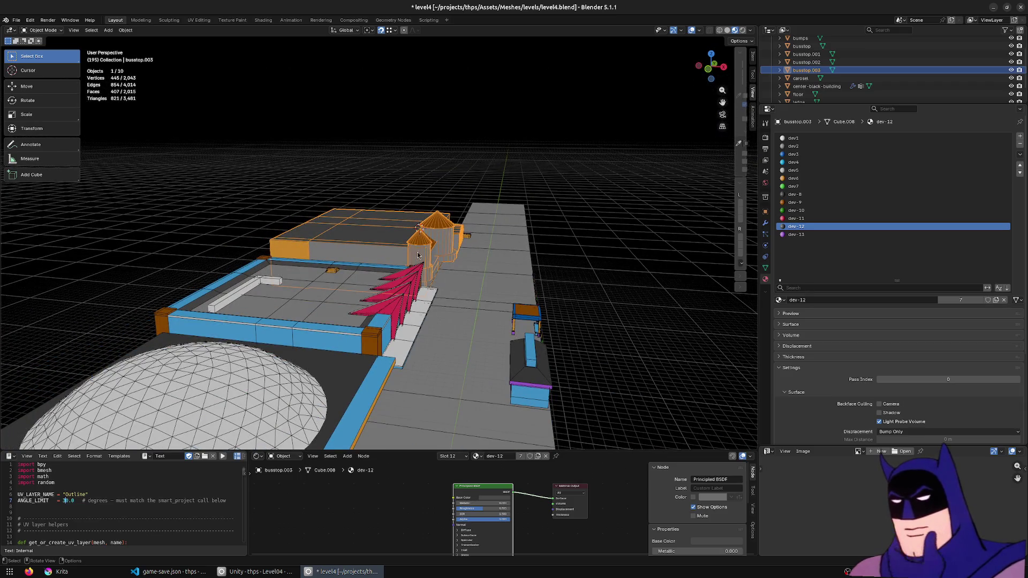
pyautogui.moveTo(463, 216); pyautogui.dragTo(402, 329, button='middle')
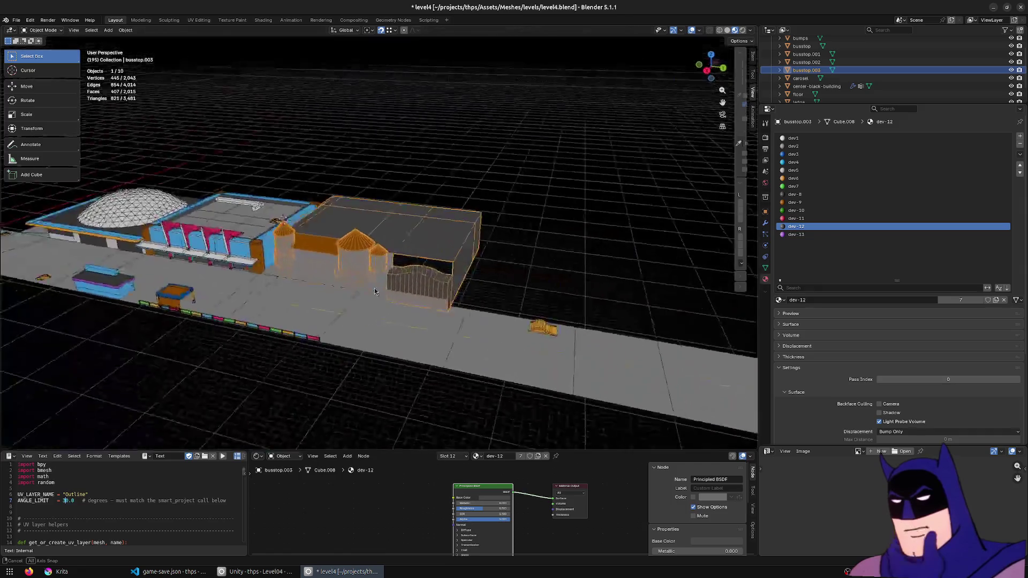
pyautogui.scroll(4, 402, 329)
pyautogui.moveTo(51, 334); pyautogui.dragTo(239, 240, button='middle')
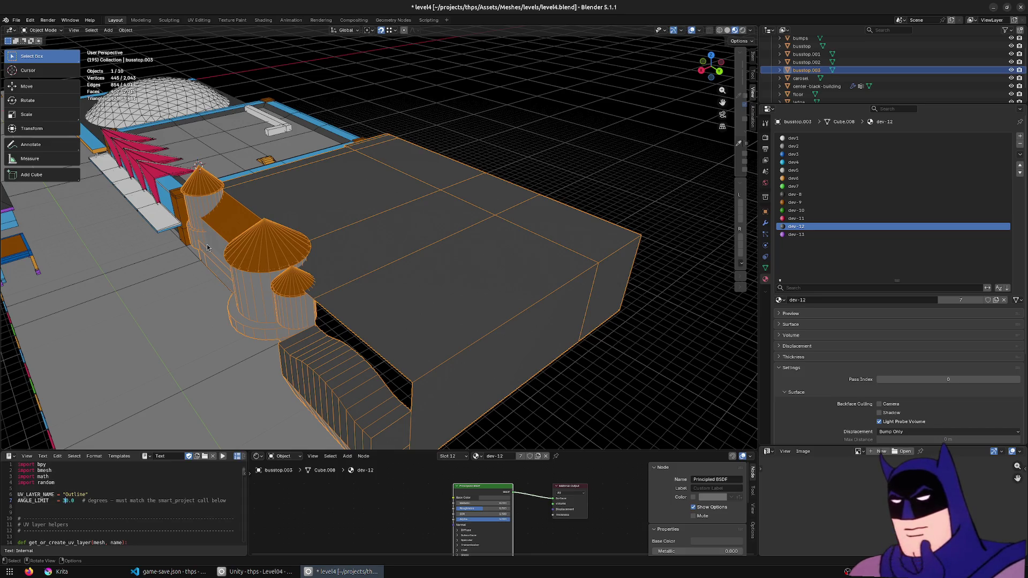
pyautogui.moveTo(207, 247)
pyautogui.mouseDown(button='middle')
pyautogui.moveTo(321, 268)
pyautogui.moveTo(359, 293)
pyautogui.mouseUp(button='middle')
pyautogui.scroll(5, 211, 258)
pyautogui.scroll(2, 209, 262)
pyautogui.scroll(-3, 322, 268)
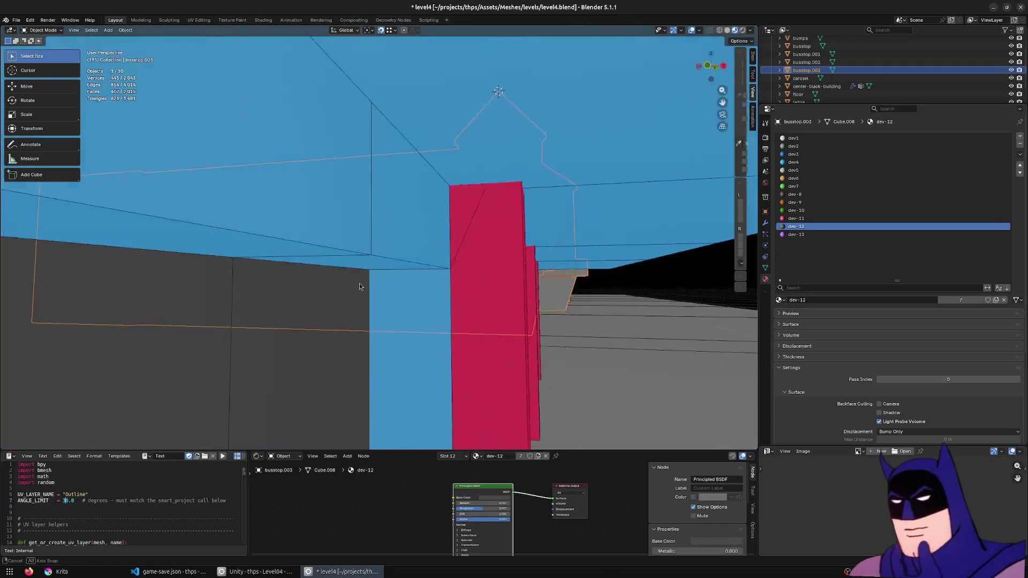
pyautogui.scroll(-2, 357, 289)
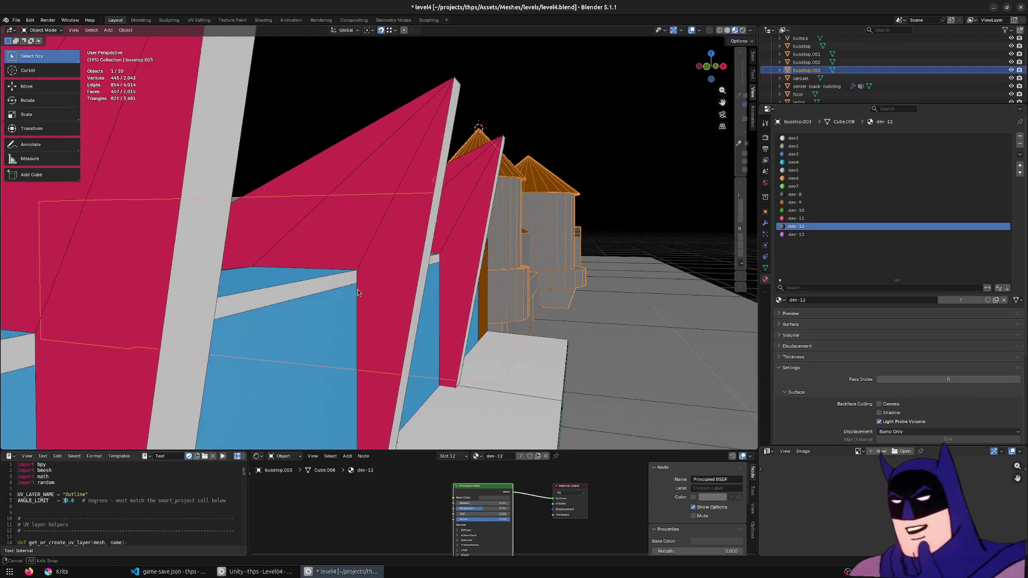
pyautogui.scroll(-2, 357, 289)
pyautogui.scroll(-3, 353, 290)
pyautogui.moveTo(353, 290)
pyautogui.mouseDown(button='middle')
pyautogui.moveTo(248, 304)
pyautogui.moveTo(280, 316)
pyautogui.moveTo(306, 301)
pyautogui.mouseUp(button='middle')
pyautogui.scroll(-2, 350, 295)
pyautogui.scroll(-2, 347, 292)
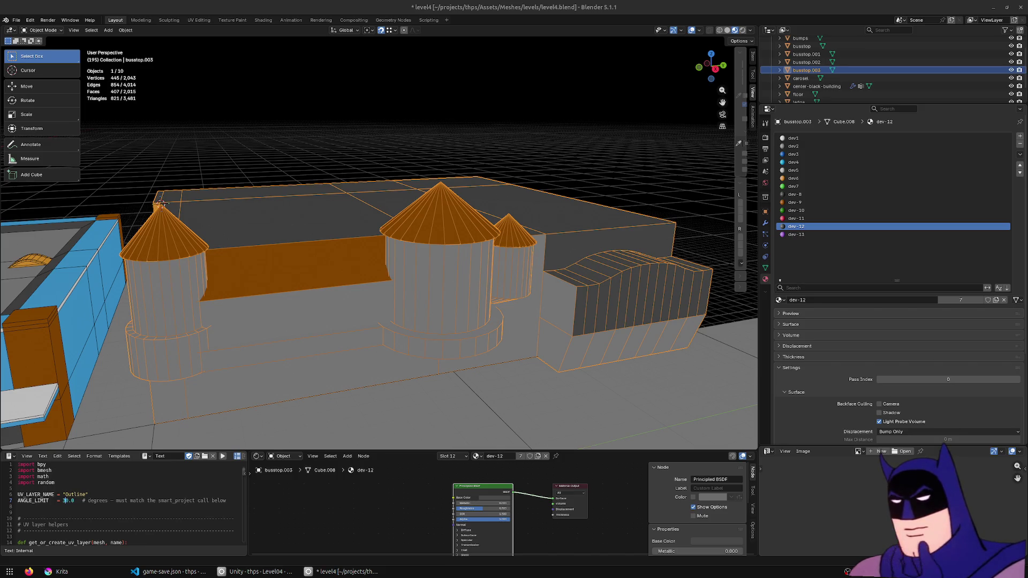
pyautogui.moveTo(514, 137)
pyautogui.mouseDown(button='middle')
pyautogui.moveTo(517, 266)
pyautogui.moveTo(318, 276)
pyautogui.moveTo(419, 261)
pyautogui.moveTo(393, 264)
pyautogui.moveTo(407, 265)
pyautogui.mouseUp(button='middle')
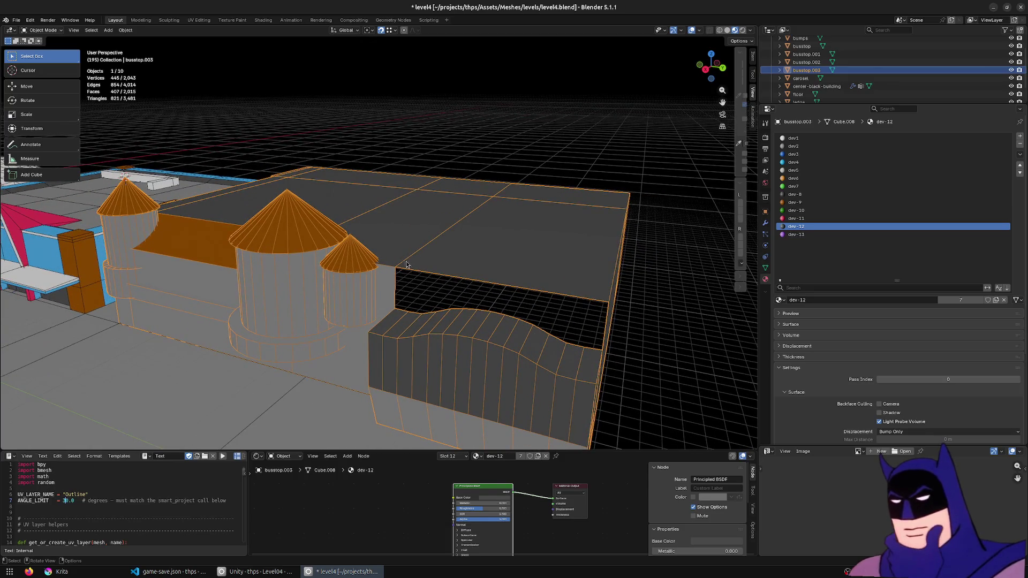
pyautogui.scroll(-5, 407, 265)
pyautogui.scroll(4, 400, 261)
pyautogui.moveTo(418, 267)
pyautogui.mouseDown(button='middle')
pyautogui.moveTo(434, 344)
pyautogui.moveTo(397, 330)
pyautogui.mouseUp(button='middle')
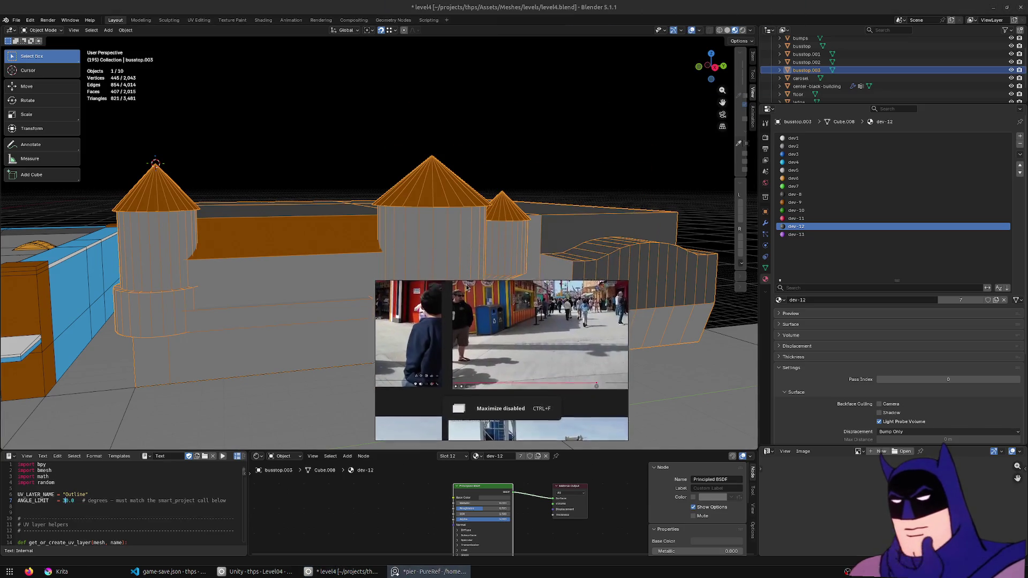
# - Fill the screen with the PureRef board and pan past the night photos to the daytime row
pyautogui.hotkey('ctrl', 'f')
pyautogui.scroll(-5, 475, 286)
pyautogui.moveTo(476, 287)
pyautogui.mouseDown(button='middle')
pyautogui.moveTo(637, 239)
pyautogui.moveTo(763, 295)
pyautogui.mouseUp(button='middle')
pyautogui.scroll(3, 584, 162)
pyautogui.moveTo(584, 161)
pyautogui.mouseDown(button='middle')
pyautogui.moveTo(681, 184)
pyautogui.moveTo(737, 136)
pyautogui.mouseUp(button='middle')
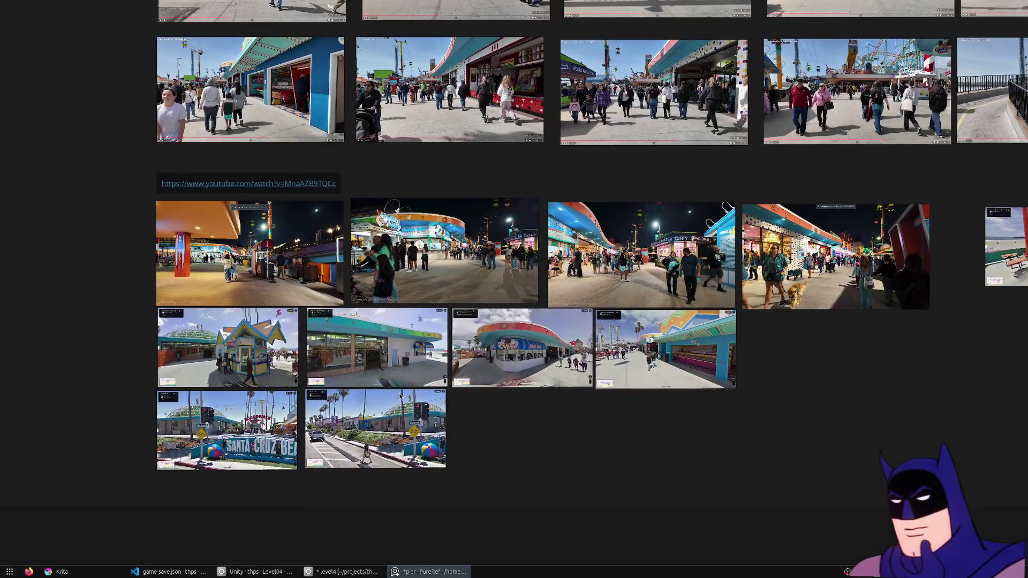
pyautogui.scroll(1, 653, 239)
pyautogui.moveTo(653, 238); pyautogui.dragTo(233, 260, button='middle')
pyautogui.moveTo(773, 229); pyautogui.dragTo(402, 289, button='middle')
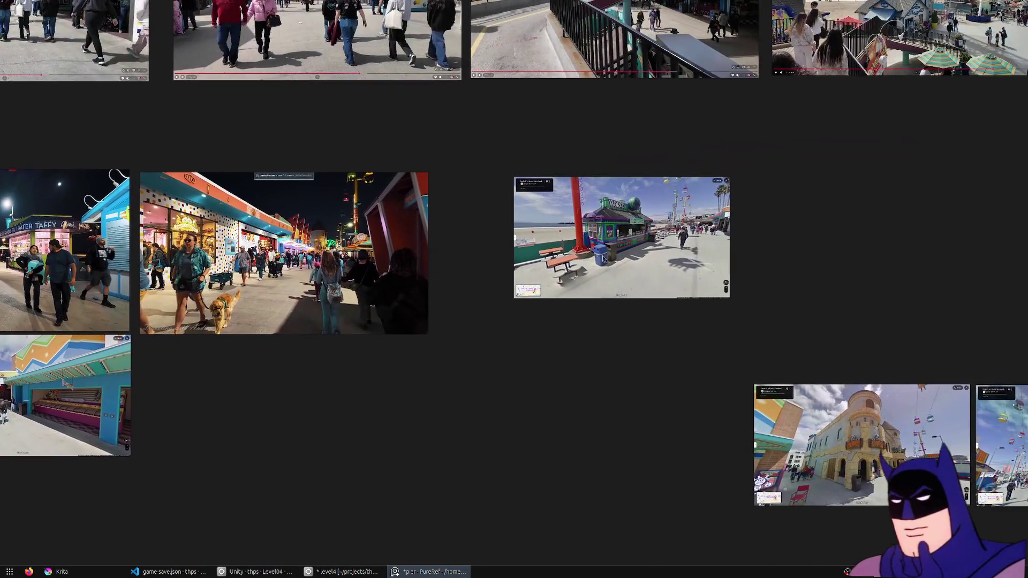
pyautogui.moveTo(701, 269); pyautogui.dragTo(316, 245, button='middle')
pyautogui.moveTo(598, 328); pyautogui.dragTo(551, 227, button='middle')
pyautogui.scroll(3, 427, 338)
pyautogui.scroll(1, 476, 341)
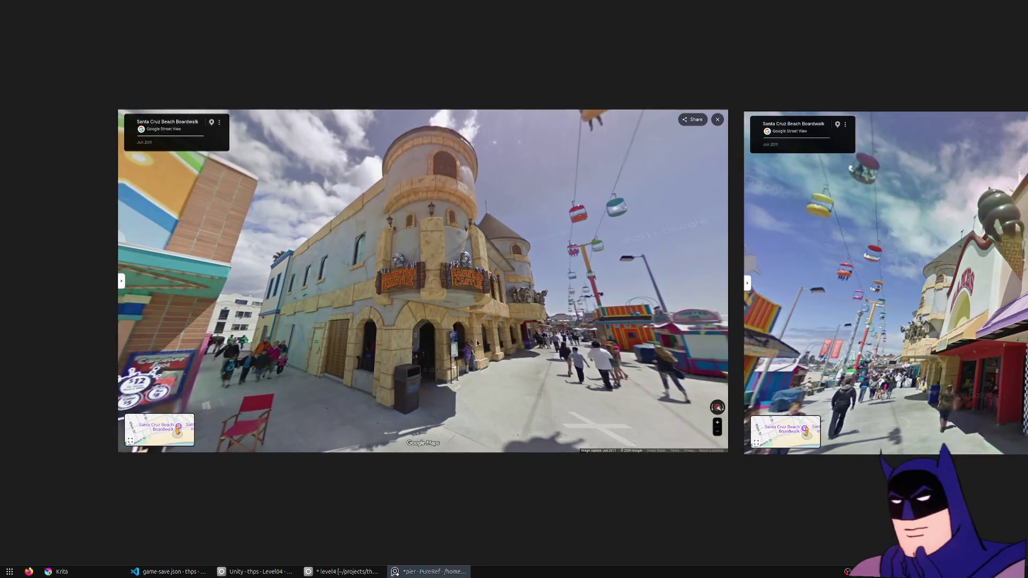
# - Centre the ice-cream shop and castle photos, compare with the bus stop towers in Blender, and return to the board
pyautogui.moveTo(688, 345)
pyautogui.mouseDown(button='middle')
pyautogui.moveTo(316, 352)
pyautogui.moveTo(470, 330)
pyautogui.mouseUp(button='middle')
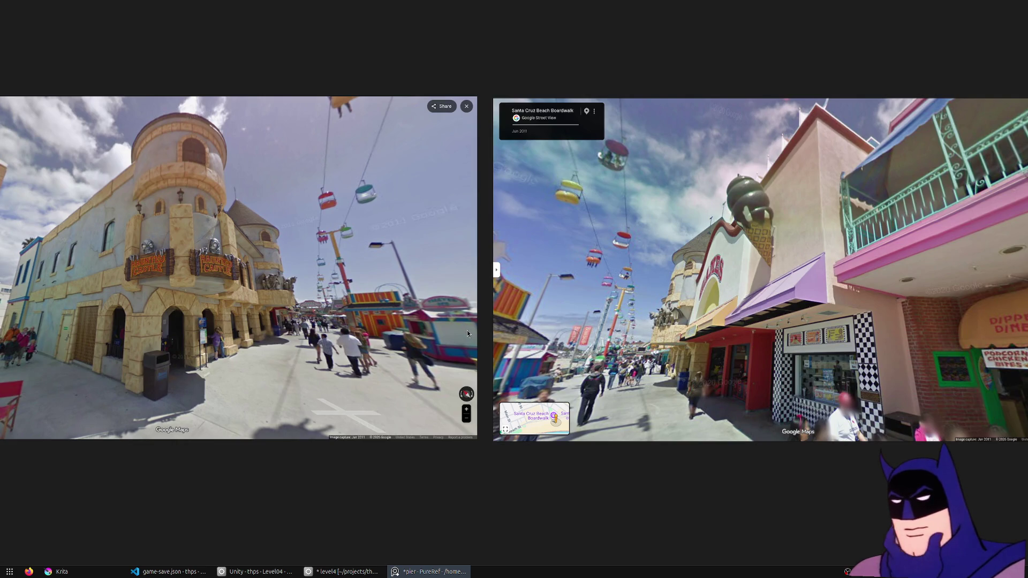
pyautogui.scroll(2, 429, 327)
pyautogui.moveTo(117, 351); pyautogui.dragTo(488, 325, button='middle')
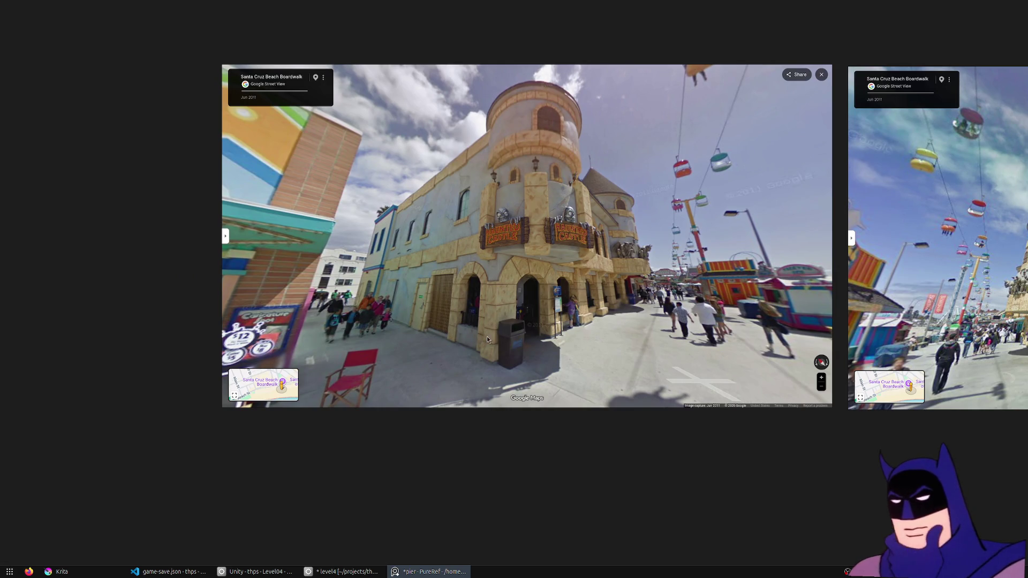
pyautogui.scroll(-1, 288, 123)
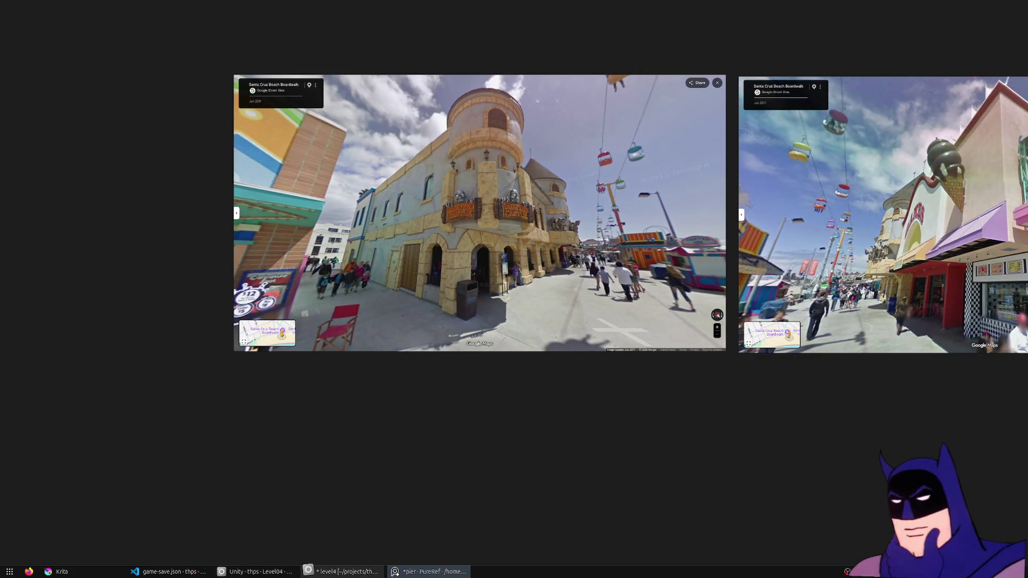
pyautogui.click(326, 573)
pyautogui.moveTo(434, 302)
pyautogui.mouseDown(button='middle')
pyautogui.moveTo(386, 297)
pyautogui.moveTo(373, 329)
pyautogui.moveTo(411, 304)
pyautogui.moveTo(443, 300)
pyautogui.moveTo(436, 306)
pyautogui.moveTo(450, 311)
pyautogui.moveTo(423, 300)
pyautogui.moveTo(372, 327)
pyautogui.moveTo(425, 304)
pyautogui.moveTo(488, 308)
pyautogui.mouseUp(button='middle')
pyautogui.scroll(3, 436, 305)
pyautogui.hotkey('alt', 'Tab')
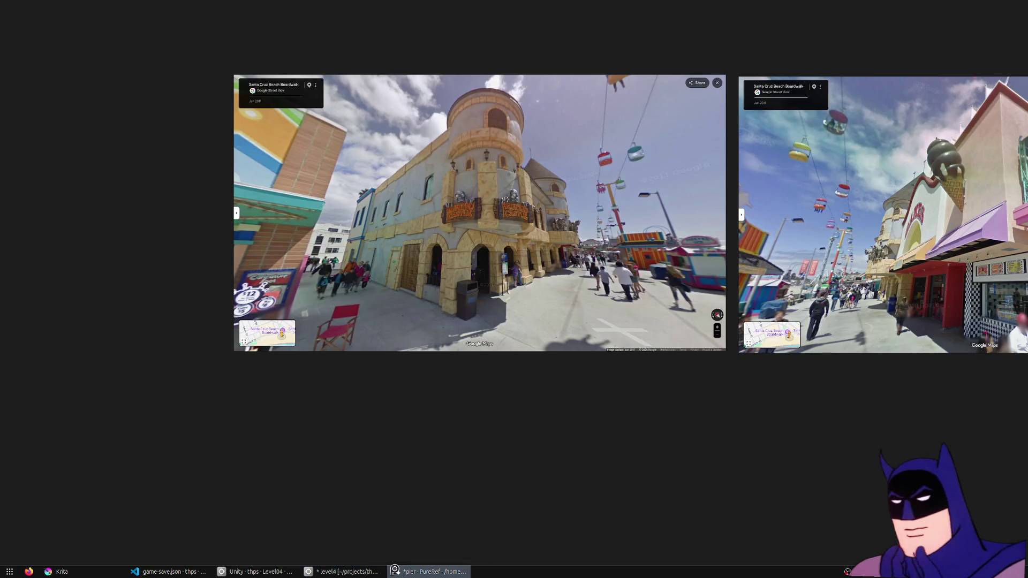
pyautogui.scroll(-3, 429, 285)
pyautogui.scroll(-3, 450, 337)
pyautogui.scroll(4, 462, 377)
pyautogui.scroll(3, 462, 378)
pyautogui.scroll(2, 693, 259)
pyautogui.scroll(2, 504, 257)
pyautogui.scroll(2, 652, 243)
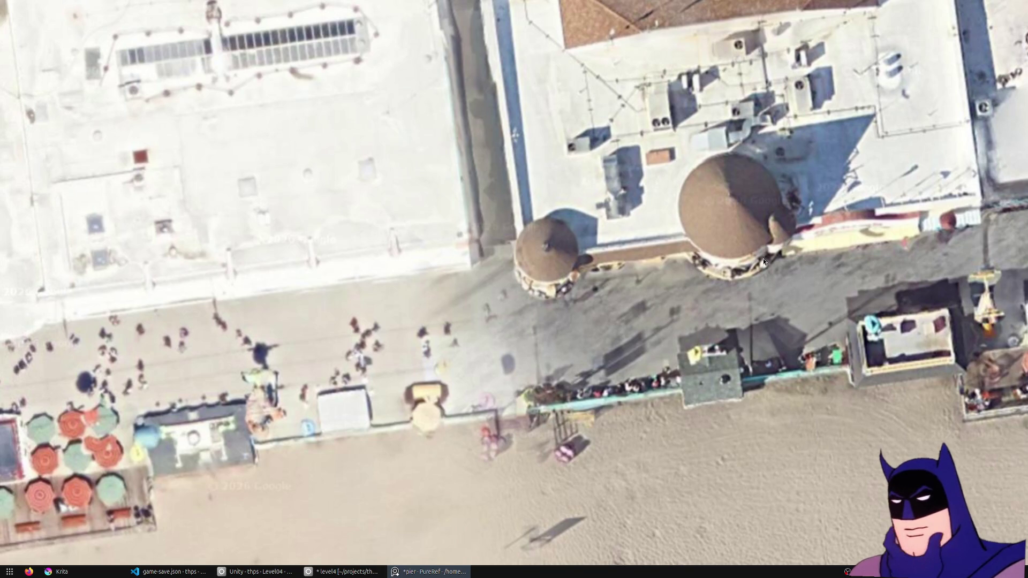
# - Centre the aerial photo on the twin-domed pier building, then orbit over the bus stop model in Blender
pyautogui.moveTo(543, 229)
pyautogui.mouseDown(button='middle')
pyautogui.moveTo(601, 372)
pyautogui.moveTo(543, 284)
pyautogui.moveTo(963, 256)
pyautogui.moveTo(391, 281)
pyautogui.moveTo(140, 343)
pyautogui.moveTo(327, 325)
pyautogui.mouseUp(button='middle')
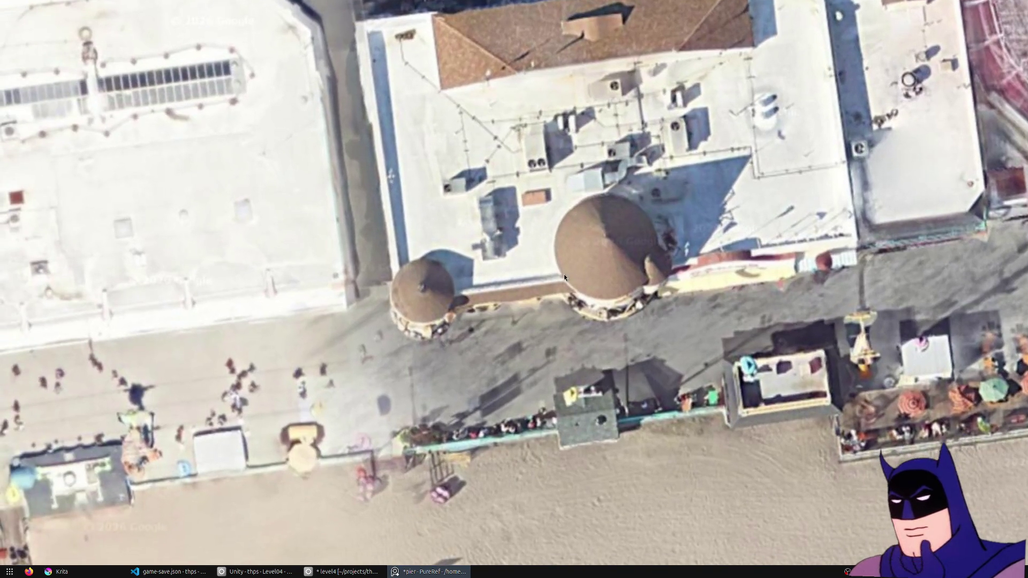
pyautogui.moveTo(470, 327); pyautogui.dragTo(549, 273)
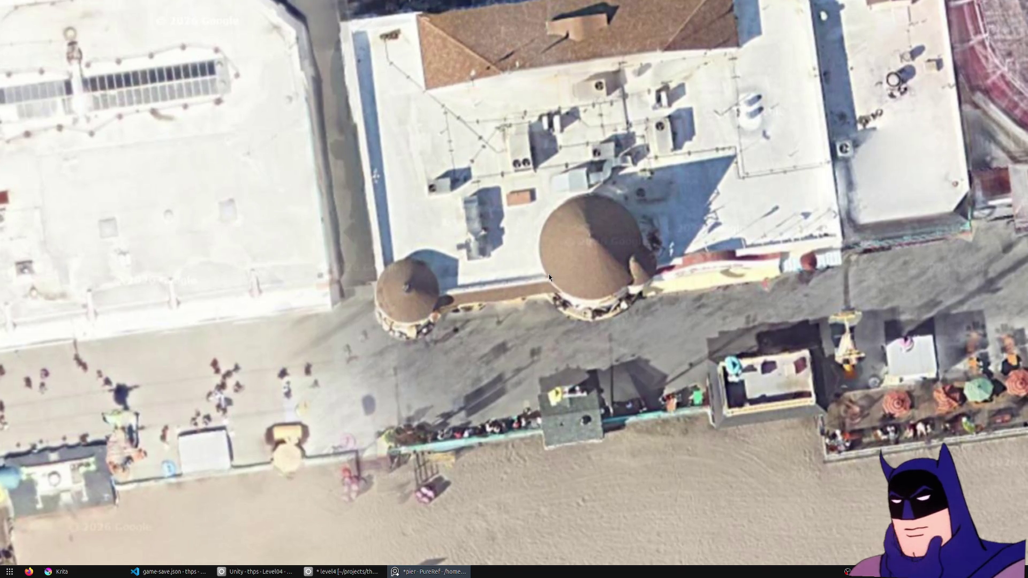
pyautogui.click(346, 572)
pyautogui.moveTo(446, 255); pyautogui.dragTo(378, 321, button='middle')
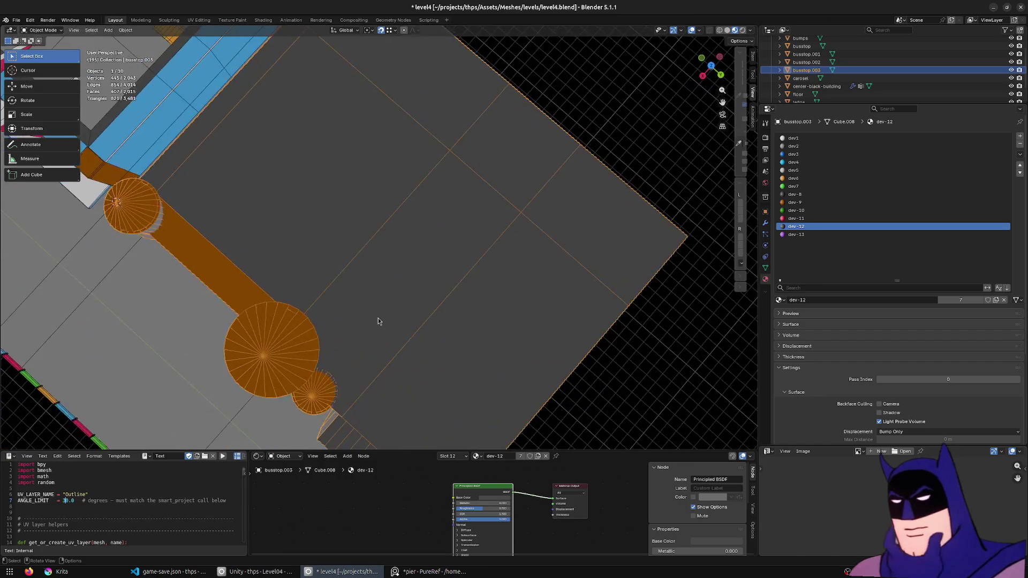
# - Compare the level's top view with the aerial photo, then enter Edit Mode on the bus stop mesh
pyautogui.press('KP_7')
pyautogui.scroll(-3, 398, 281)
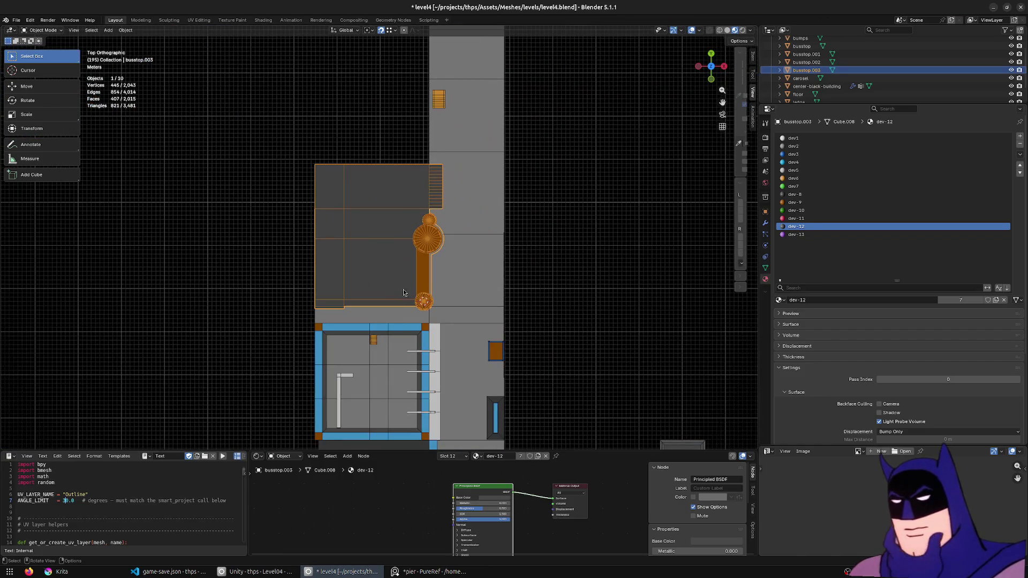
pyautogui.click(426, 571)
pyautogui.moveTo(522, 253); pyautogui.dragTo(488, 315)
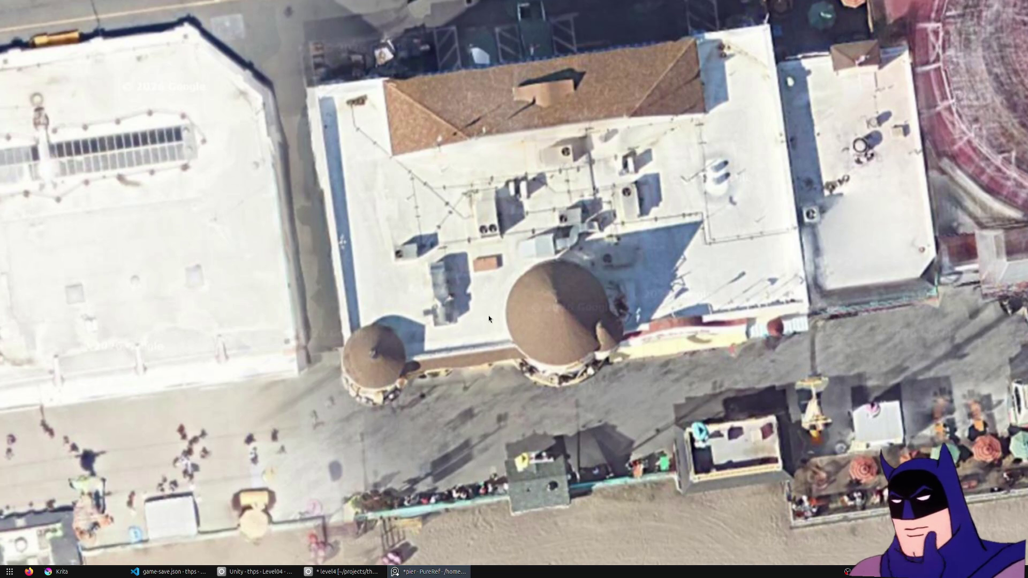
pyautogui.click(346, 571)
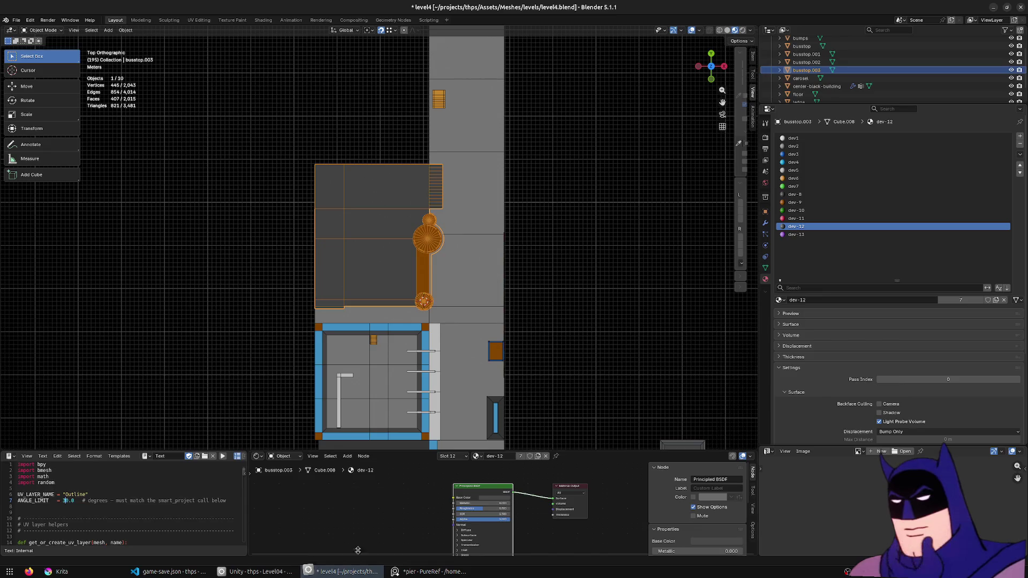
pyautogui.moveTo(386, 242)
pyautogui.mouseDown(button='middle')
pyautogui.moveTo(371, 329)
pyautogui.moveTo(409, 322)
pyautogui.mouseUp(button='middle')
pyautogui.scroll(5, 371, 329)
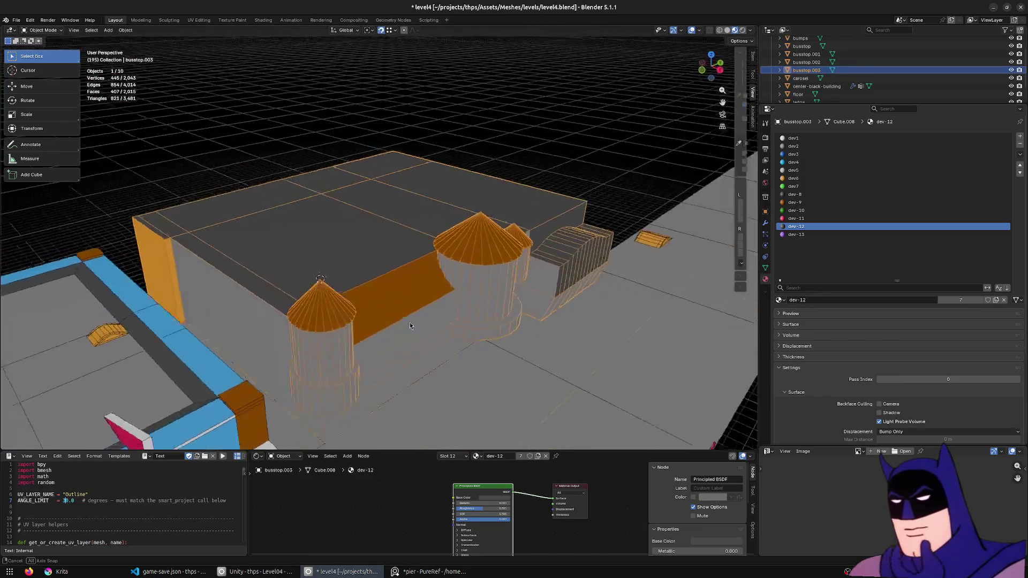
pyautogui.moveTo(409, 322); pyautogui.dragTo(376, 303, button='middle')
pyautogui.press('Tab')
pyautogui.scroll(5, 411, 257)
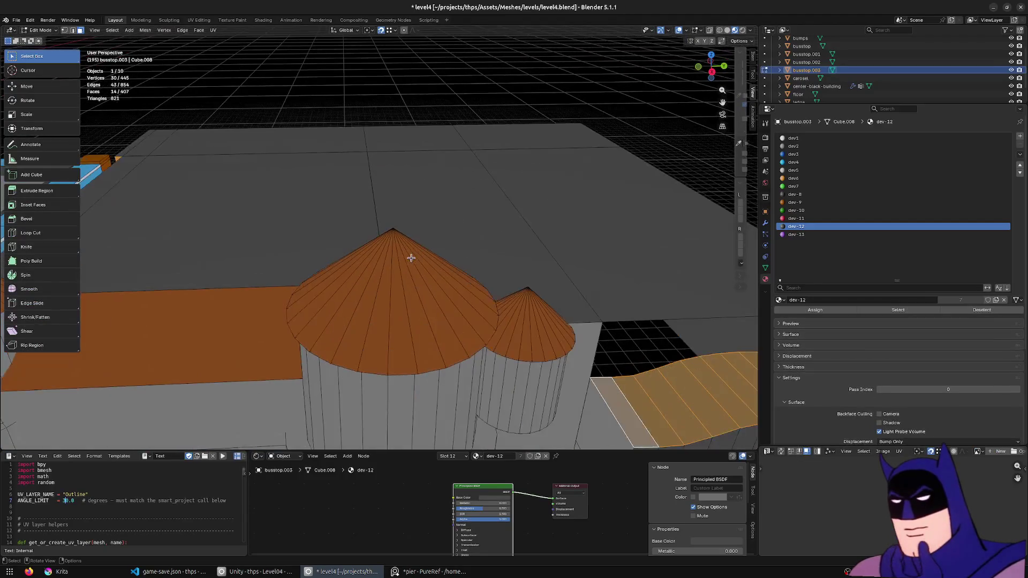
# - Select the large tower's cone roof and cylinder body faces, leaving out the base ledge ring
pyautogui.press('1')
pyautogui.click(411, 257)
pyautogui.press('F3')
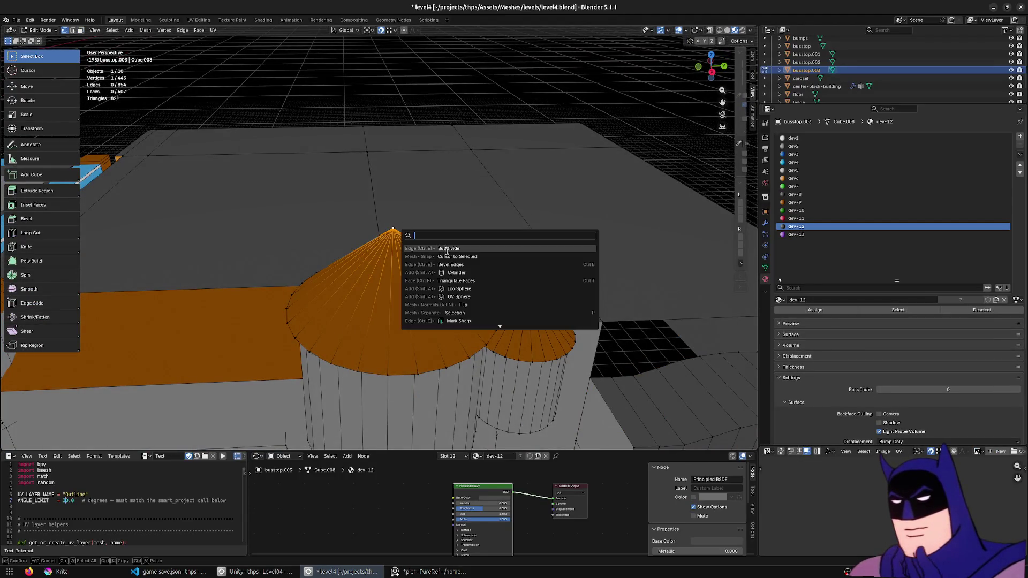
pyautogui.press('Escape')
pyautogui.press('3')
pyautogui.click(408, 298)
pyautogui.hotkey('ctrl', 'l')
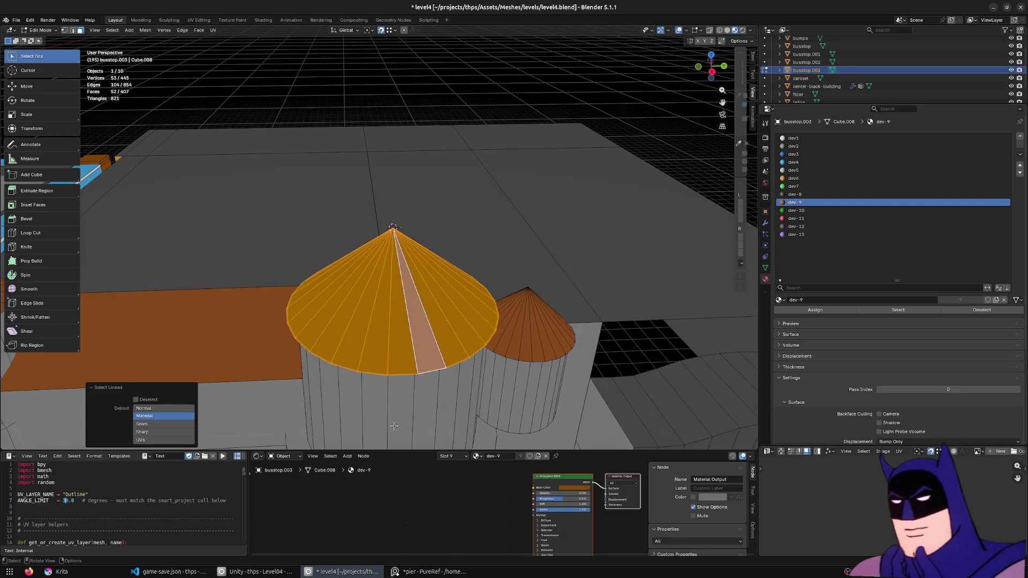
pyautogui.press('l')
pyautogui.moveTo(394, 426)
pyautogui.mouseDown(button='middle')
pyautogui.moveTo(341, 413)
pyautogui.moveTo(510, 331)
pyautogui.mouseUp(button='middle')
pyautogui.keyDown('alt'); pyautogui.keyDown('shift'); pyautogui.click(486, 312); pyautogui.keyUp('shift'); pyautogui.keyUp('alt')
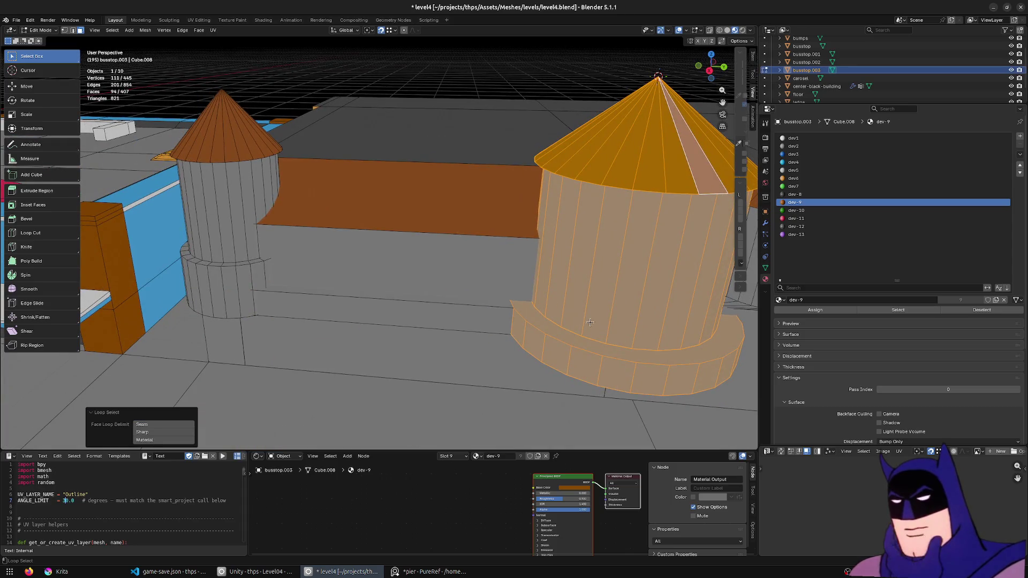
pyautogui.keyDown('shift'); pyautogui.moveTo(593, 324); pyautogui.dragTo(515, 360, button='middle'); pyautogui.keyUp('shift')
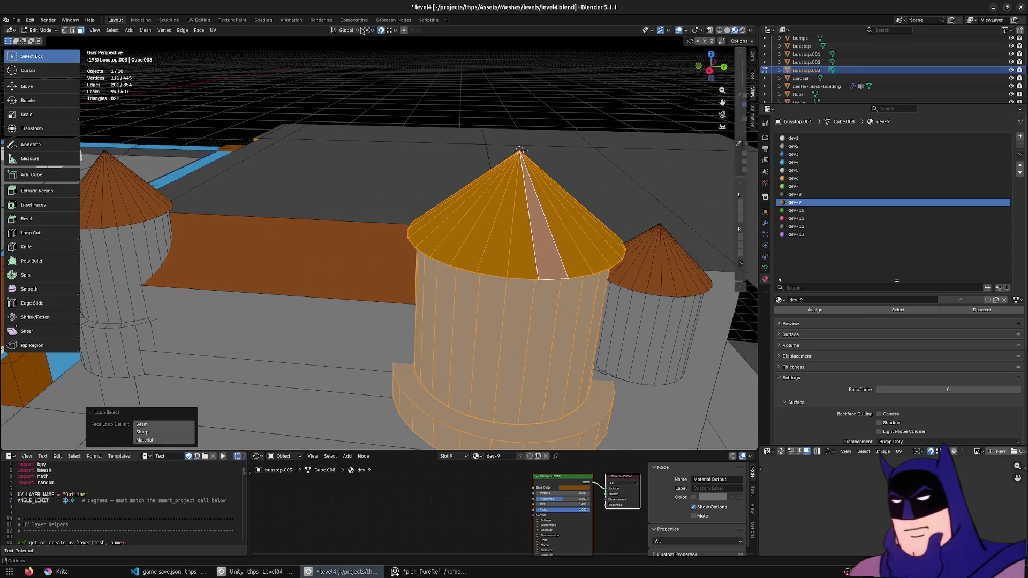
pyautogui.moveTo(450, 161); pyautogui.dragTo(476, 258, button='middle')
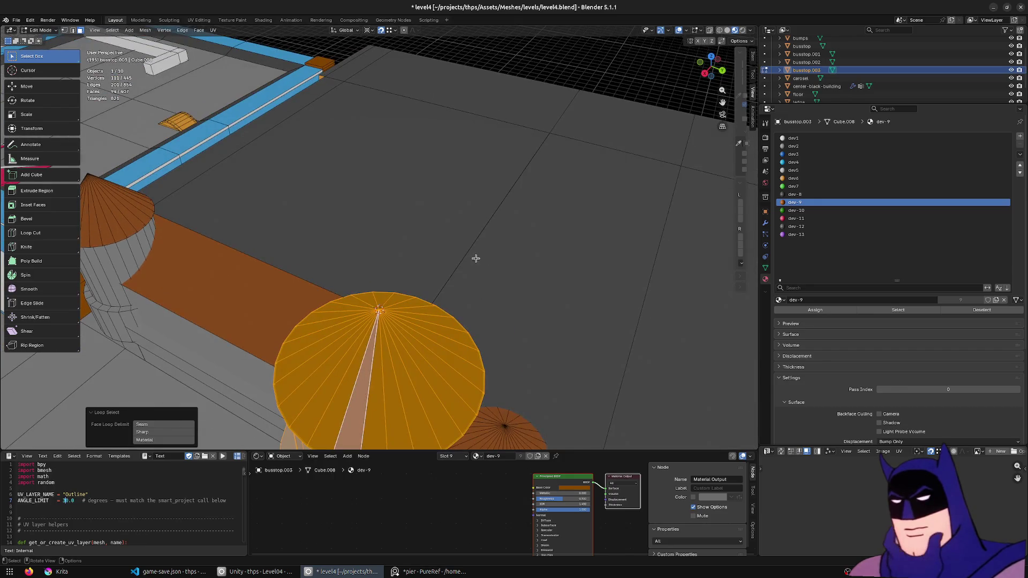
pyautogui.press('KP_7')
# - Scale the tower by 1.476 in the horizontal plane only (S, Shift+Z)
pyautogui.press('s')
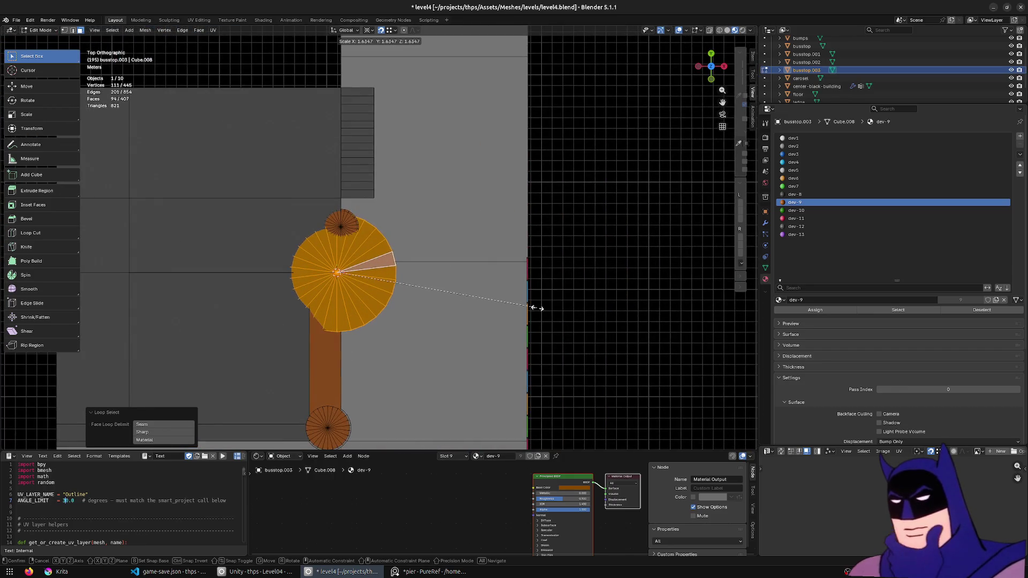
pyautogui.hotkey('shift', 'z')
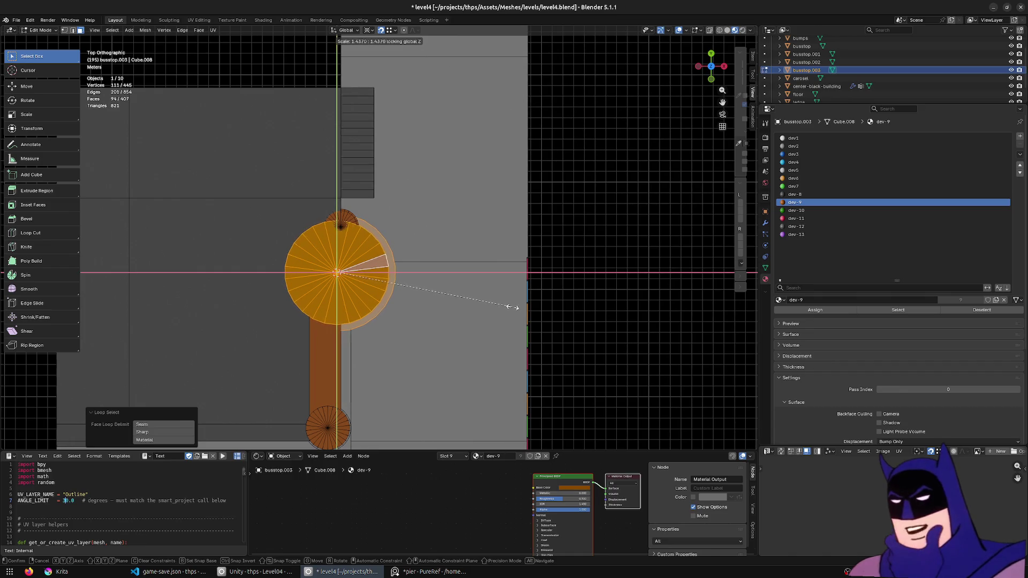
pyautogui.click(516, 307)
pyautogui.moveTo(517, 308)
pyautogui.mouseDown(button='middle')
pyautogui.moveTo(419, 301)
pyautogui.moveTo(464, 301)
pyautogui.moveTo(474, 329)
pyautogui.mouseUp(button='middle')
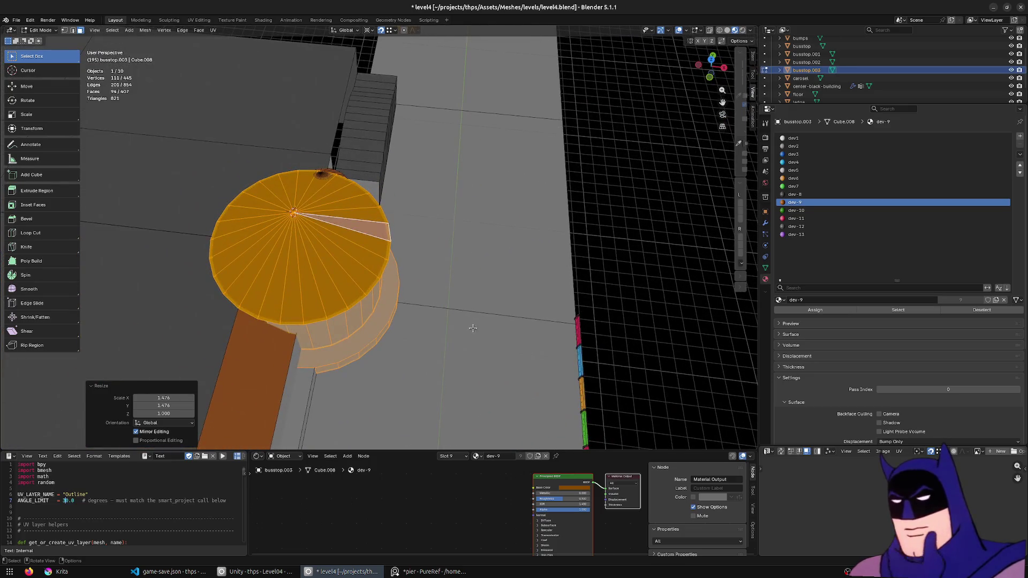
# - Move the enlarged tower sideways along the X axis
pyautogui.press('g')
pyautogui.press('y')
pyautogui.press('x')
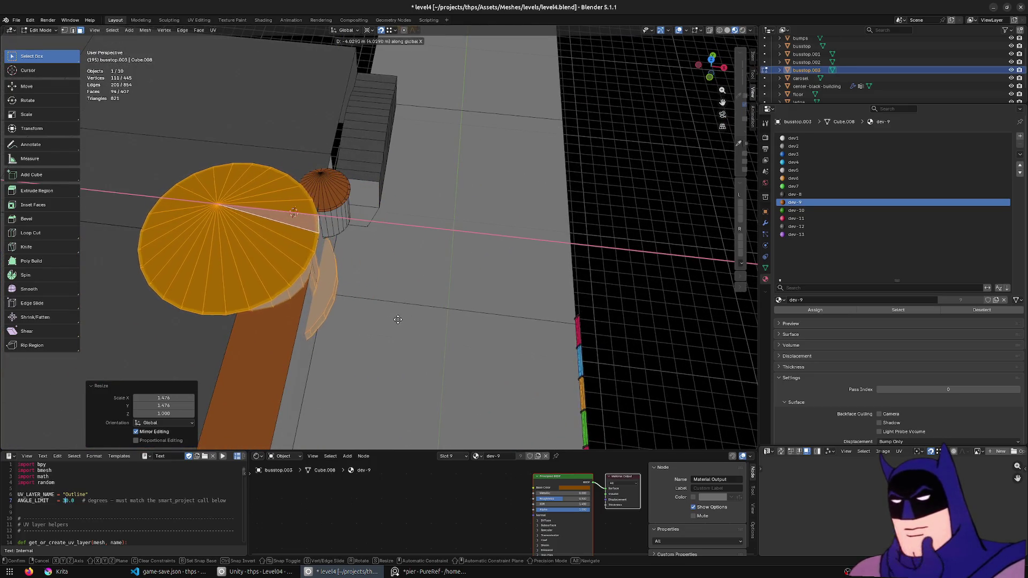
pyautogui.click(410, 321)
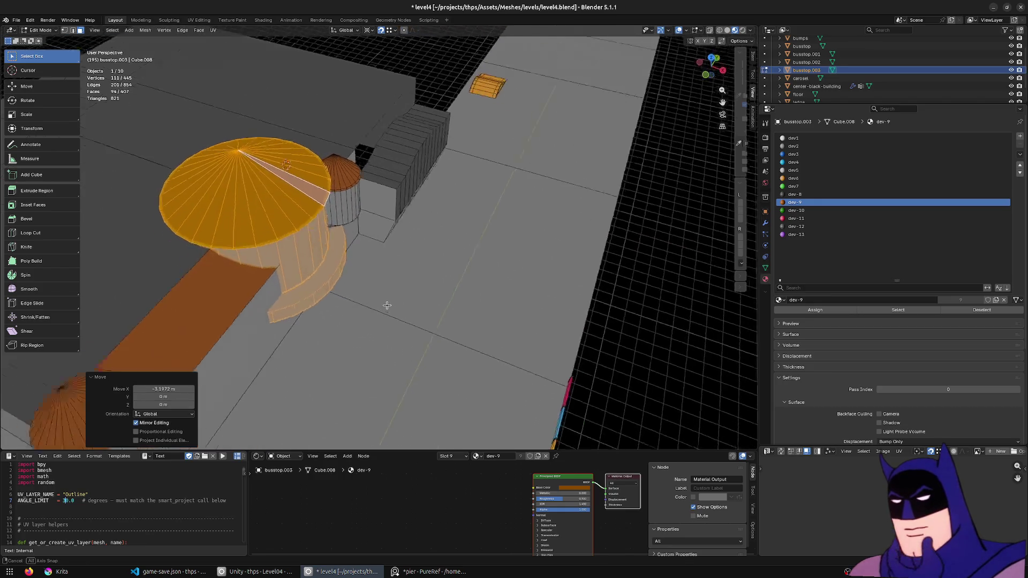
pyautogui.scroll(-3, 410, 320)
pyautogui.moveTo(409, 320)
pyautogui.mouseDown(button='middle')
pyautogui.moveTo(238, 267)
pyautogui.moveTo(414, 294)
pyautogui.moveTo(409, 310)
pyautogui.mouseUp(button='middle')
pyautogui.scroll(5, 237, 267)
# - Cancel a stray X move, then raise the tower along Z into a taller peak
pyautogui.press('r')
pyautogui.press('x')
pyautogui.press('Escape')
pyautogui.press('g')
pyautogui.moveTo(342, 259); pyautogui.dragTo(449, 265, button='middle')
pyautogui.press('z')
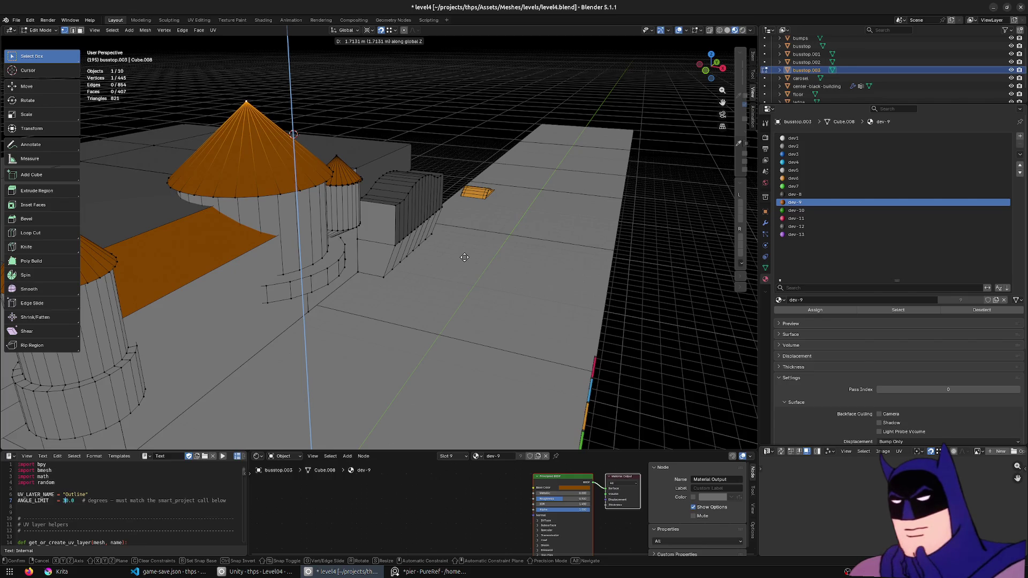
pyautogui.click(464, 257)
pyautogui.moveTo(464, 258); pyautogui.dragTo(424, 205, button='middle')
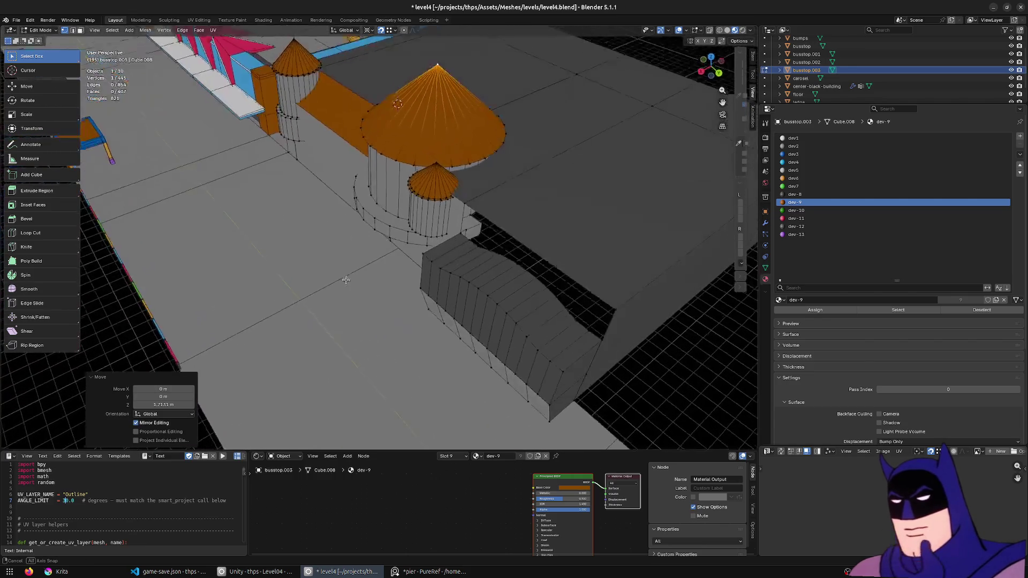
# - Select the whole small tower and frame it from a top-down view
pyautogui.click(424, 205)
pyautogui.scroll(4, 434, 208)
pyautogui.press('l')
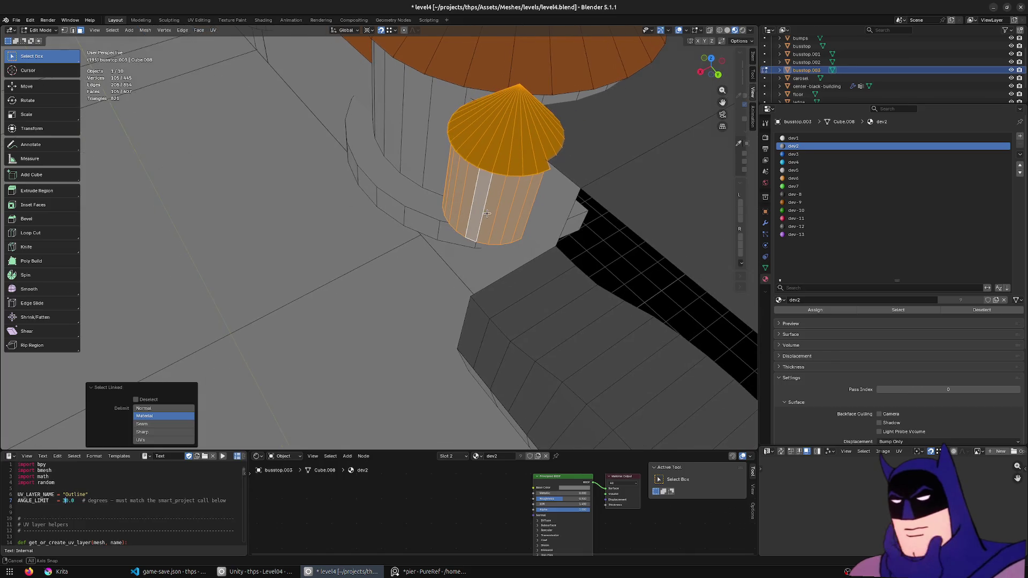
pyautogui.press('KP_7')
pyautogui.press('KP_Decimal')
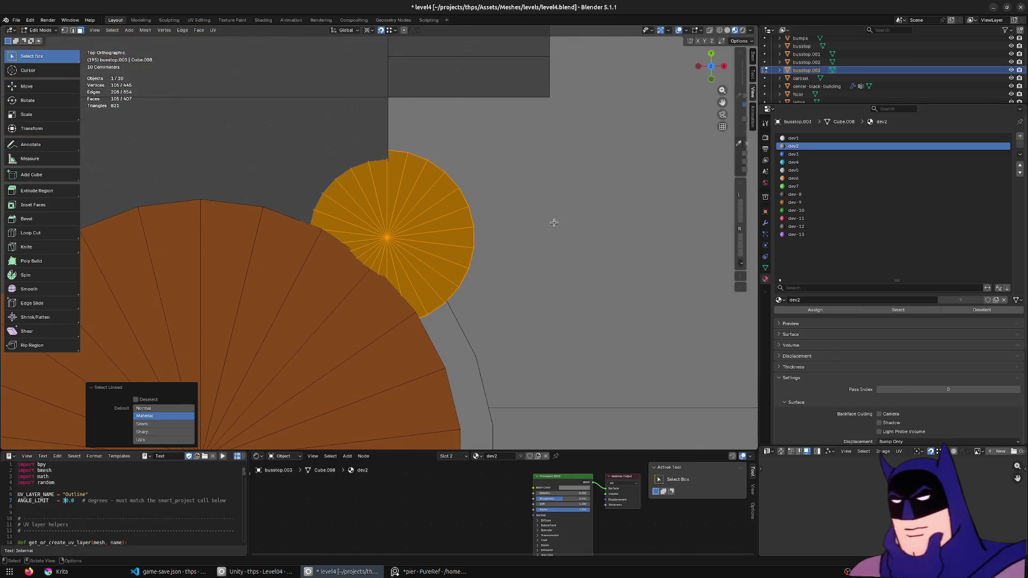
pyautogui.moveTo(553, 222); pyautogui.dragTo(410, 328, button='middle')
# - Nudge the small tower along the Y axis to its new position
pyautogui.press('g')
pyautogui.press('y')
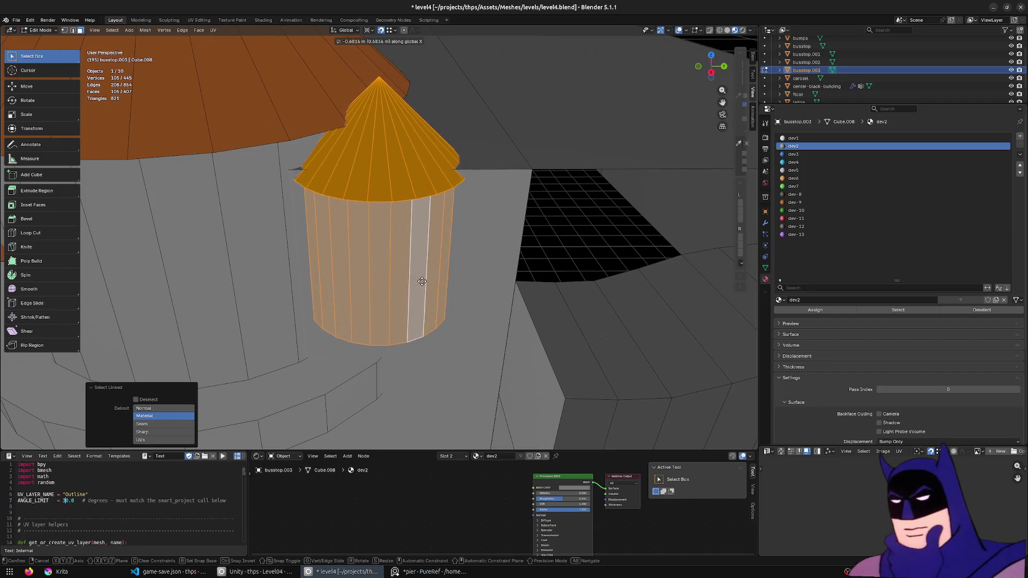
pyautogui.press('Escape')
pyautogui.press('g')
pyautogui.press('y')
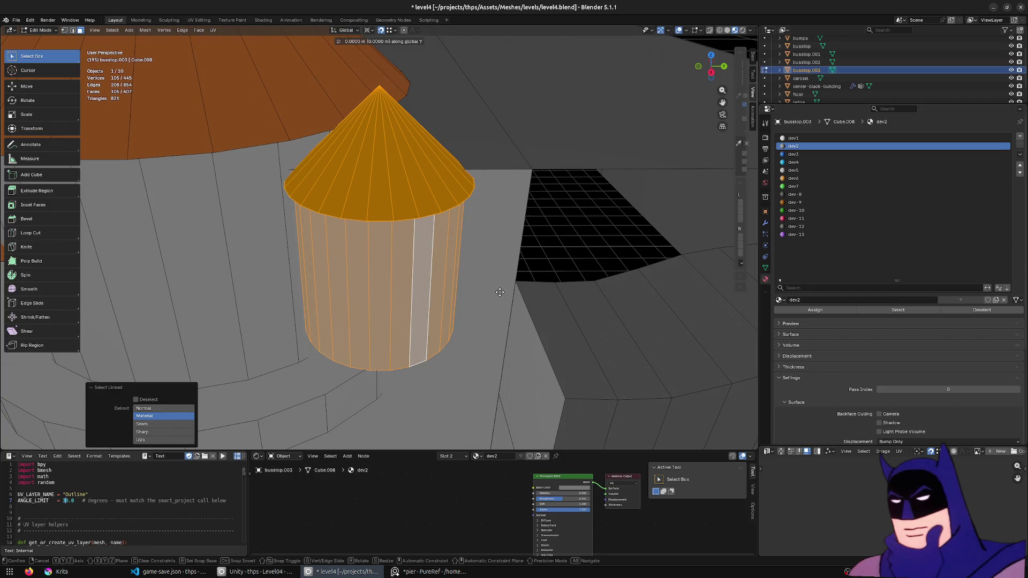
pyautogui.click(473, 287)
pyautogui.moveTo(473, 287)
pyautogui.mouseDown(button='middle')
pyautogui.moveTo(465, 299)
pyautogui.moveTo(395, 276)
pyautogui.moveTo(411, 332)
pyautogui.mouseUp(button='middle')
# - Return to Object Mode and bring up PureRef's aerial pier photo for comparison
pyautogui.press('Tab')
pyautogui.scroll(-3, 466, 299)
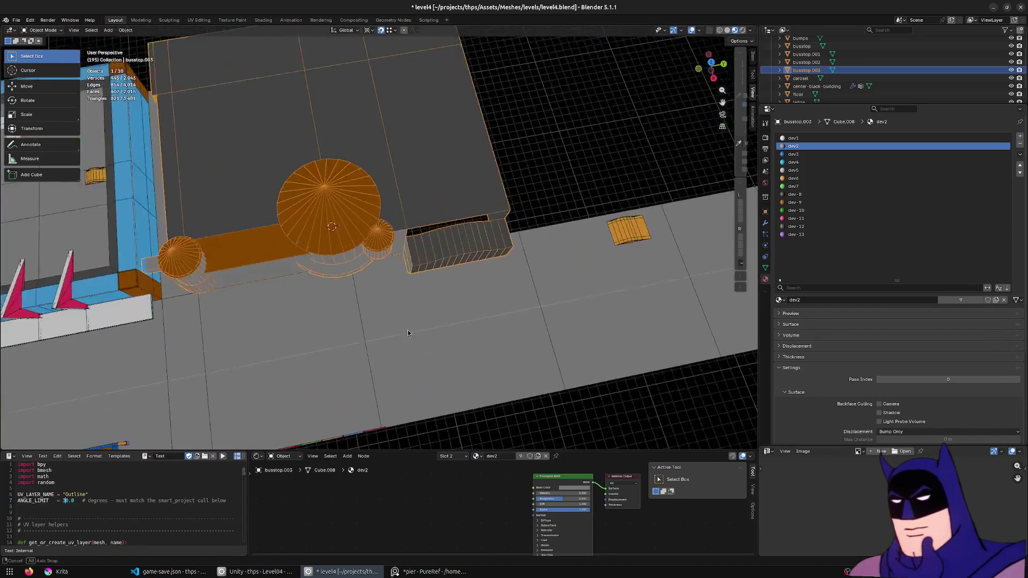
pyautogui.click(394, 570)
pyautogui.scroll(3, 331, 139)
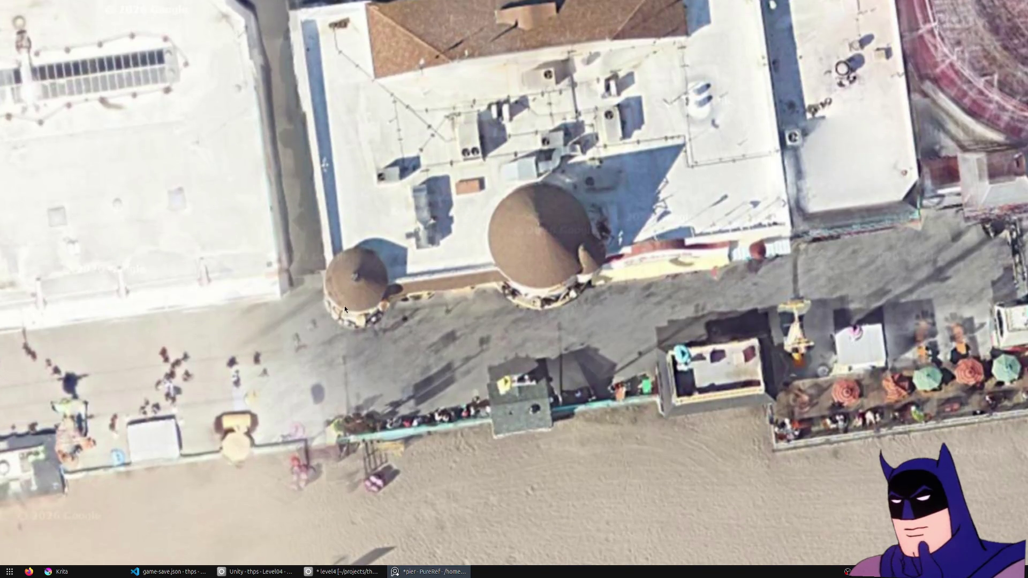
pyautogui.moveTo(272, 312)
pyautogui.mouseDown(button='middle')
pyautogui.moveTo(602, 280)
pyautogui.moveTo(542, 298)
pyautogui.moveTo(537, 317)
pyautogui.mouseUp(button='middle')
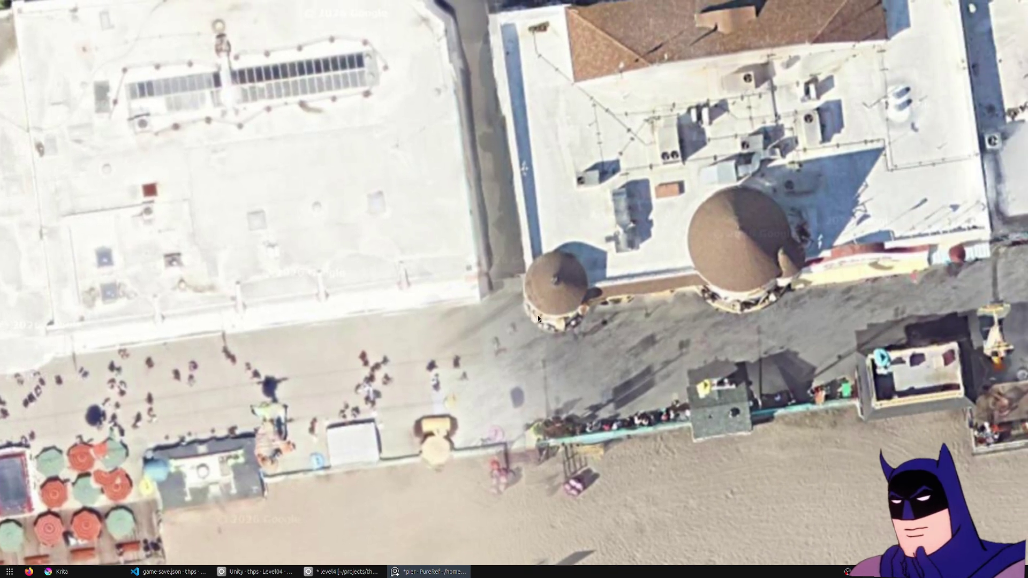
pyautogui.scroll(-5, 441, 419)
pyautogui.scroll(-3, 441, 418)
pyautogui.scroll(3, 648, 187)
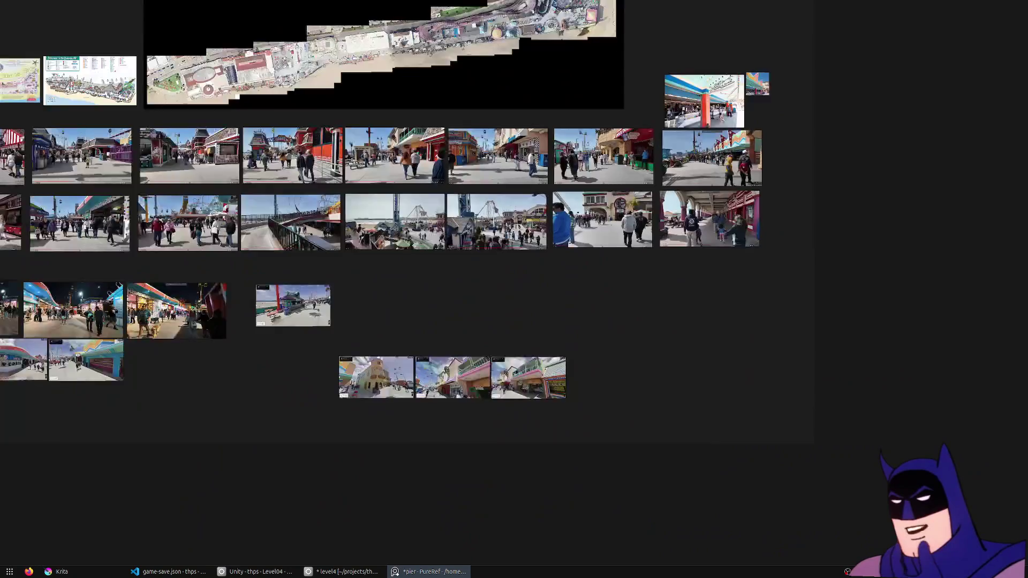
pyautogui.scroll(2, 648, 188)
pyautogui.scroll(2, 647, 188)
pyautogui.scroll(2, 644, 182)
pyautogui.scroll(2, 635, 218)
pyautogui.scroll(2, 620, 256)
# - Pan from the aerial photo to the Knock Down street photo's castle arches, checking against the Blender model
pyautogui.moveTo(619, 257)
pyautogui.mouseDown(button='middle')
pyautogui.moveTo(690, 274)
pyautogui.moveTo(591, 273)
pyautogui.mouseUp(button='middle')
pyautogui.scroll(4, 589, 281)
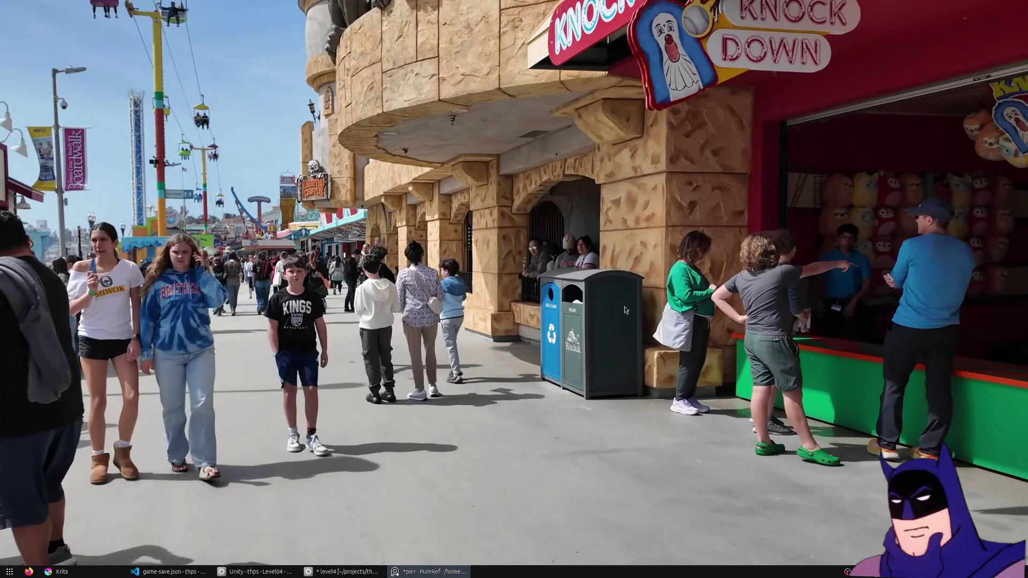
pyautogui.scroll(1, 486, 278)
pyautogui.moveTo(590, 272); pyautogui.dragTo(622, 384, button='middle')
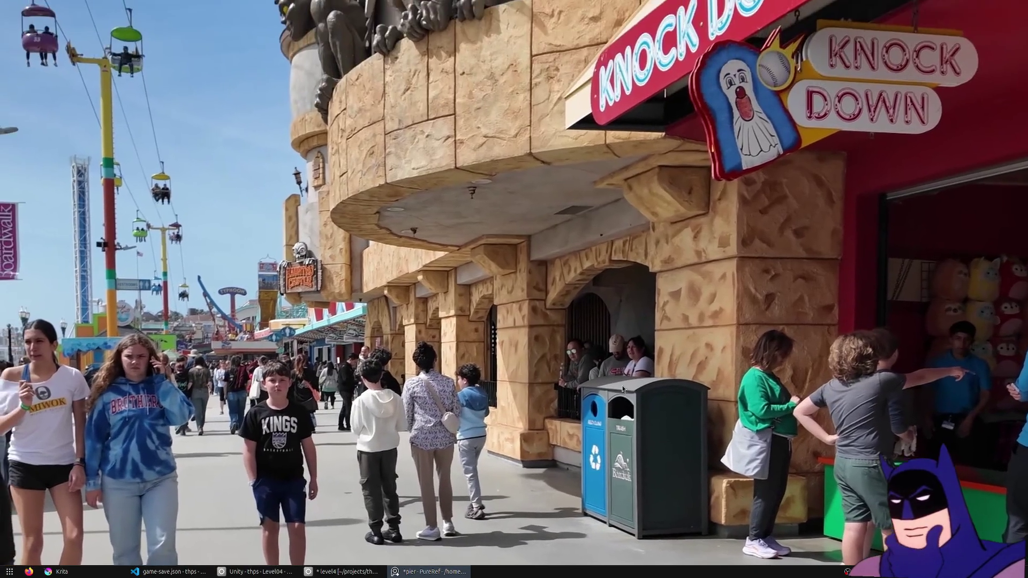
pyautogui.scroll(-1, 459, 377)
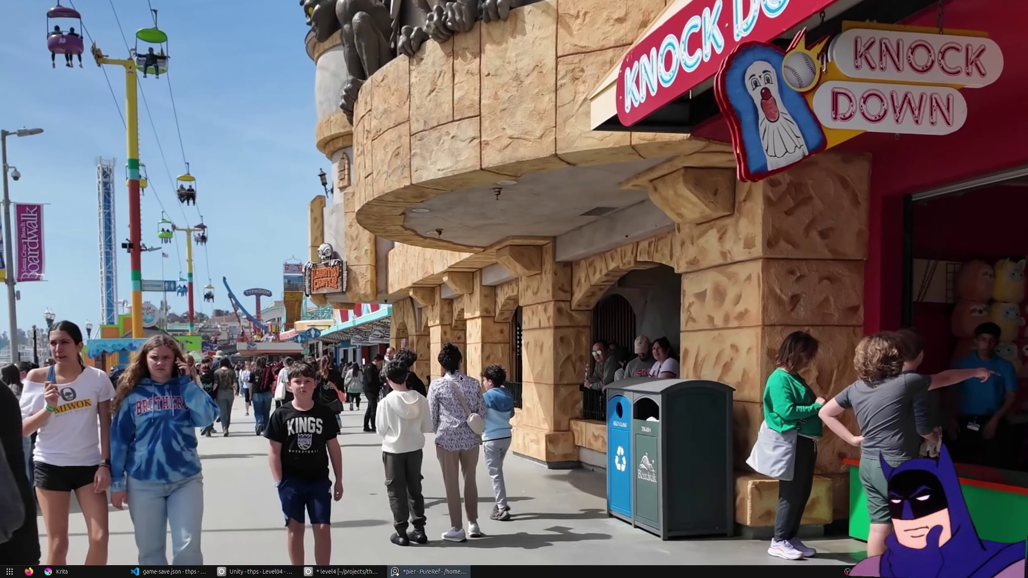
pyautogui.scroll(-1, 419, 424)
pyautogui.scroll(-1, 453, 367)
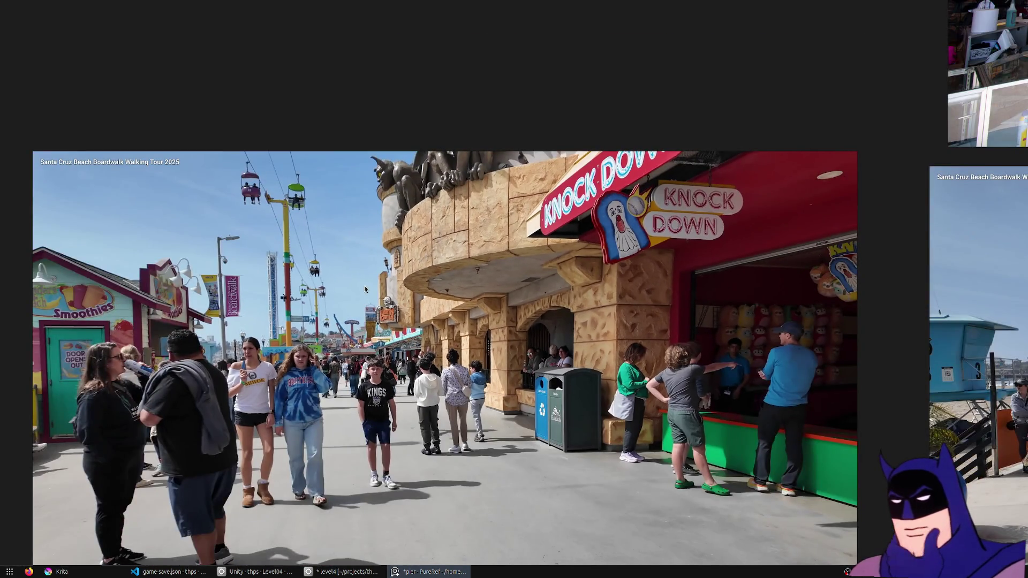
pyautogui.click(341, 571)
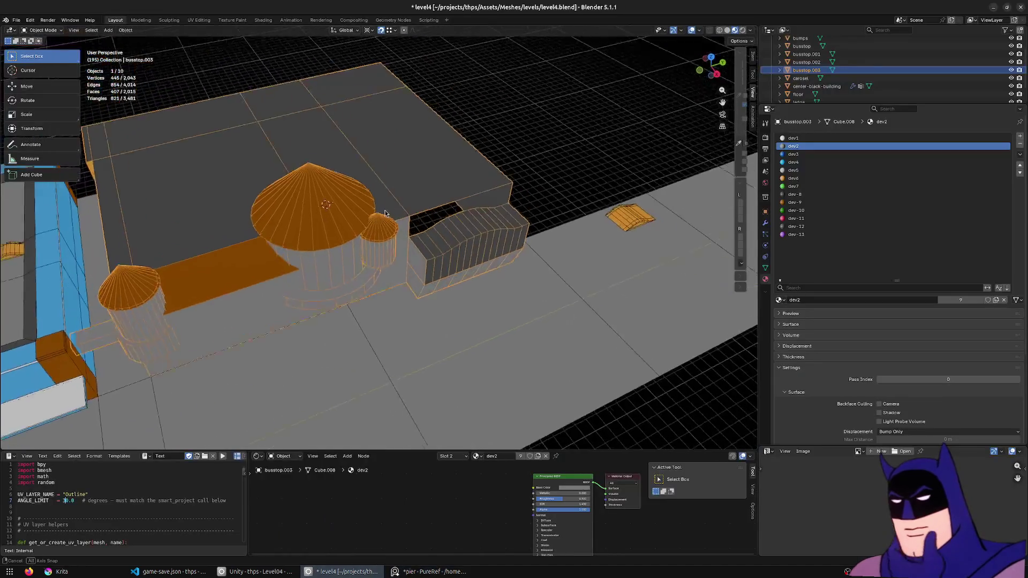
pyautogui.hotkey('alt', 'Tab')
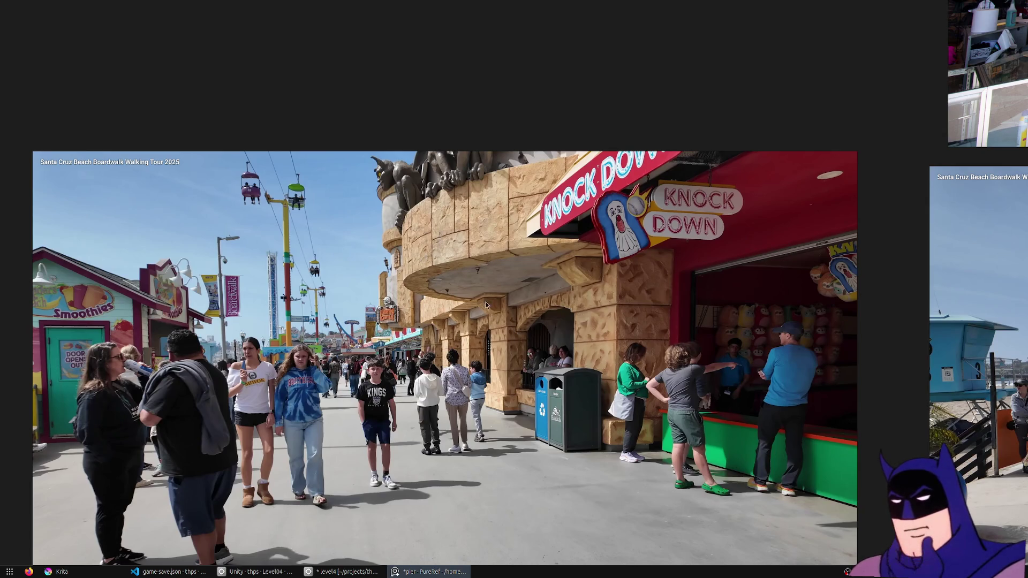
pyautogui.moveTo(479, 348); pyautogui.dragTo(606, 302, button='middle')
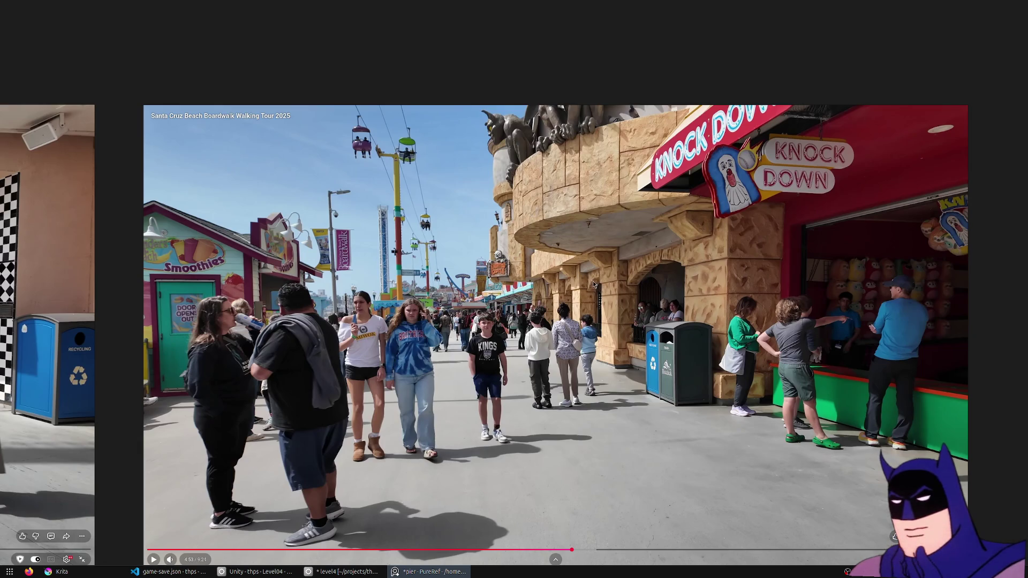
pyautogui.moveTo(593, 284); pyautogui.dragTo(525, 218, button='middle')
pyautogui.scroll(4, 525, 219)
pyautogui.scroll(1, 574, 148)
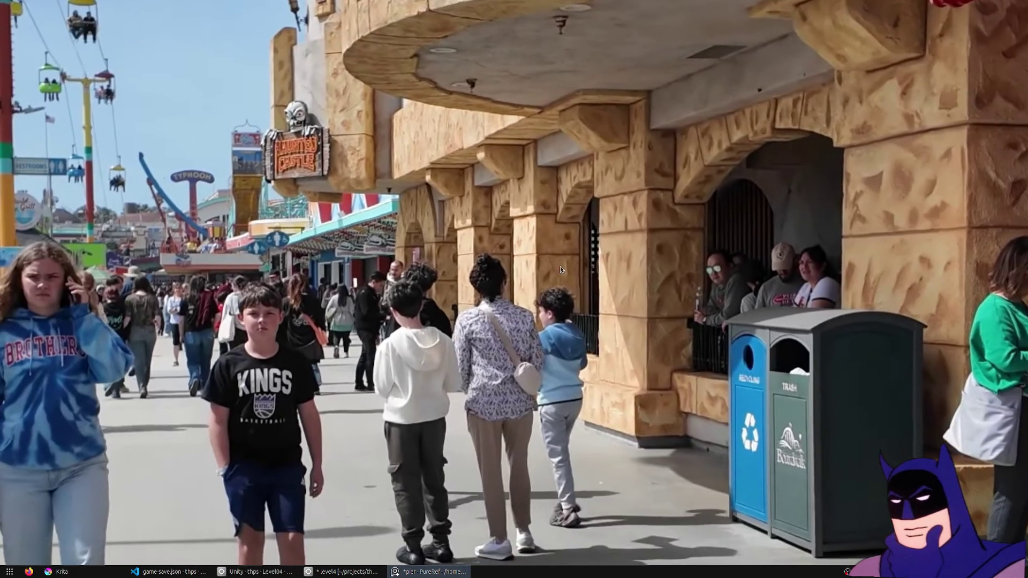
pyautogui.hotkey('alt', 'Tab')
pyautogui.moveTo(465, 315)
pyautogui.mouseDown(button='middle')
pyautogui.moveTo(531, 283)
pyautogui.moveTo(259, 324)
pyautogui.mouseUp(button='middle')
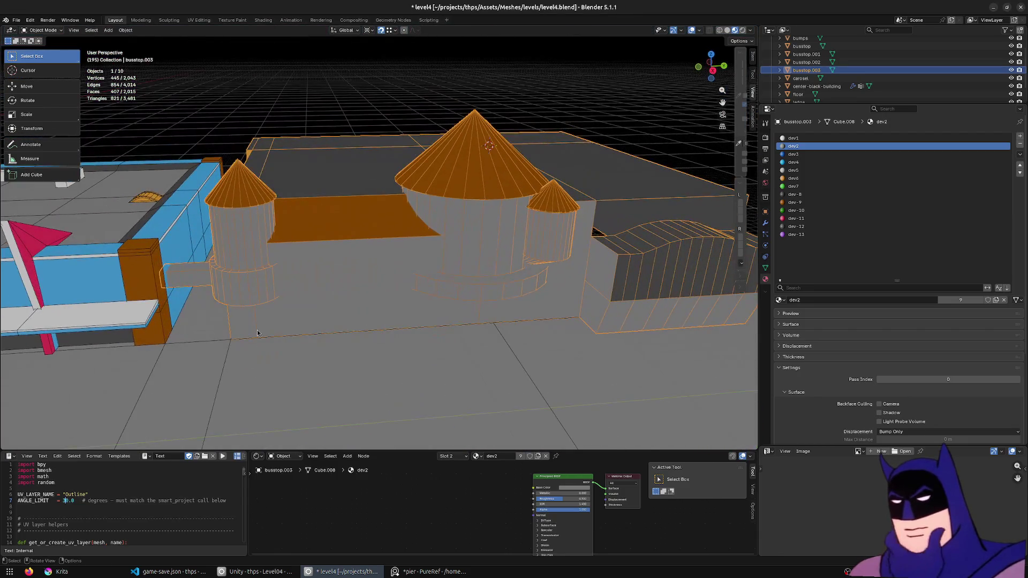
pyautogui.moveTo(507, 343); pyautogui.dragTo(286, 340, button='middle')
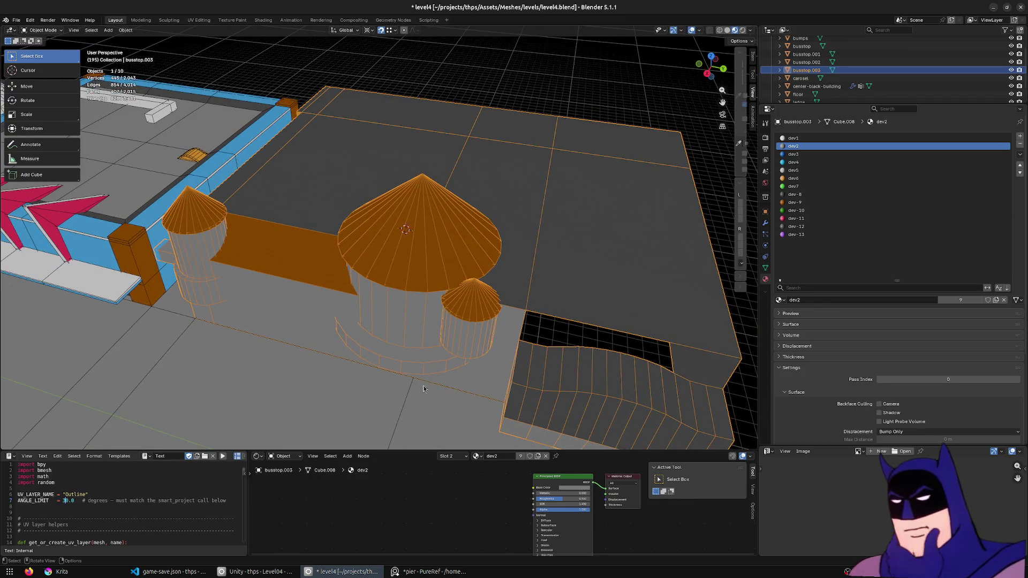
pyautogui.moveTo(131, 286); pyautogui.dragTo(501, 257, button='middle')
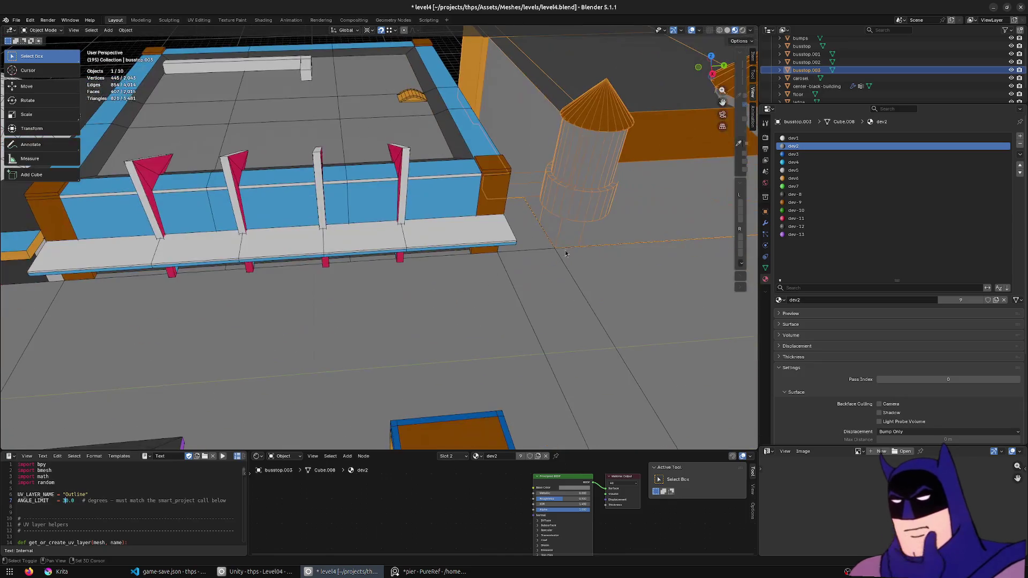
pyautogui.keyDown('shift'); pyautogui.moveTo(383, 243); pyautogui.dragTo(441, 241, button='middle'); pyautogui.keyUp('shift')
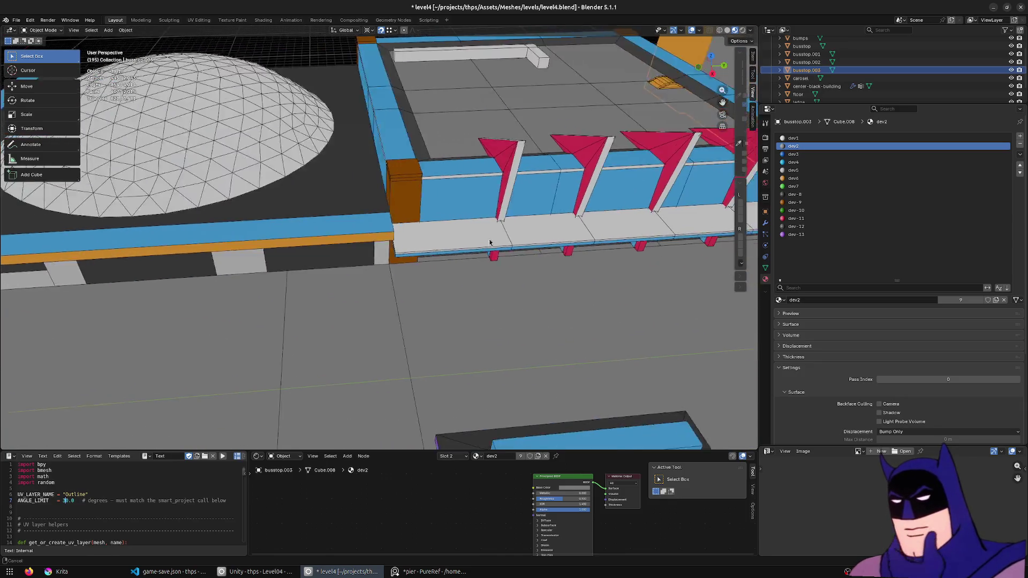
pyautogui.moveTo(108, 251)
pyautogui.mouseDown(button='middle')
pyautogui.moveTo(329, 237)
pyautogui.moveTo(471, 259)
pyautogui.mouseUp(button='middle')
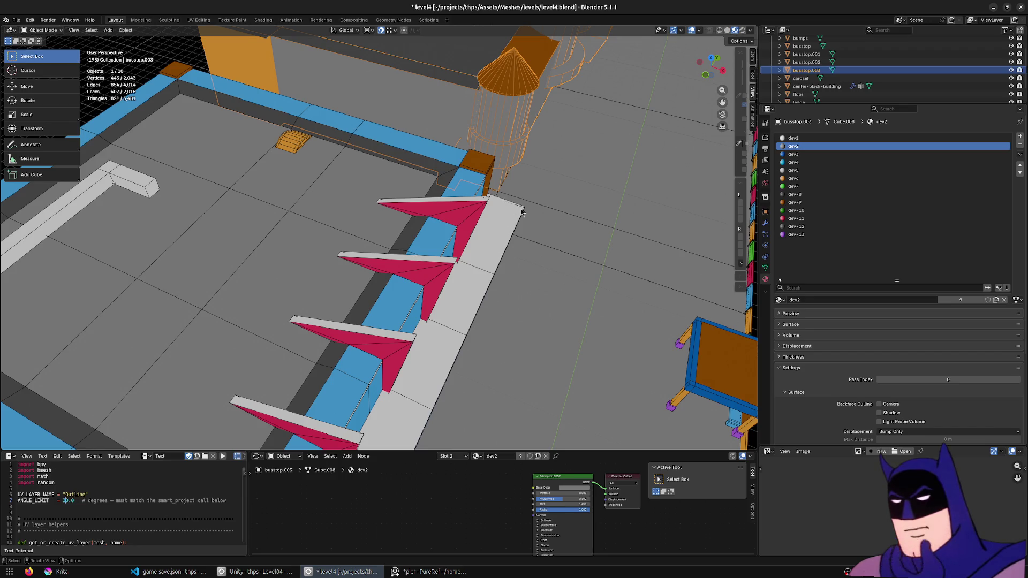
pyautogui.moveTo(531, 125); pyautogui.dragTo(509, 119, button='middle')
pyautogui.moveTo(569, 151); pyautogui.dragTo(558, 253, button='middle')
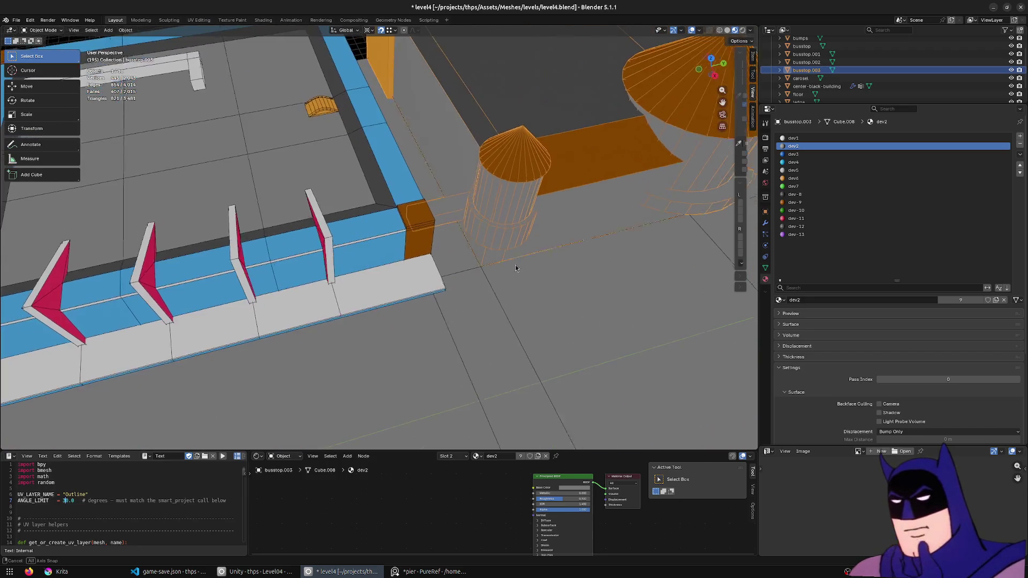
pyautogui.moveTo(610, 218)
pyautogui.mouseDown(button='middle')
pyautogui.moveTo(343, 238)
pyautogui.moveTo(438, 238)
pyautogui.mouseUp(button='middle')
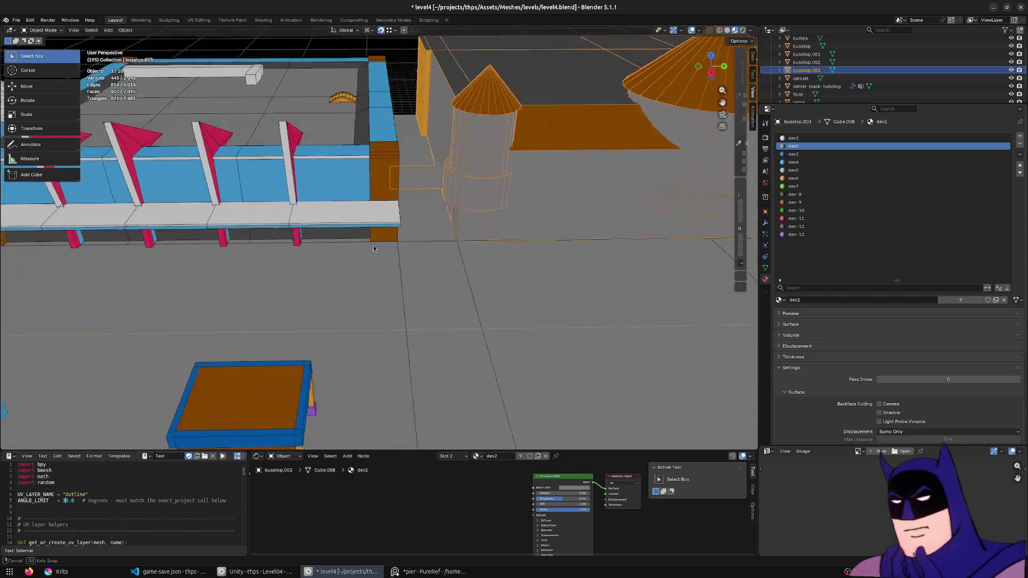
pyautogui.moveTo(511, 202); pyautogui.dragTo(398, 381, button='middle')
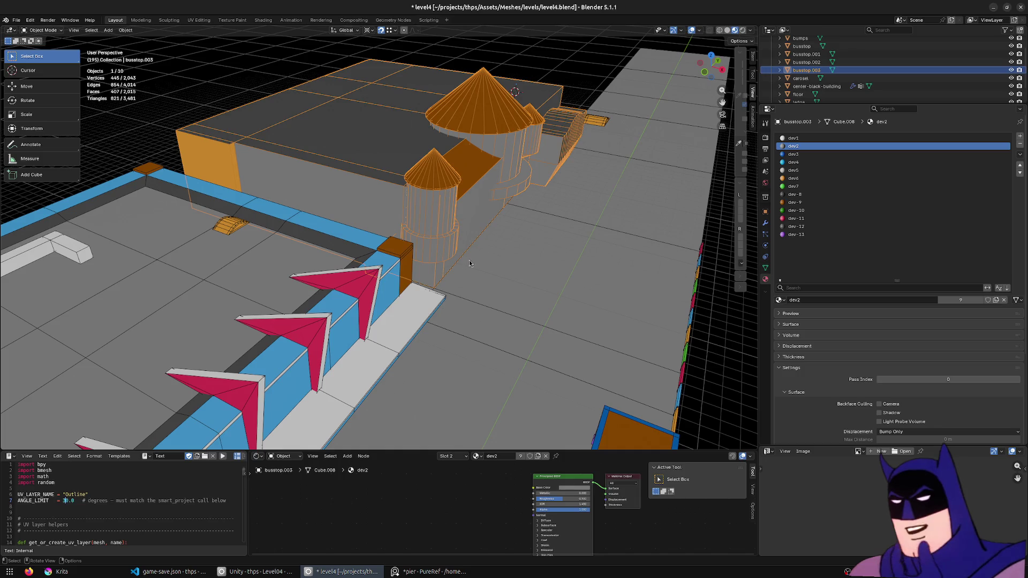
pyautogui.moveTo(550, 214); pyautogui.dragTo(369, 357, button='middle')
pyautogui.hotkey('alt', 'Tab')
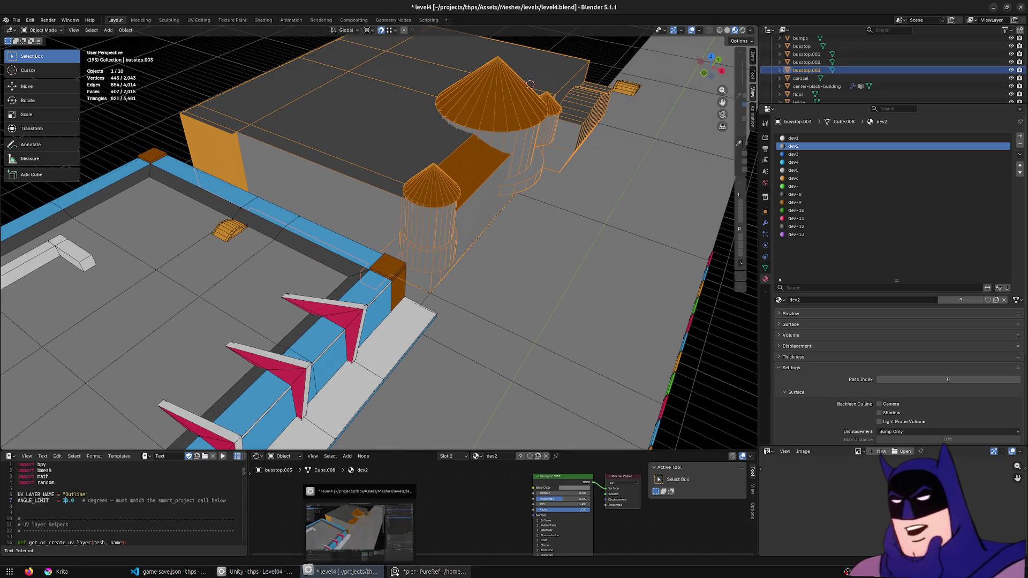
pyautogui.scroll(-5, 472, 291)
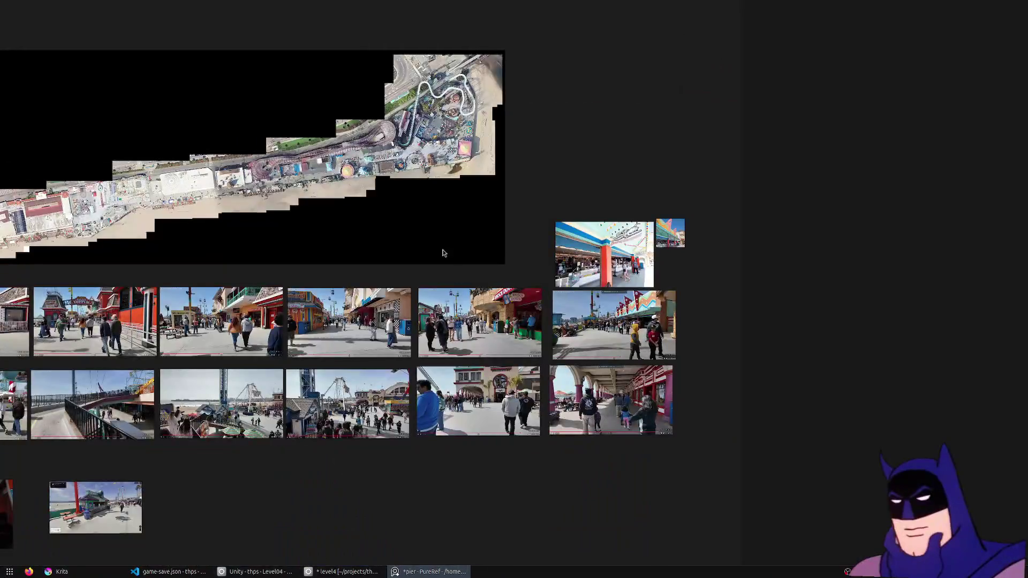
pyautogui.scroll(5, 207, 201)
pyautogui.scroll(2, 208, 201)
pyautogui.scroll(2, 243, 225)
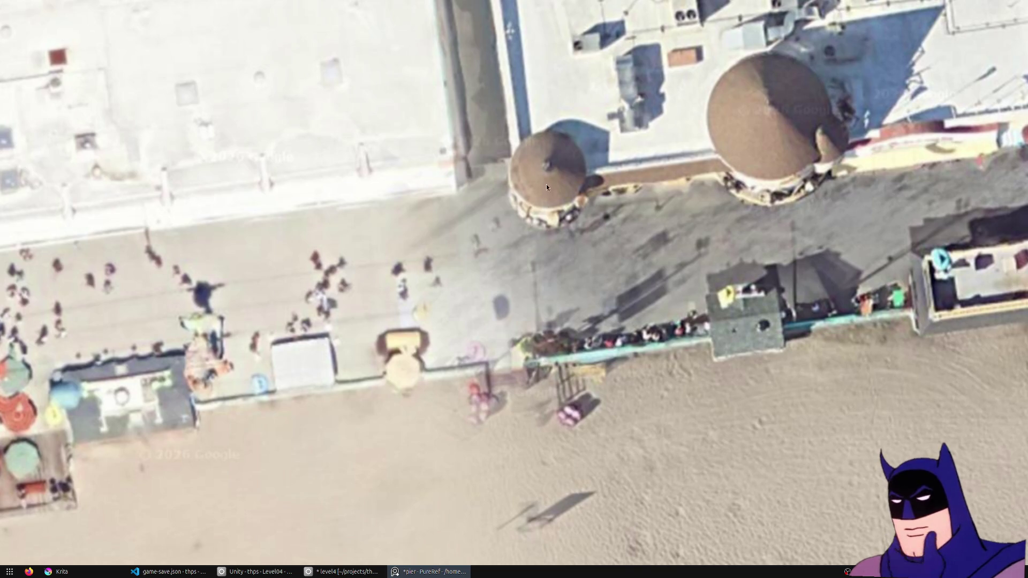
# - Switch from the twin-domed aerial photo back to the Blender model
pyautogui.click(361, 564)
# - Orbit around the towers, enter Edit Mode and show the mesh in wireframe
pyautogui.moveTo(487, 266)
pyautogui.mouseDown(button='middle')
pyautogui.moveTo(505, 253)
pyautogui.moveTo(517, 260)
pyautogui.mouseUp(button='middle')
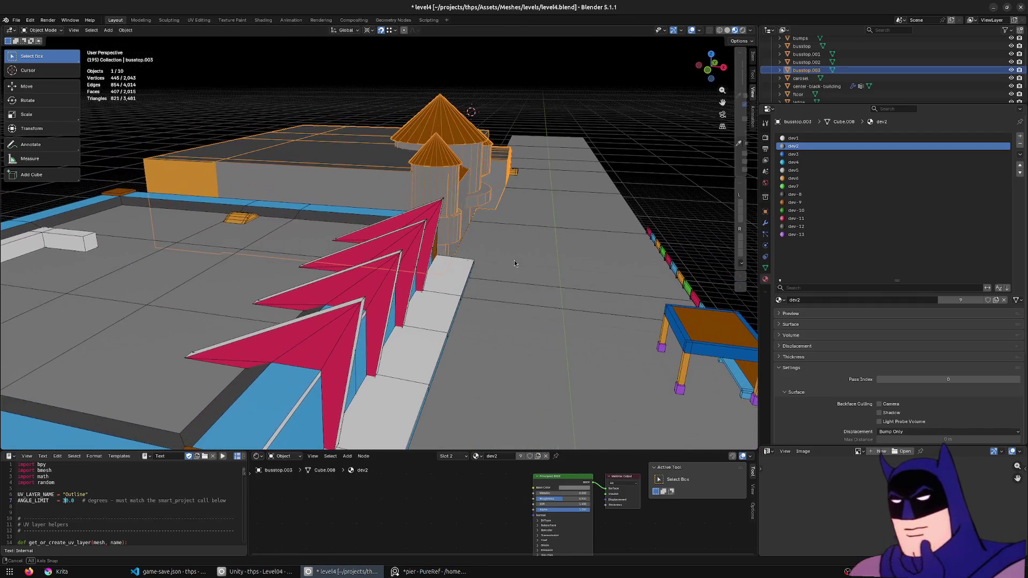
pyautogui.scroll(3, 514, 260)
pyautogui.moveTo(474, 294); pyautogui.dragTo(474, 285, button='middle')
pyautogui.scroll(3, 475, 279)
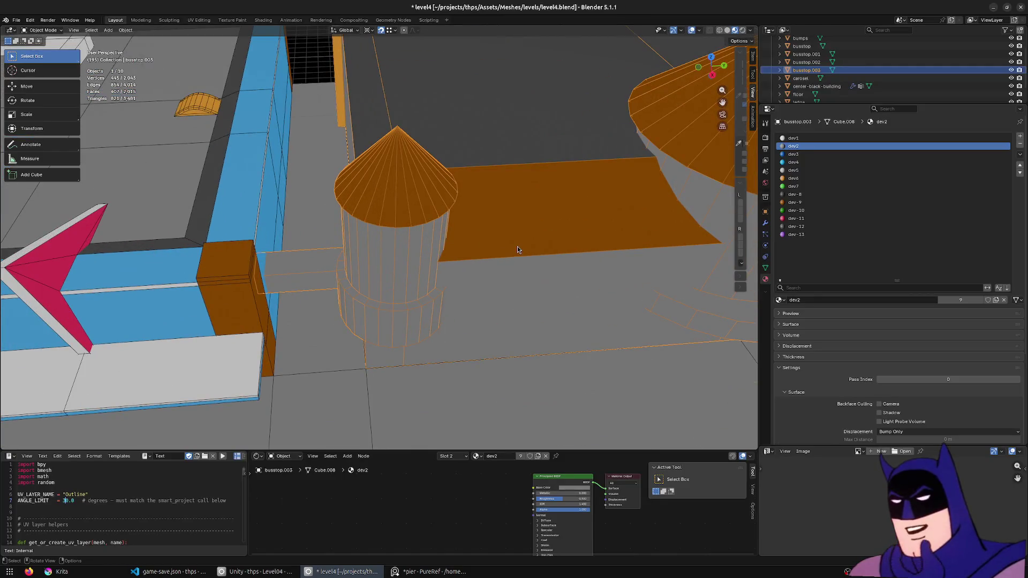
pyautogui.moveTo(517, 247); pyautogui.dragTo(509, 269, button='middle')
pyautogui.press('Tab')
pyautogui.press('z')
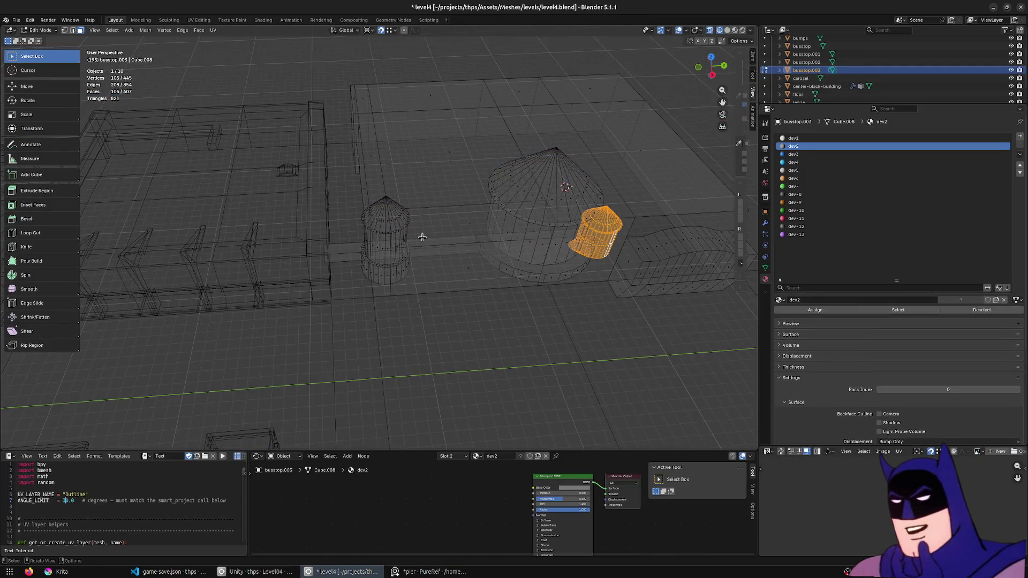
# - Clear the selection, pick an edge loop and dissolve it, checking the result in solid shading
pyautogui.click(454, 243)
pyautogui.hotkey('alt', 'a')
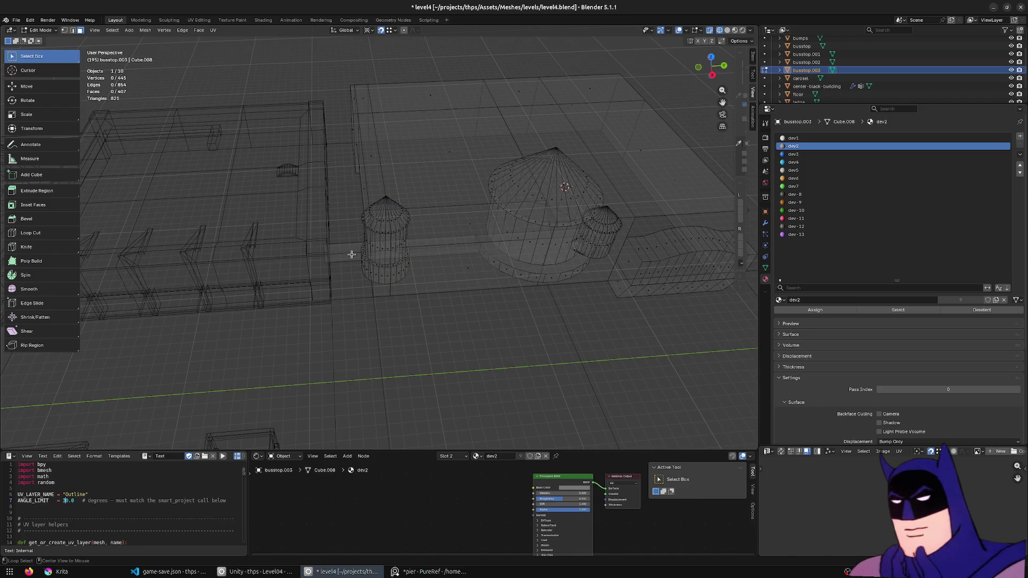
pyautogui.click(352, 255)
pyautogui.rightClick(351, 254)
pyautogui.click(354, 255)
pyautogui.press('z')
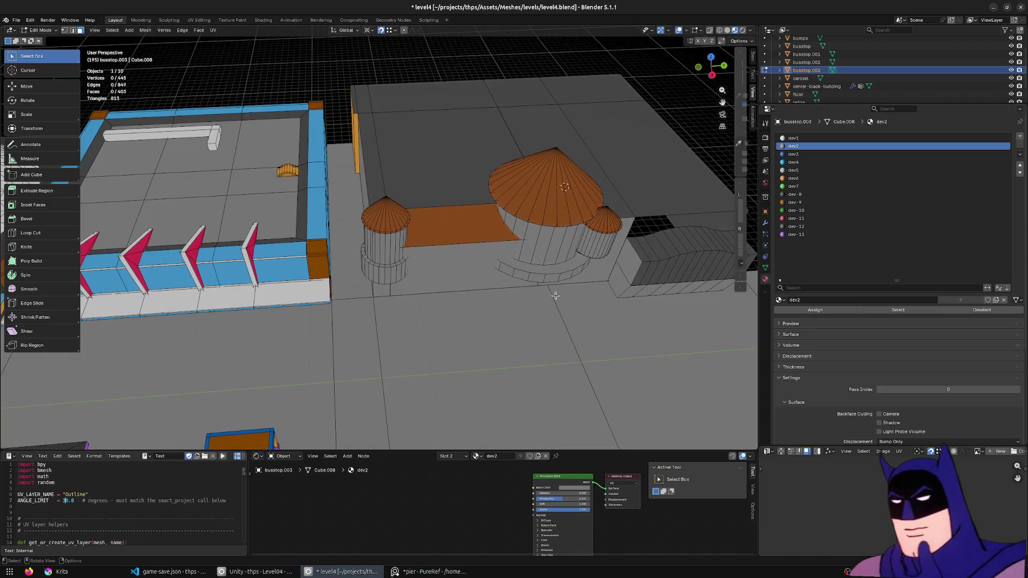
pyautogui.moveTo(544, 271)
pyautogui.mouseDown(button='middle')
pyautogui.moveTo(523, 276)
pyautogui.moveTo(401, 183)
pyautogui.moveTo(398, 171)
pyautogui.moveTo(477, 196)
pyautogui.mouseUp(button='middle')
pyautogui.press('z')
pyautogui.press('z')
pyautogui.scroll(-3, 398, 170)
# - Select the whole bus stop mesh and move it along X from the top view
pyautogui.press('a')
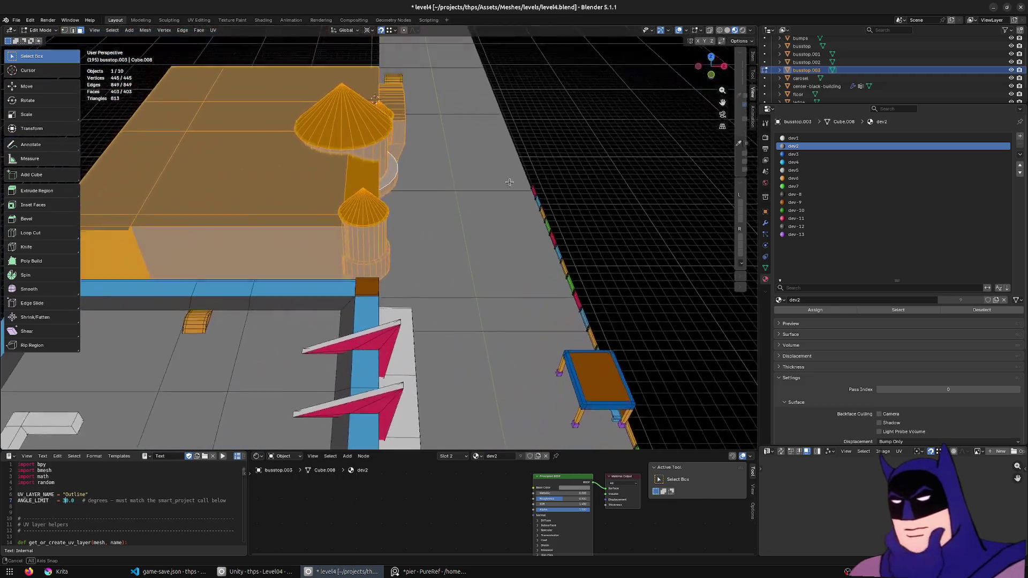
pyautogui.press('KP_7')
pyautogui.press('g')
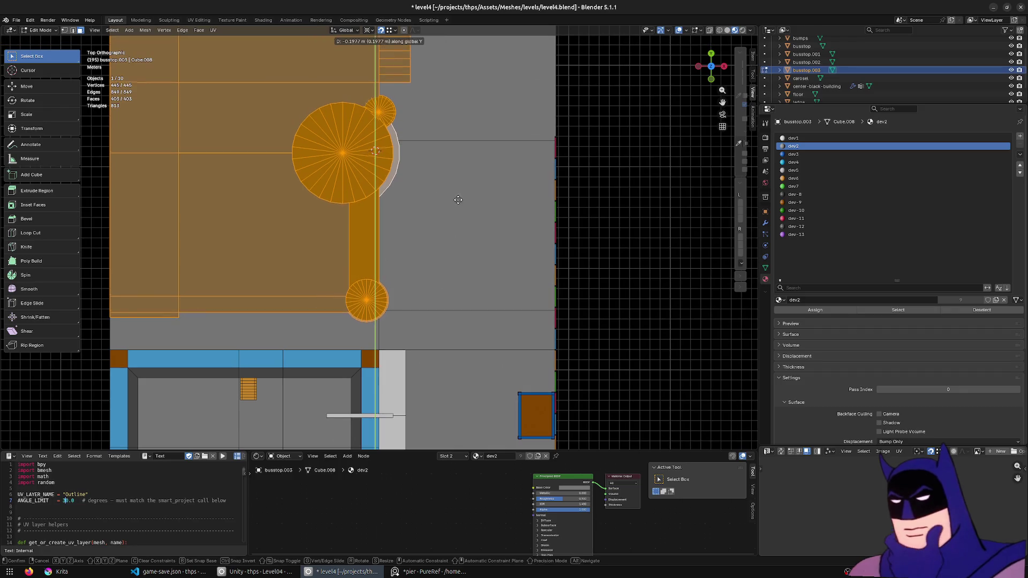
pyautogui.press('x')
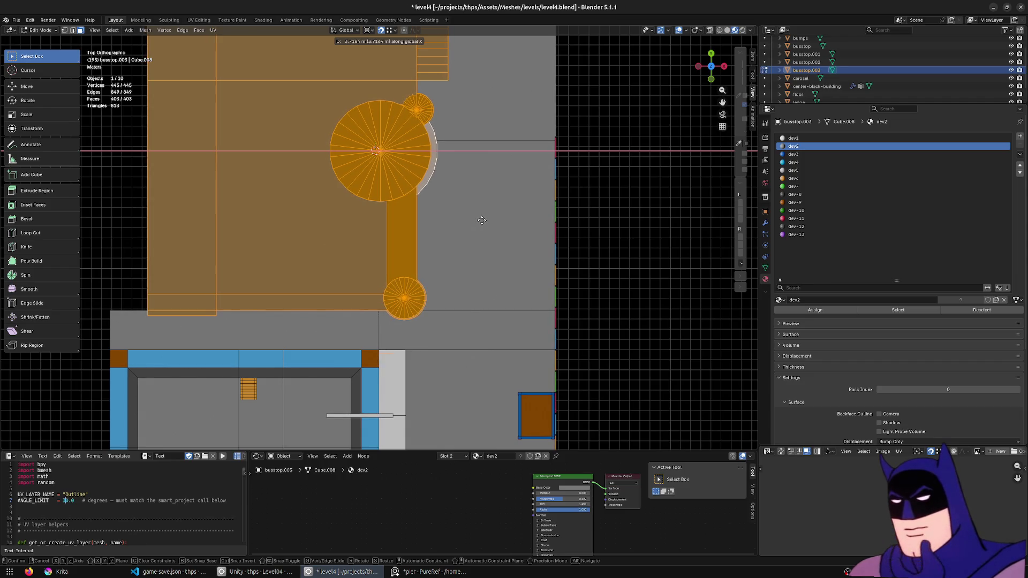
pyautogui.click(481, 219)
pyautogui.moveTo(481, 219)
pyautogui.mouseDown(button='middle')
pyautogui.moveTo(495, 236)
pyautogui.moveTo(404, 312)
pyautogui.mouseUp(button='middle')
pyautogui.scroll(-3, 405, 312)
# - Move the building about 5.66 m along Y, then deselect all geometry
pyautogui.press('g')
pyautogui.press('x')
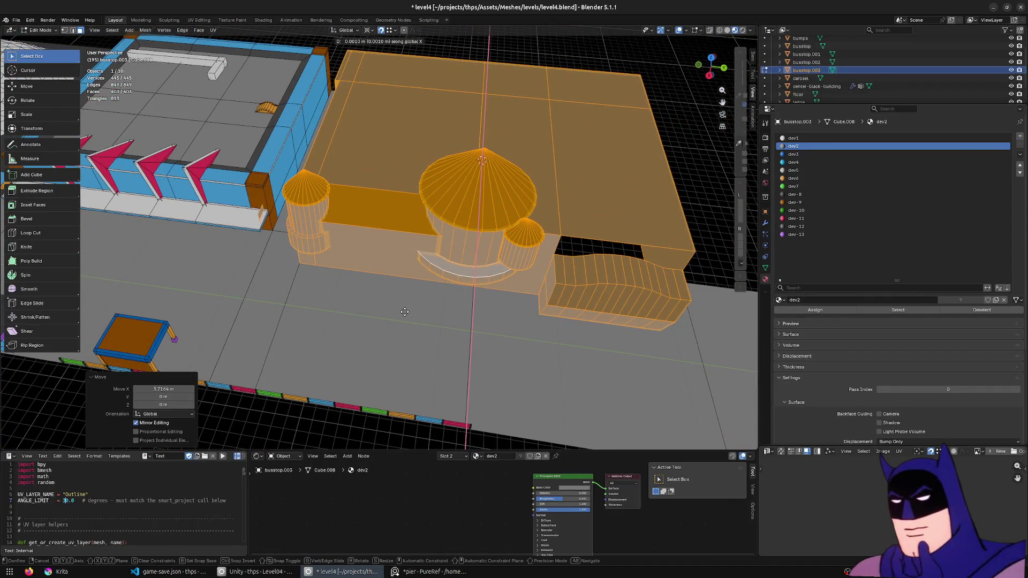
pyautogui.press('y')
pyautogui.click(412, 312)
pyautogui.moveTo(376, 277); pyautogui.dragTo(273, 187, button='middle')
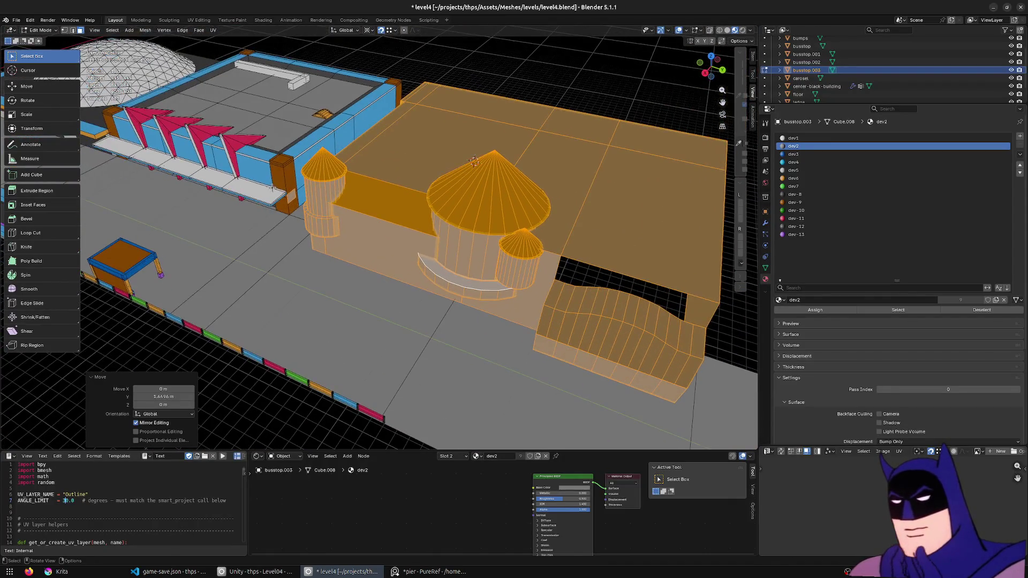
pyautogui.hotkey('alt', 'a')
# - Switch the viewport shading to Material Preview and inspect the floor
pyautogui.rightClick(309, 204)
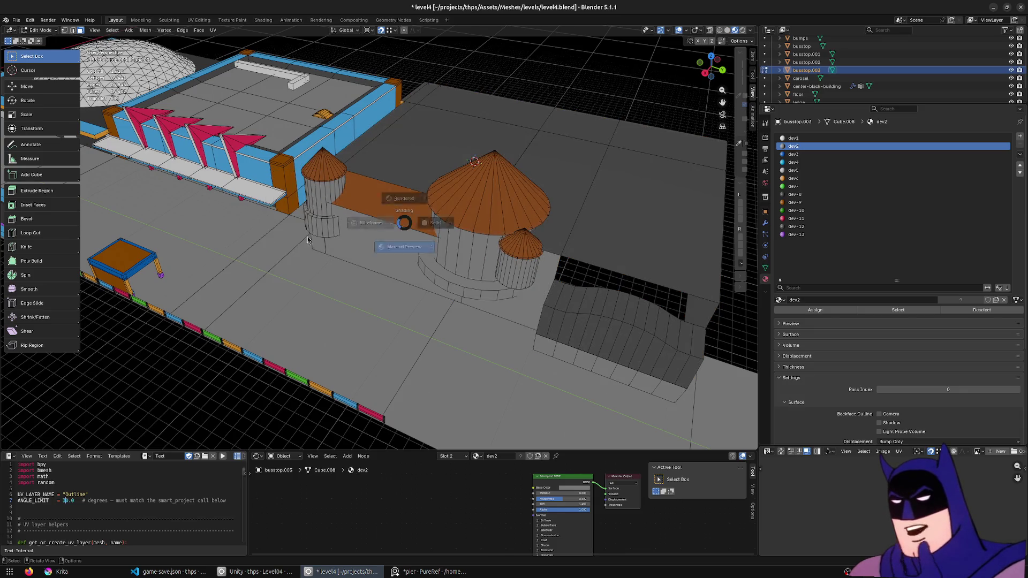
pyautogui.hotkey('shift', 'z')
pyautogui.moveTo(402, 222); pyautogui.dragTo(373, 272, button='middle')
pyautogui.press('z')
pyautogui.click(372, 319)
pyautogui.moveTo(372, 319); pyautogui.dragTo(329, 311, button='middle')
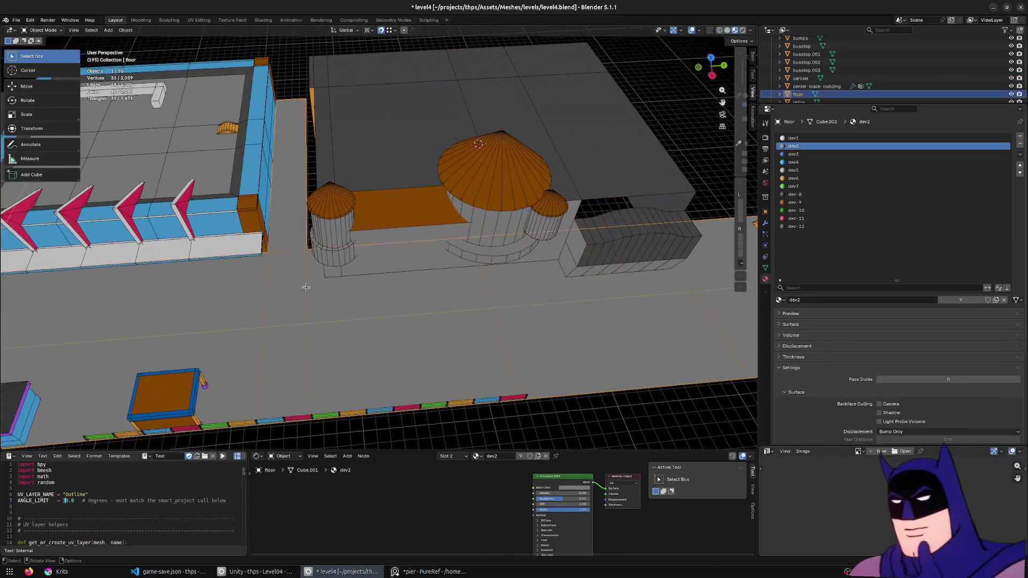
pyautogui.scroll(2, 338, 252)
# - Stretch the floor edge along Y to close the gap beside the building, undo and redo to compare
pyautogui.moveTo(338, 252); pyautogui.dragTo(353, 281, button='middle')
pyautogui.press('g')
pyautogui.press('y')
pyautogui.click(354, 281)
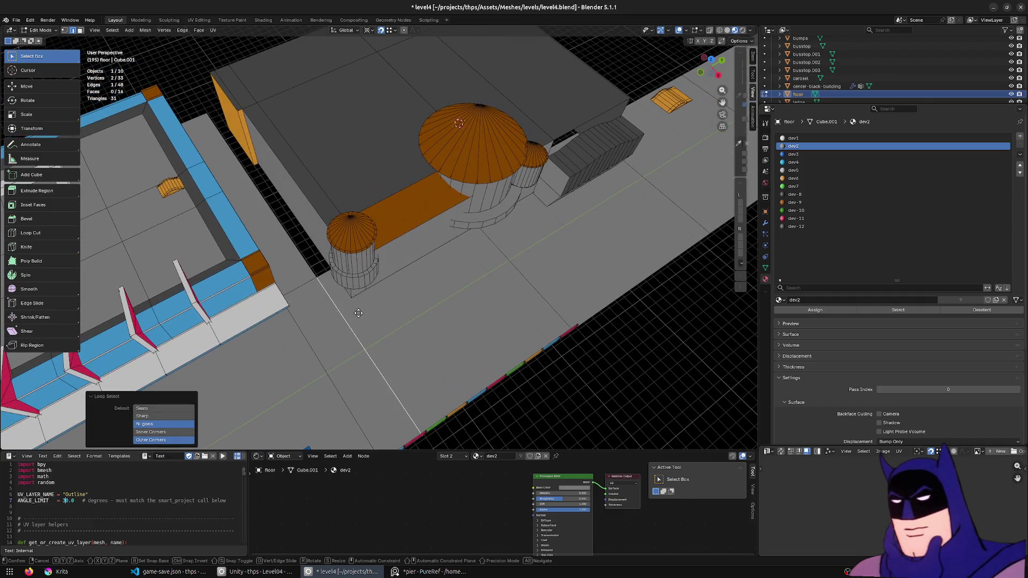
pyautogui.press('g')
pyautogui.press('y')
pyautogui.click(399, 309)
pyautogui.hotkey('ctrl', 'z')
pyautogui.hotkey('ctrl', 'z')
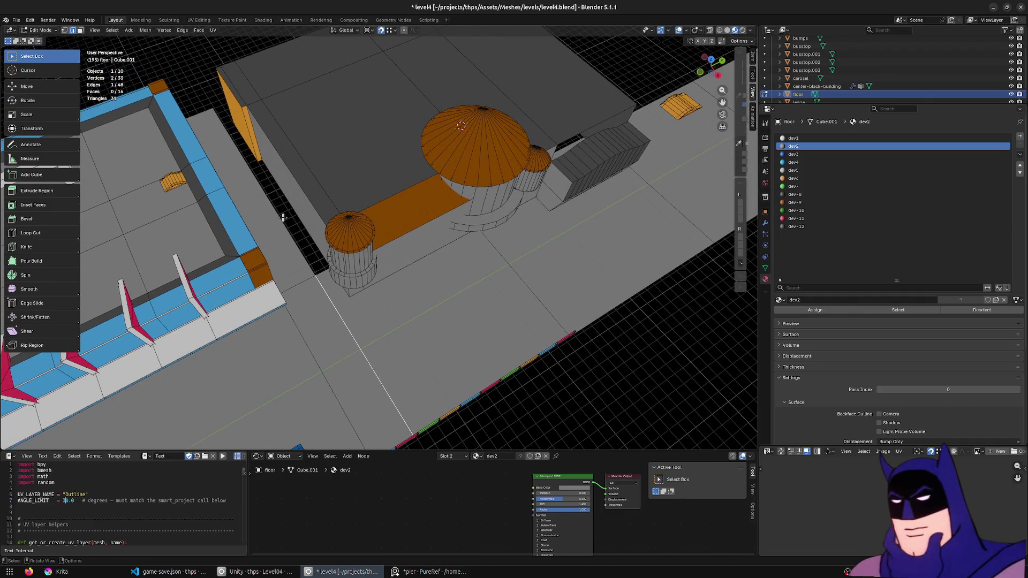
pyautogui.hotkey('ctrl', 'shift', 'z')
pyautogui.hotkey('ctrl', 'shift', 'z')
# - Fly-navigate through the street at ground level and up over it
pyautogui.moveTo(334, 280); pyautogui.dragTo(359, 338, button='middle')
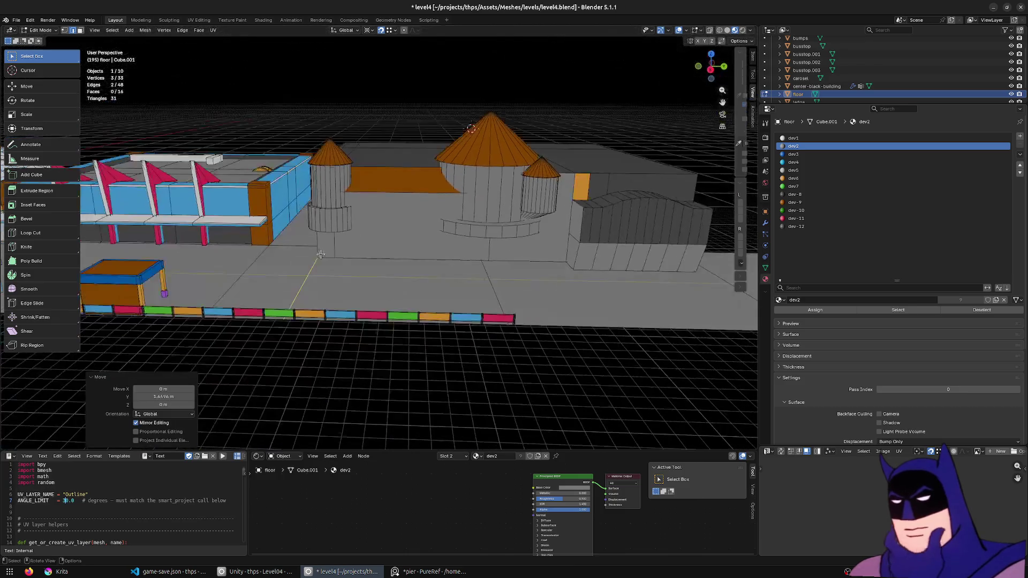
pyautogui.hotkey('shift', '`')
pyautogui.press('Tab')
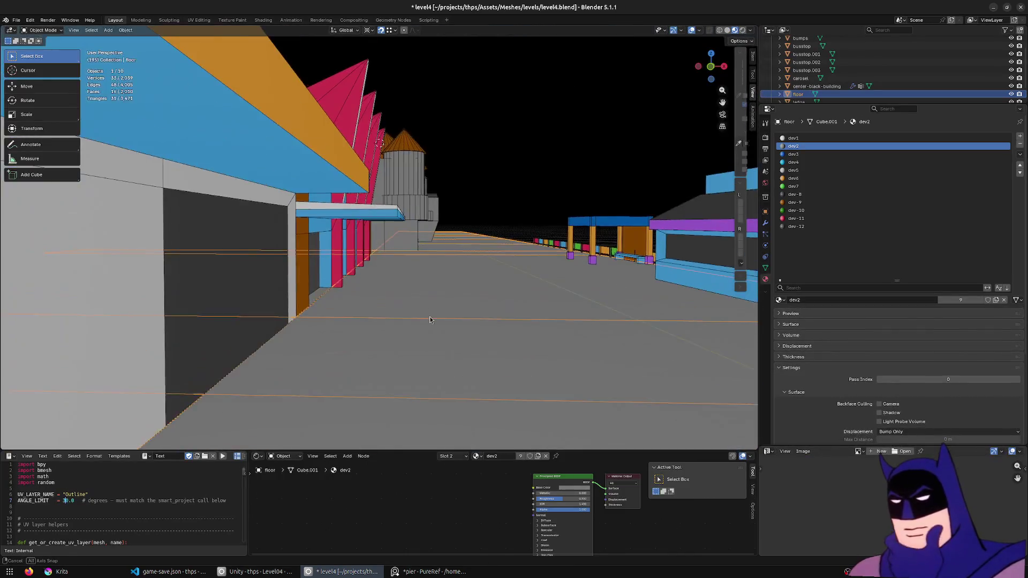
pyautogui.press('e')
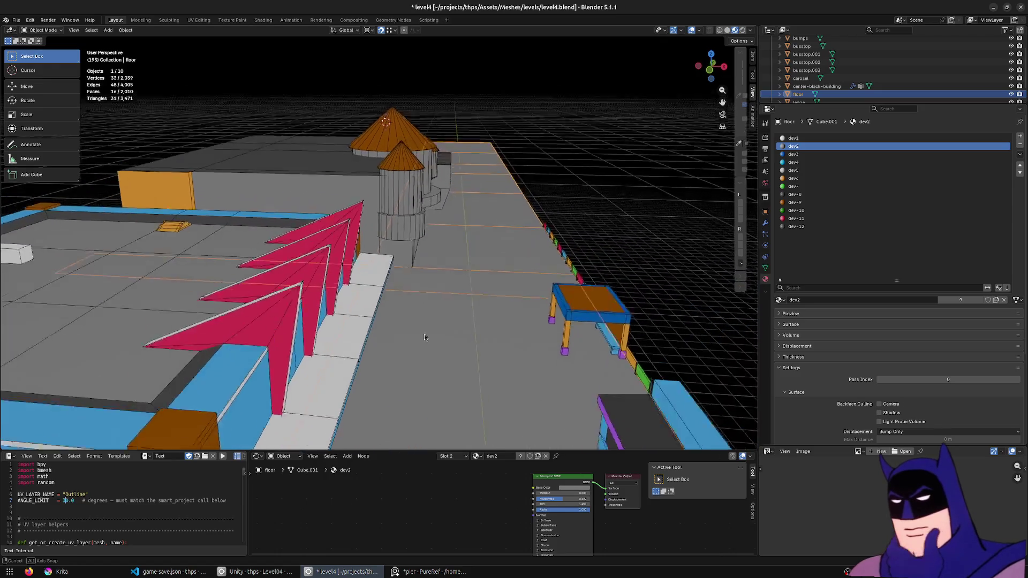
# - Delete a base face from the front tower, then bring up the Unity editor
pyautogui.click(402, 233)
pyautogui.press('Tab')
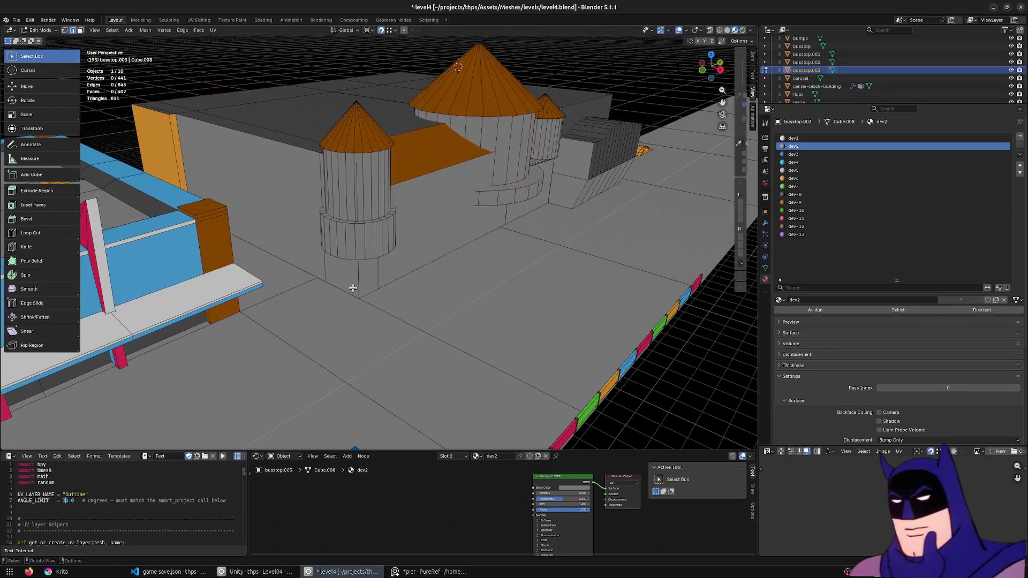
pyautogui.press('x')
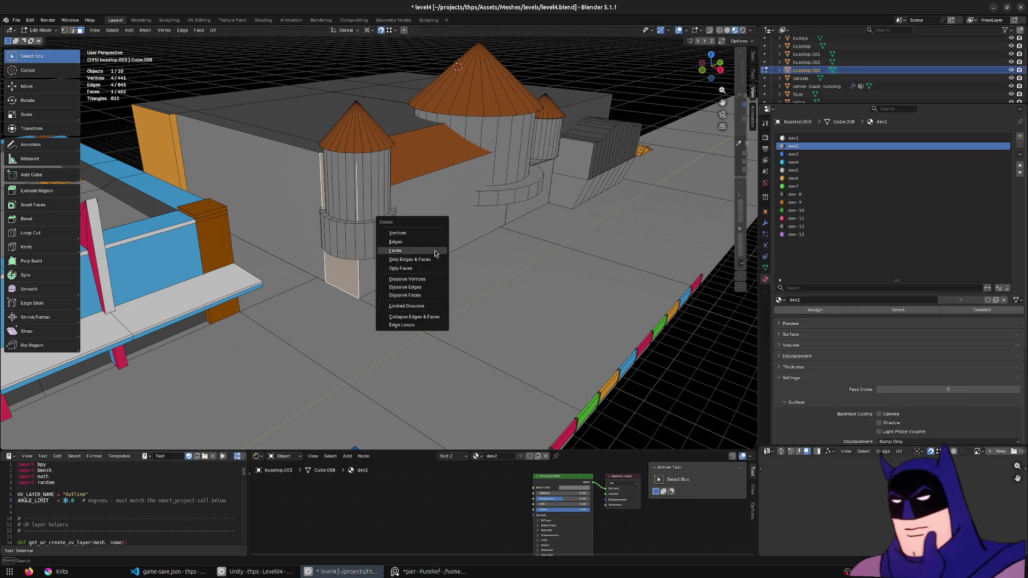
pyautogui.click(427, 248)
pyautogui.moveTo(427, 248); pyautogui.dragTo(457, 259, button='middle')
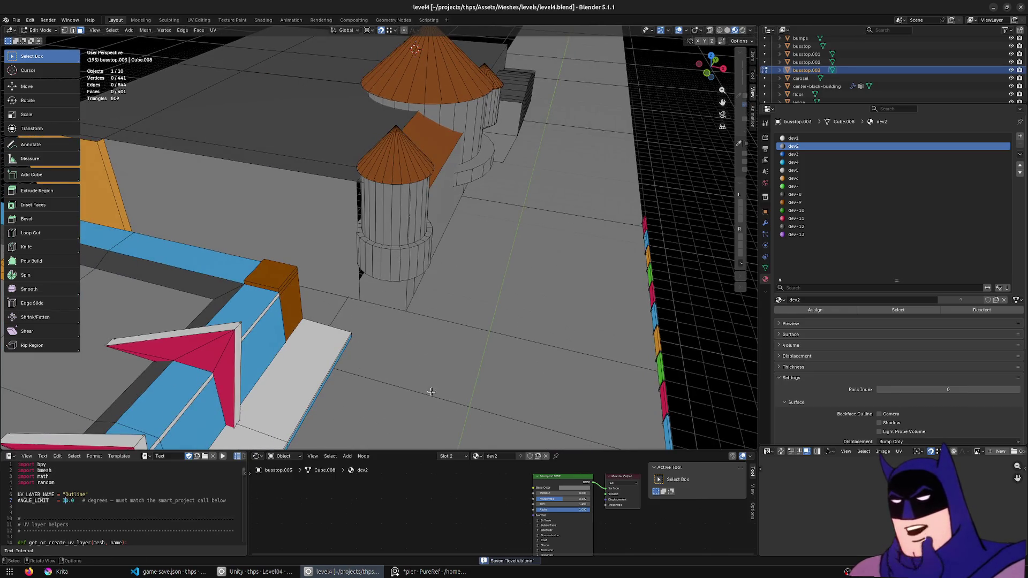
pyautogui.click(265, 571)
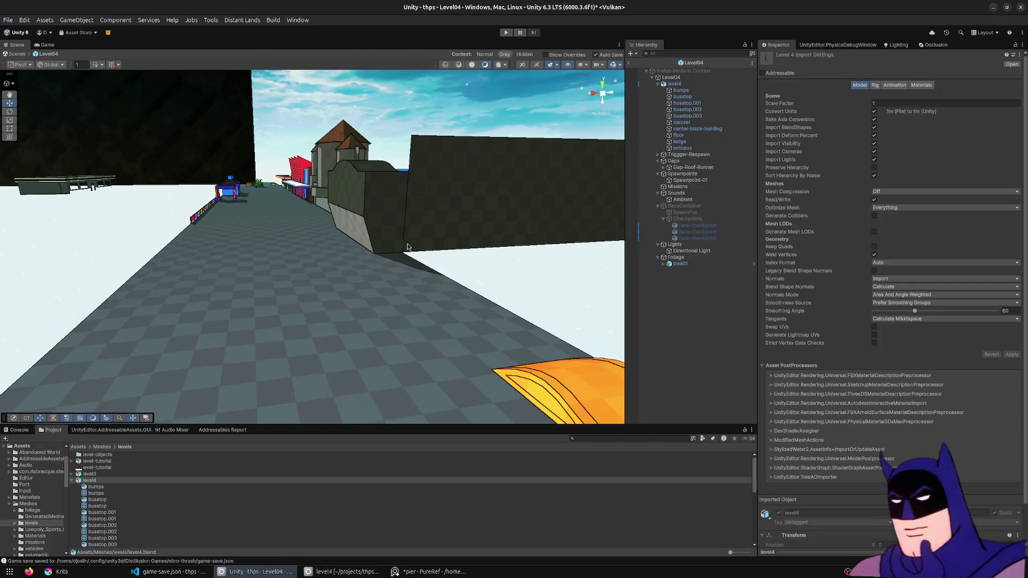
# - Turn the Unity scene camera toward the tower base, then return to Blender
pyautogui.moveTo(305, 183)
pyautogui.mouseDown(button='right')
pyautogui.moveTo(385, 177)
pyautogui.moveTo(677, 219)
pyautogui.mouseUp(button='right')
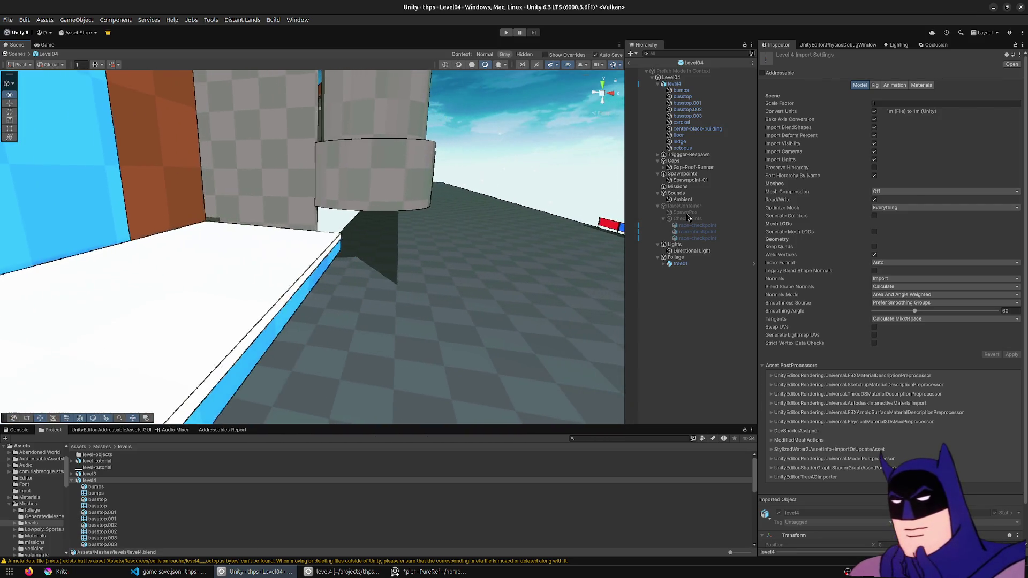
pyautogui.hotkey('alt', 'Tab')
pyautogui.scroll(-3, 373, 283)
pyautogui.scroll(6, 378, 299)
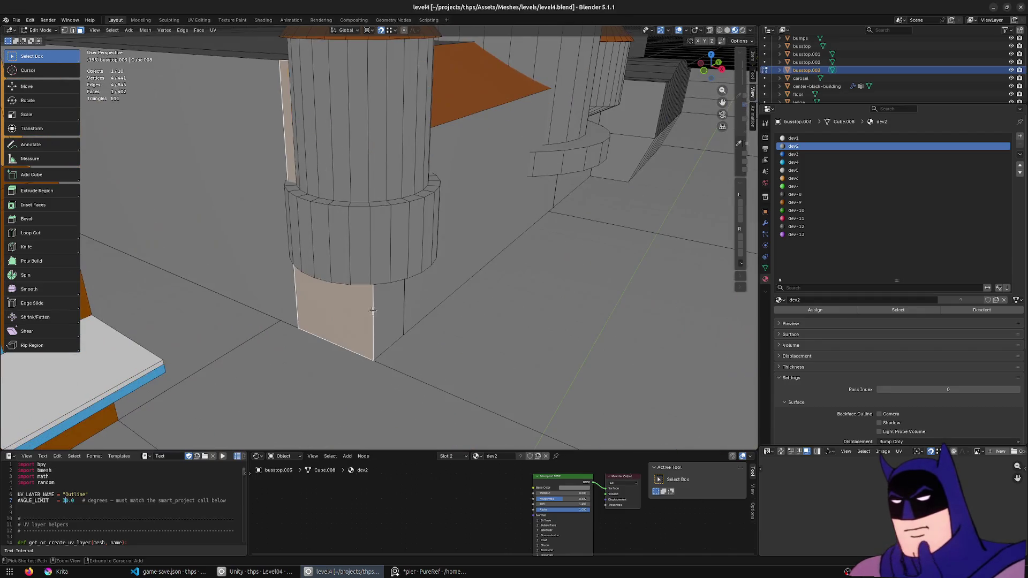
# - Lower the tower base's bottom face along Z to make the block taller
pyautogui.click(370, 301)
pyautogui.scroll(-2, 386, 321)
pyautogui.rightClick(488, 367)
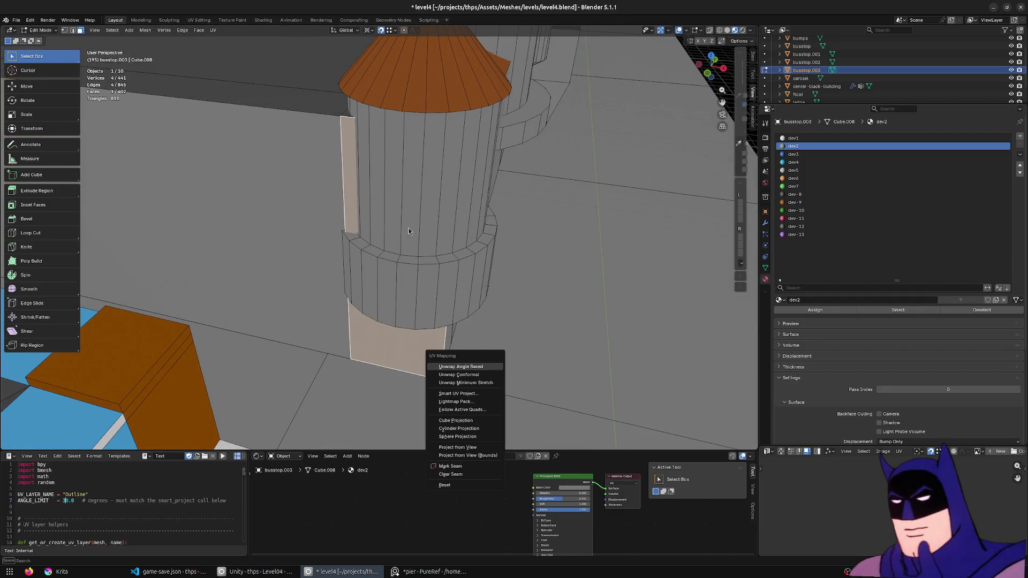
pyautogui.press('g')
pyautogui.press('z')
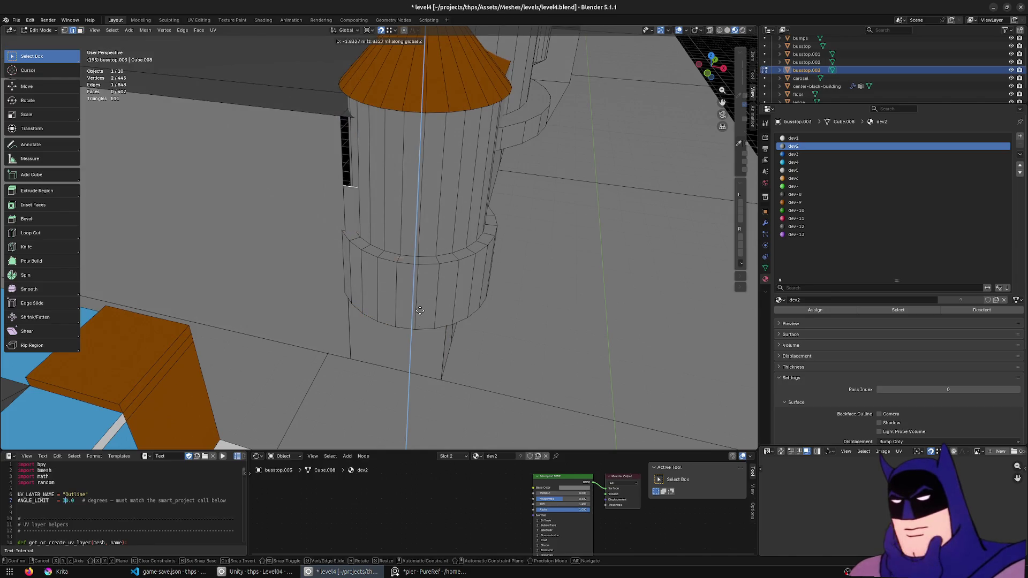
pyautogui.click(448, 323)
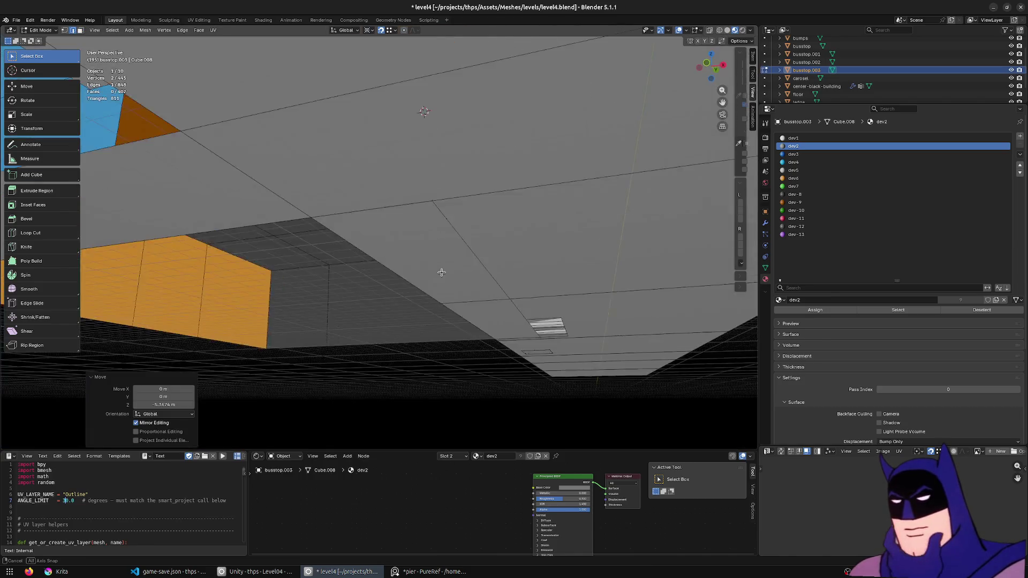
# - Inset the block's front face and delete the inner faces to open a doorway hole
pyautogui.moveTo(447, 324); pyautogui.dragTo(438, 287, button='middle')
pyautogui.click(422, 281)
pyautogui.press('KP_Decimal')
pyautogui.press('i')
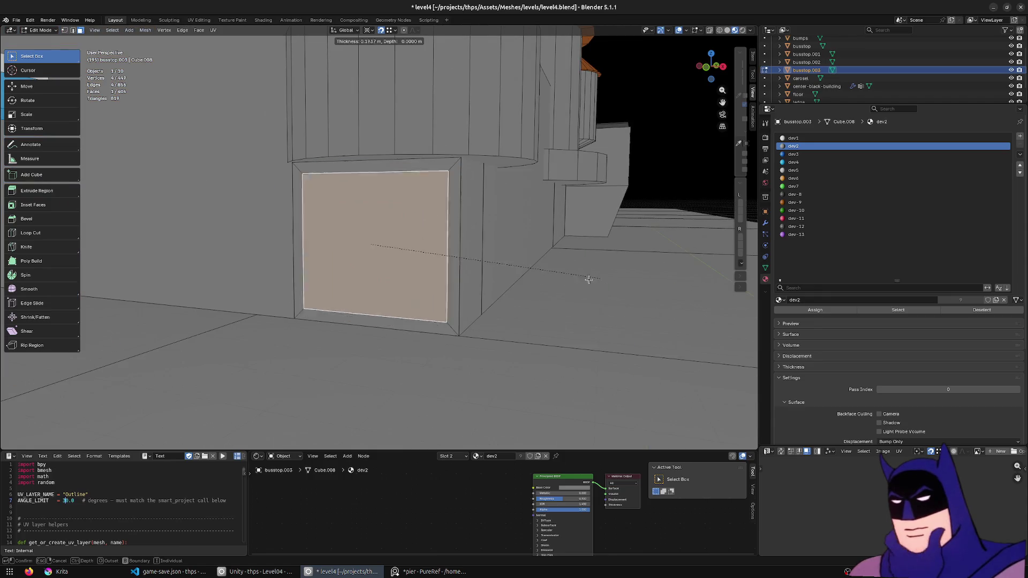
pyautogui.click(434, 316)
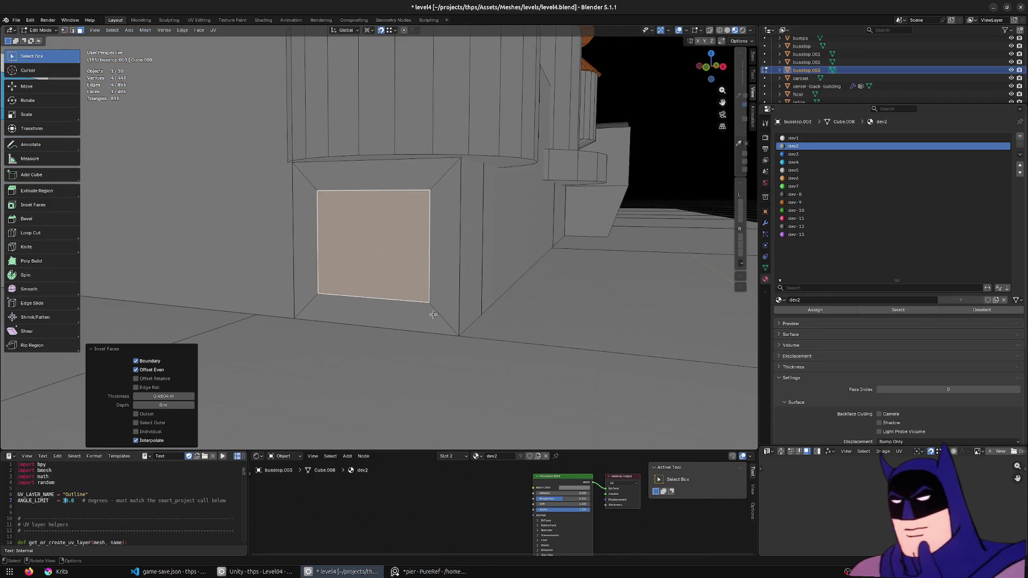
pyautogui.keyDown('shift'); pyautogui.click(393, 307); pyautogui.keyUp('shift')
pyautogui.press('x')
pyautogui.click(384, 284)
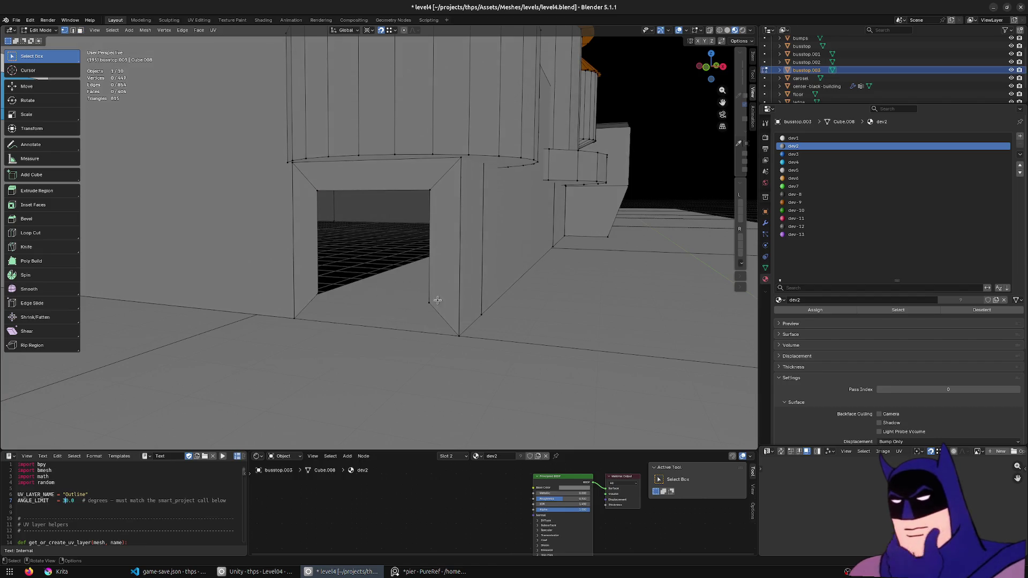
# - Clean up leftover edges at the hole's corners, adjust the left edge, and leave edit mode
pyautogui.hotkey('ctrl', 'x')
pyautogui.click(330, 220)
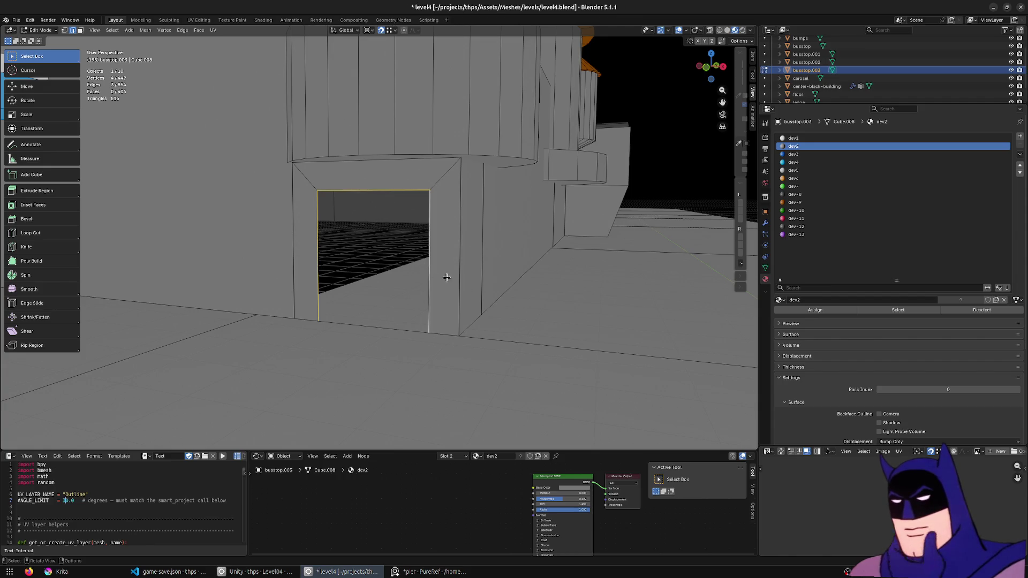
pyautogui.moveTo(446, 276); pyautogui.dragTo(544, 364, button='middle')
pyautogui.press('g')
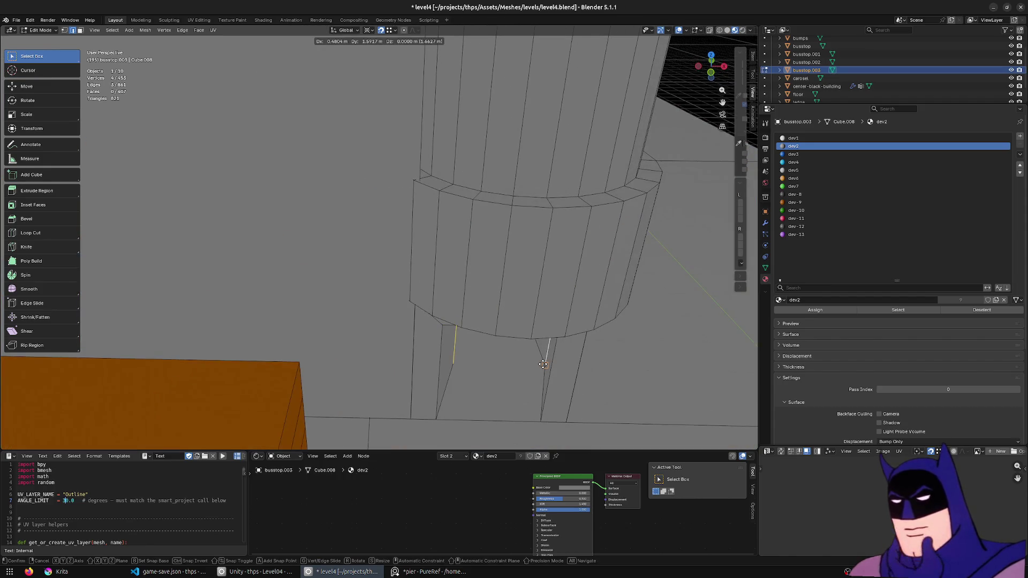
pyautogui.click(543, 364)
pyautogui.moveTo(362, 281); pyautogui.dragTo(344, 286, button='middle')
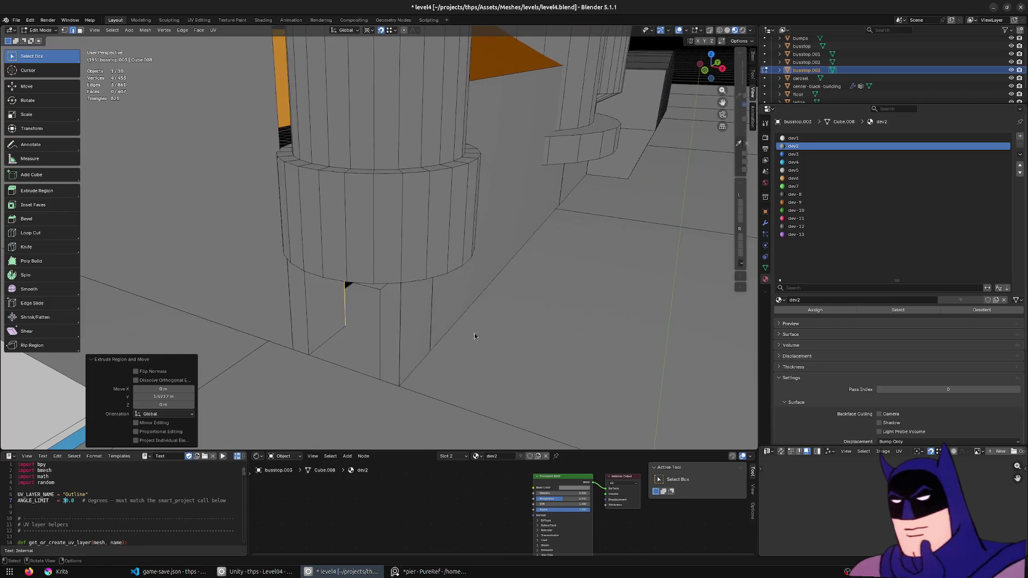
pyautogui.press('Tab')
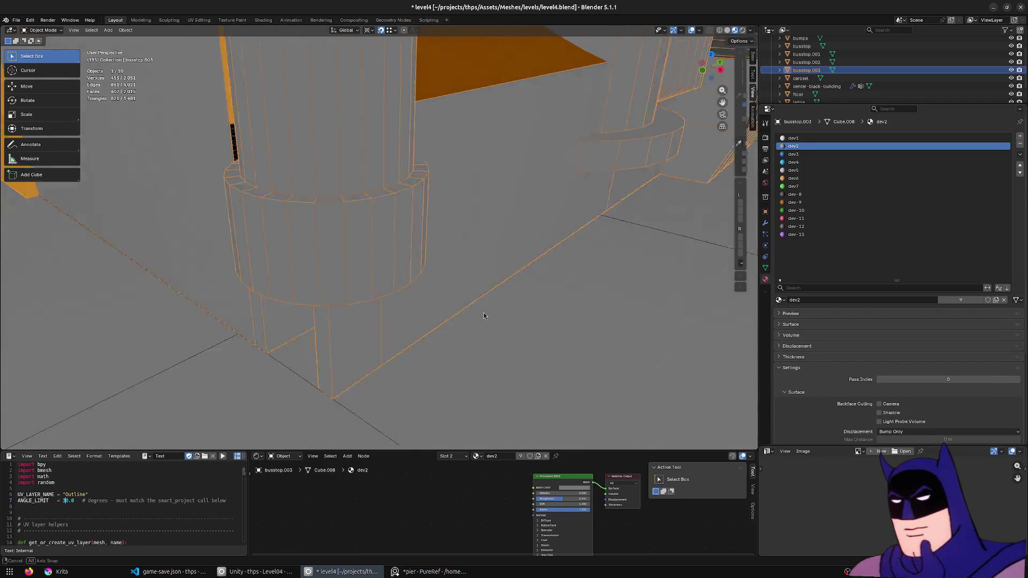
pyautogui.scroll(-5, 484, 312)
# - Save level4.blend, check the doorway in Unity, and resume editing the bus stop mesh
pyautogui.hotkey('ctrl', 's')
pyautogui.hotkey('alt', 'Tab')
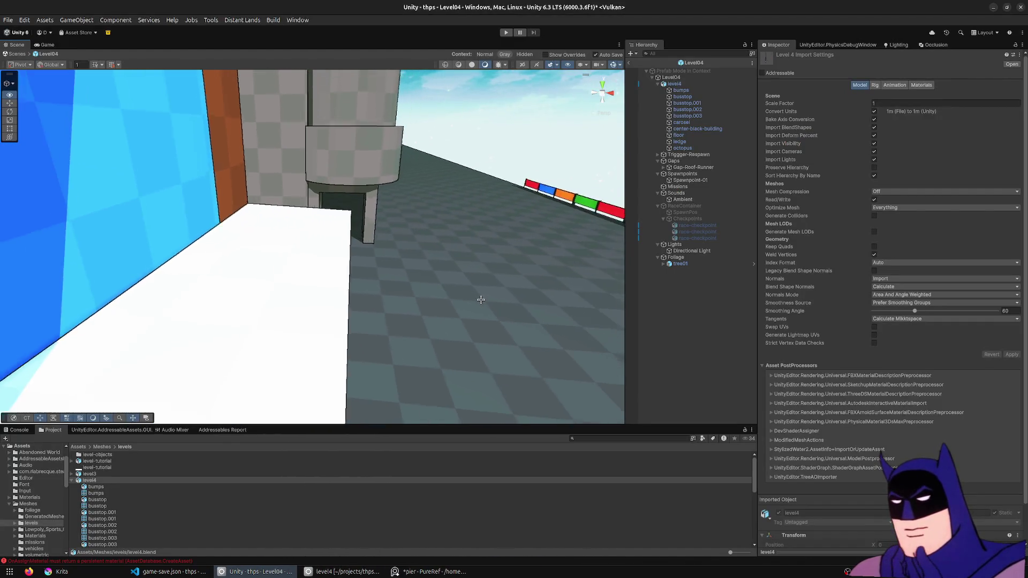
pyautogui.hotkey('alt', 'Tab')
pyautogui.moveTo(473, 298)
pyautogui.mouseDown(button='middle')
pyautogui.moveTo(425, 294)
pyautogui.moveTo(362, 253)
pyautogui.mouseUp(button='middle')
pyautogui.press('Tab')
pyautogui.scroll(3, 425, 294)
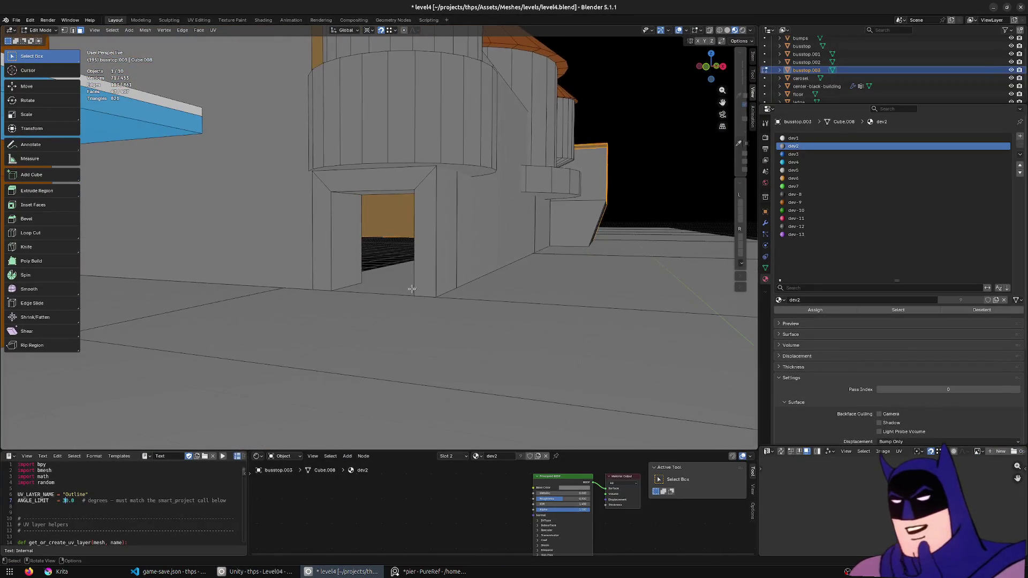
pyautogui.scroll(3, 361, 253)
# - Move the doorway's left and right jamb faces outward along X to widen it
pyautogui.click(361, 253)
pyautogui.press('g')
pyautogui.click(439, 313)
pyautogui.click(591, 341)
pyautogui.press('g')
pyautogui.press('x')
pyautogui.click(551, 371)
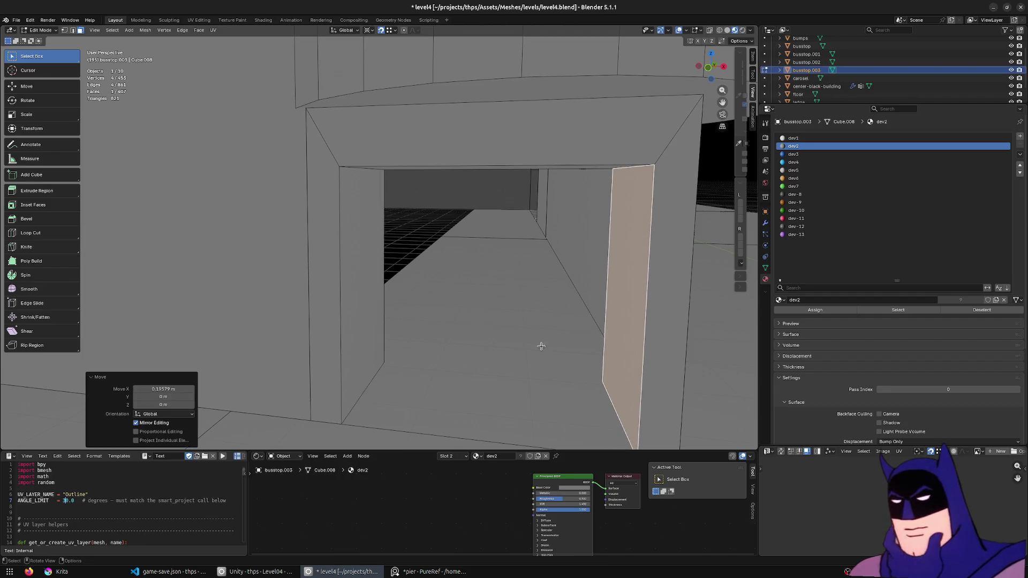
# - Raise the doorway's top underside along Z, leave edit mode and switch to Unity
pyautogui.moveTo(546, 356); pyautogui.dragTo(353, 136, button='middle')
pyautogui.click(361, 145)
pyautogui.press('g')
pyautogui.press('z')
pyautogui.click(443, 296)
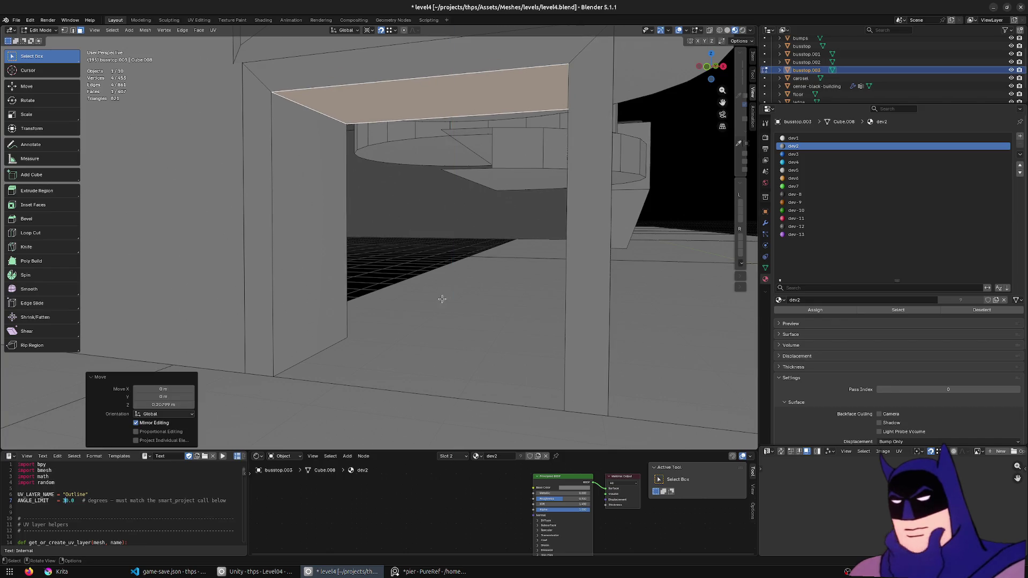
pyautogui.press('Tab')
pyautogui.scroll(-3, 434, 314)
pyautogui.scroll(-3, 429, 318)
pyautogui.hotkey('alt', 'Tab')
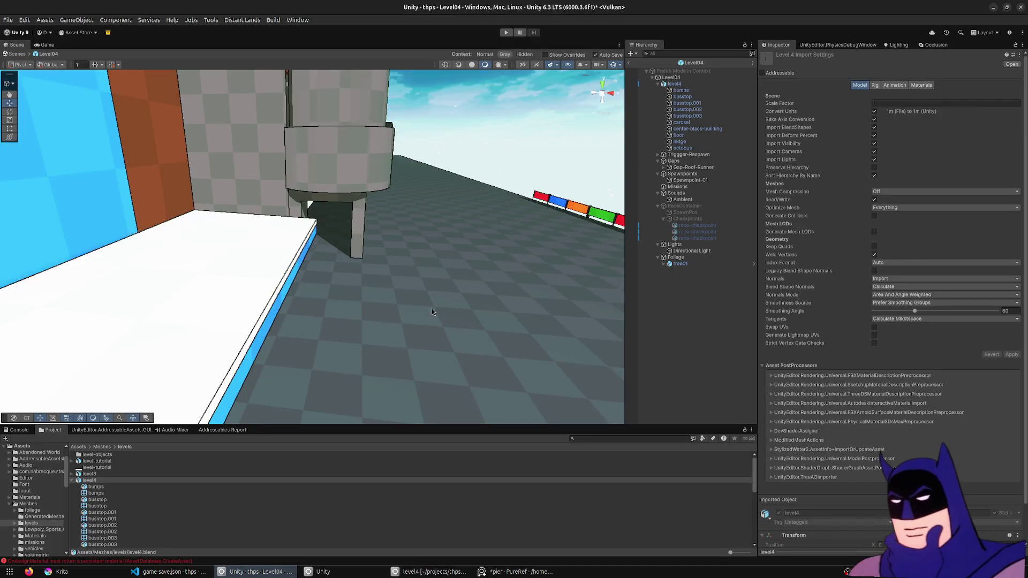
# - Drive the car through the new tower doorway in play mode, stop playing and return to Blender
pyautogui.moveTo(411, 231)
pyautogui.mouseDown(button='right')
pyautogui.moveTo(403, 203)
pyautogui.moveTo(414, 209)
pyautogui.moveTo(471, 26)
pyautogui.moveTo(513, 67)
pyautogui.mouseUp(button='right')
pyautogui.press('s')
pyautogui.click(509, 33)
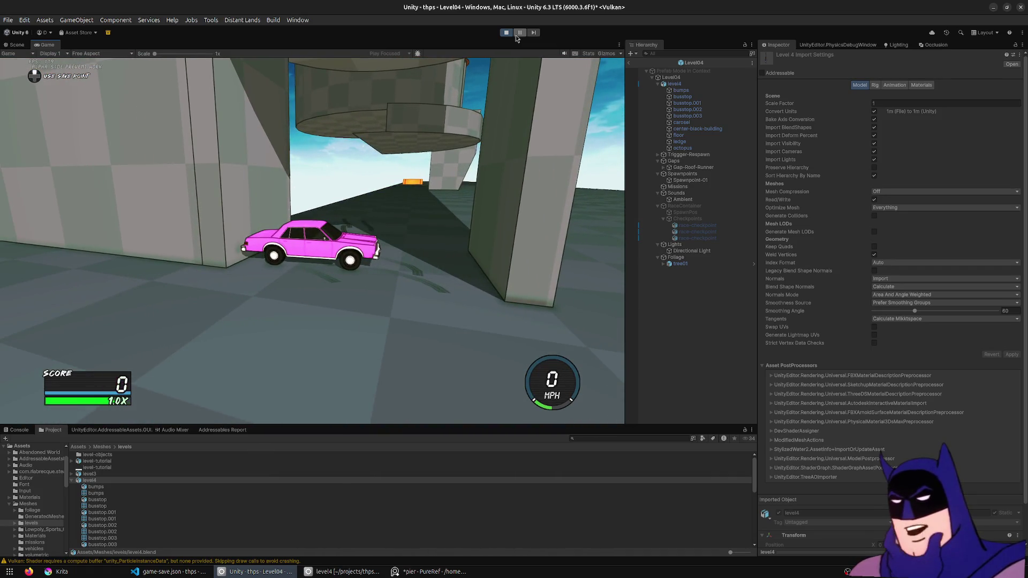
pyautogui.click(507, 34)
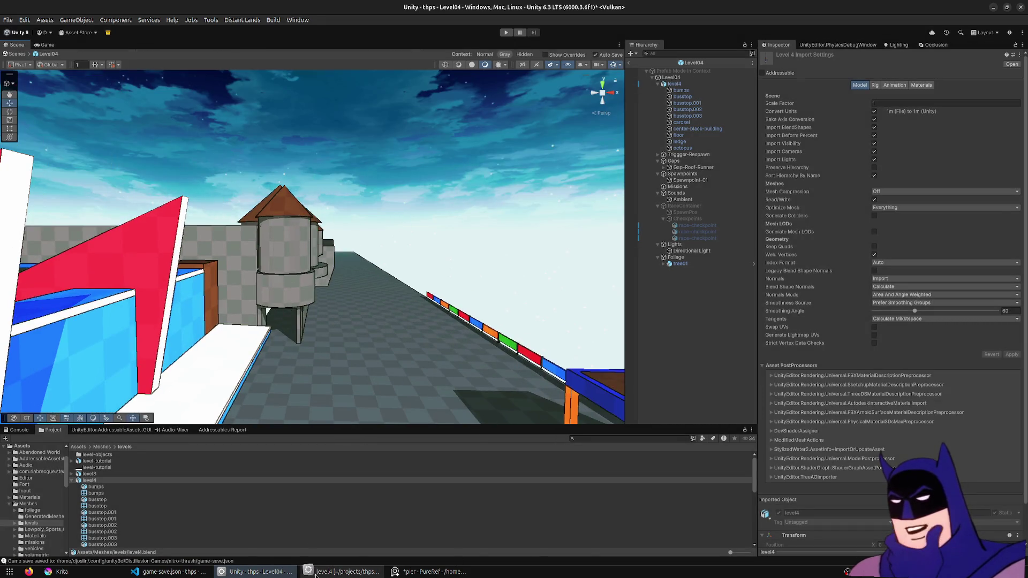
pyautogui.click(337, 572)
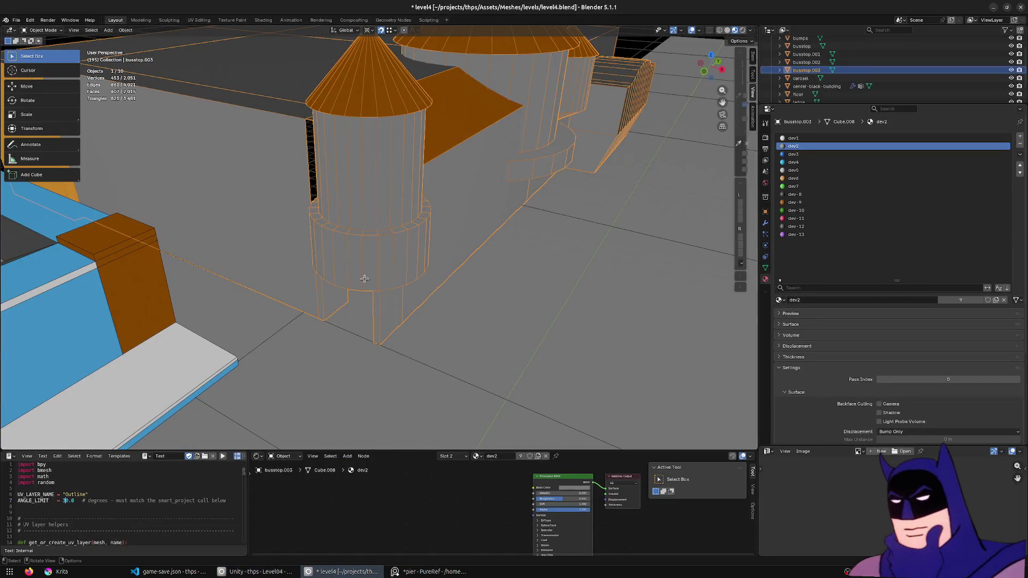
# - Select the whole bus stop mesh and frame it in a see-through front orthographic view
pyautogui.press('Tab')
pyautogui.hotkey('alt', 'z')
pyautogui.moveTo(364, 277); pyautogui.dragTo(397, 264, button='middle')
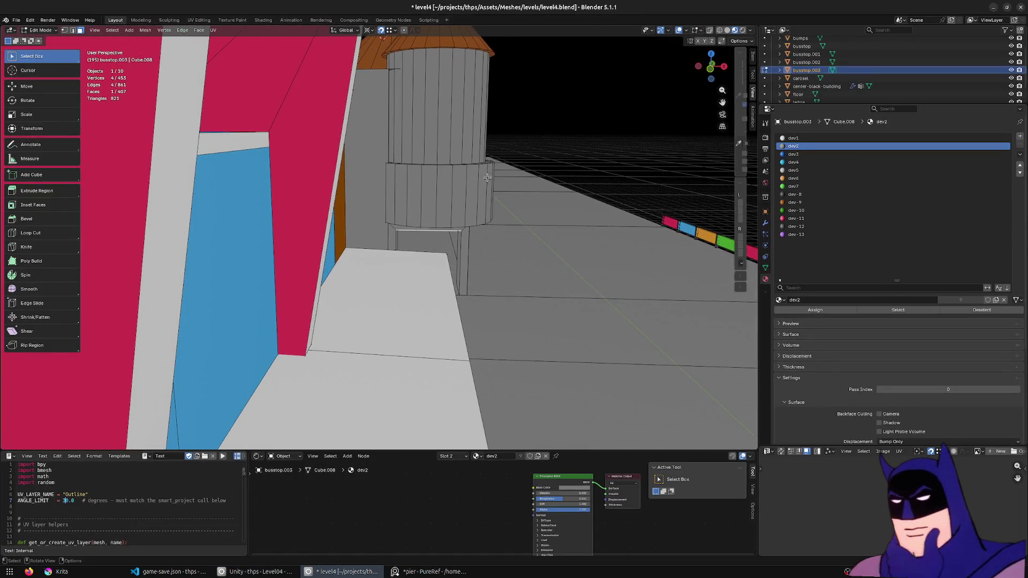
pyautogui.moveTo(487, 179); pyautogui.dragTo(487, 287, button='middle')
pyautogui.press('a')
pyautogui.scroll(2, 487, 287)
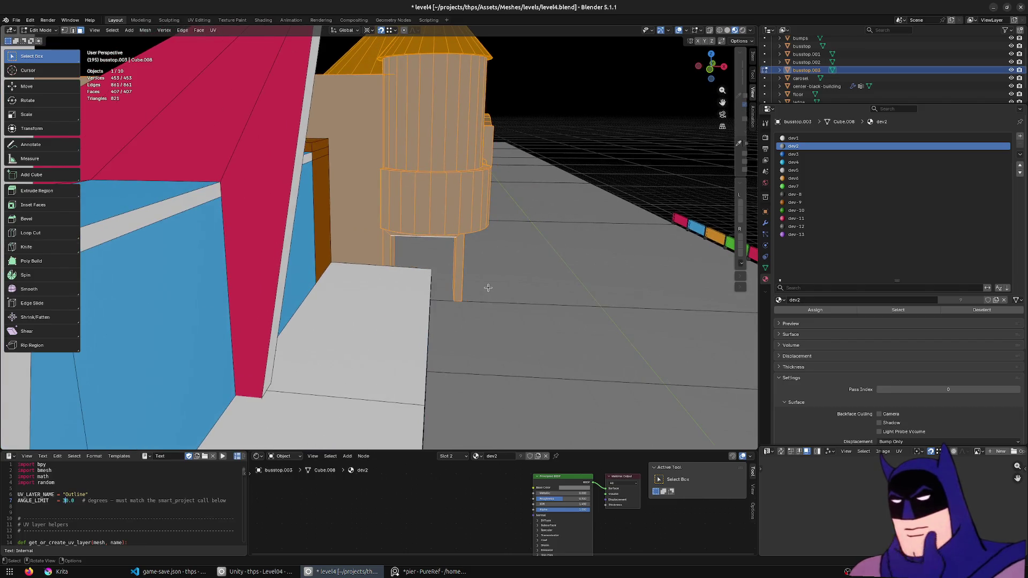
pyautogui.press('KP_1')
pyautogui.press('ctrl+KP_1')
pyautogui.press('KP_1')
pyautogui.hotkey('alt', 'z')
pyautogui.scroll(2, 561, 225)
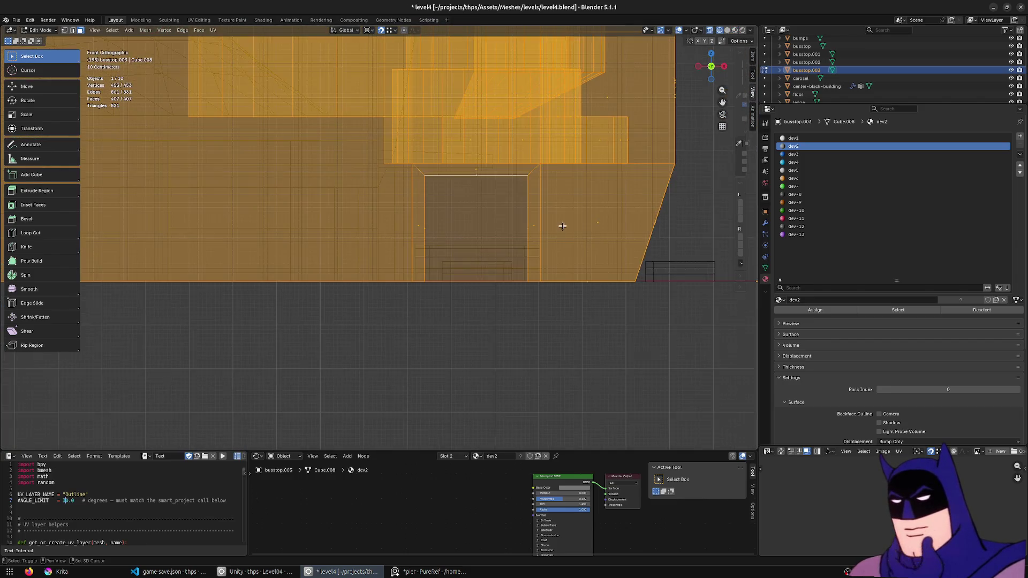
pyautogui.keyDown('shift'); pyautogui.moveTo(562, 226); pyautogui.dragTo(551, 268, button='middle'); pyautogui.keyUp('shift')
# - Shift the mesh about 0.39 m along X, then pick a face on the side block
pyautogui.press('g')
pyautogui.press('x')
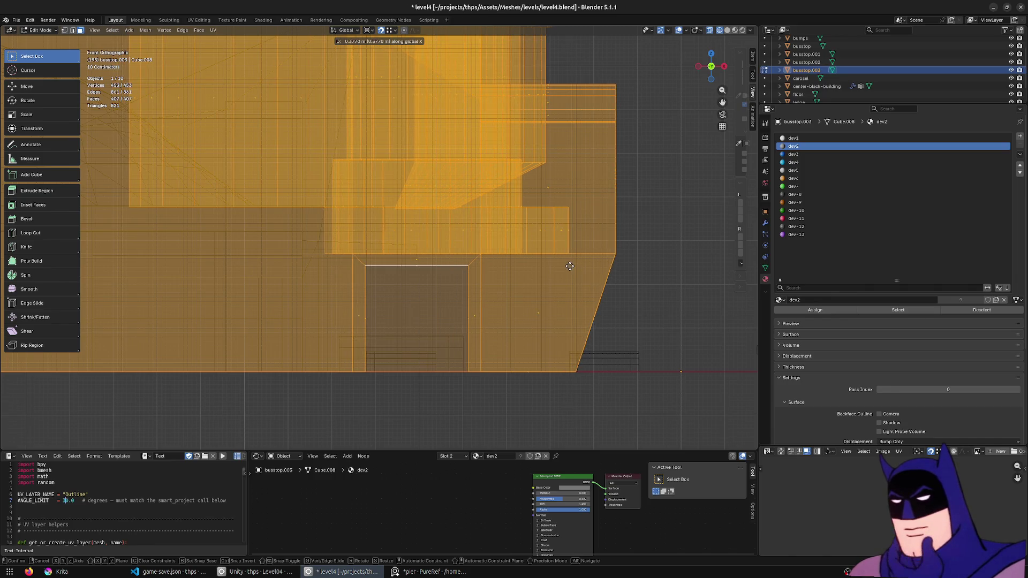
pyautogui.click(570, 265)
pyautogui.moveTo(551, 168)
pyautogui.mouseDown(button='middle')
pyautogui.moveTo(378, 165)
pyautogui.moveTo(372, 322)
pyautogui.moveTo(476, 315)
pyautogui.moveTo(562, 284)
pyautogui.mouseUp(button='middle')
pyautogui.click(397, 292)
# - Select a side wall face and all faces coplanar with it via the F3 search
pyautogui.moveTo(475, 152); pyautogui.dragTo(560, 291, button='middle')
pyautogui.scroll(5, 560, 292)
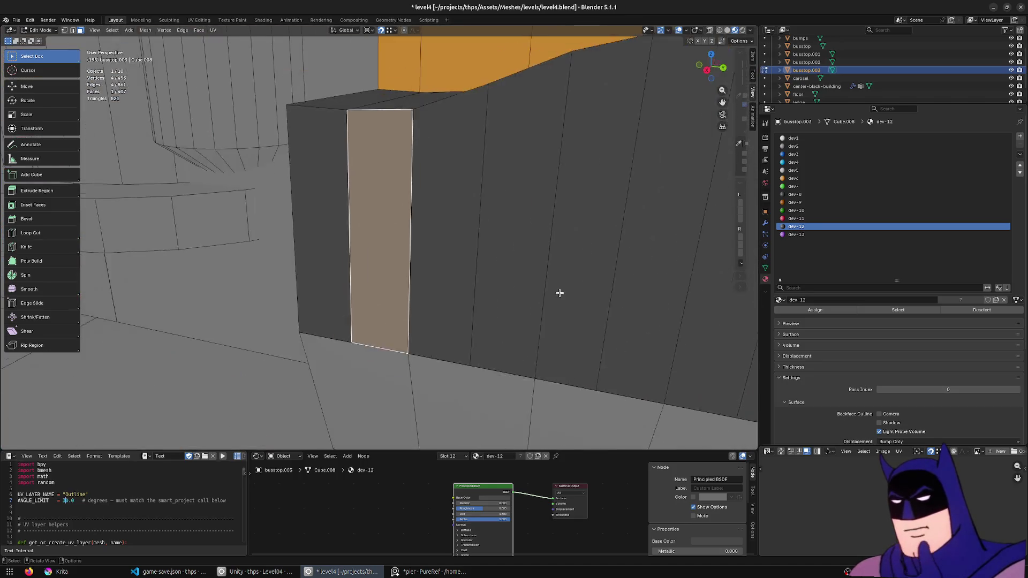
pyautogui.scroll(-5, 452, 278)
pyautogui.moveTo(452, 277); pyautogui.dragTo(416, 266, button='middle')
pyautogui.click(416, 265)
pyautogui.press('F3')
pyautogui.write('copla')
pyautogui.press('Return')
pyautogui.moveTo(338, 284); pyautogui.dragTo(314, 285, button='middle')
# - Shift the side wall block about 1.5 m along X in two moves
pyautogui.press('g')
pyautogui.press('y')
pyautogui.press('x')
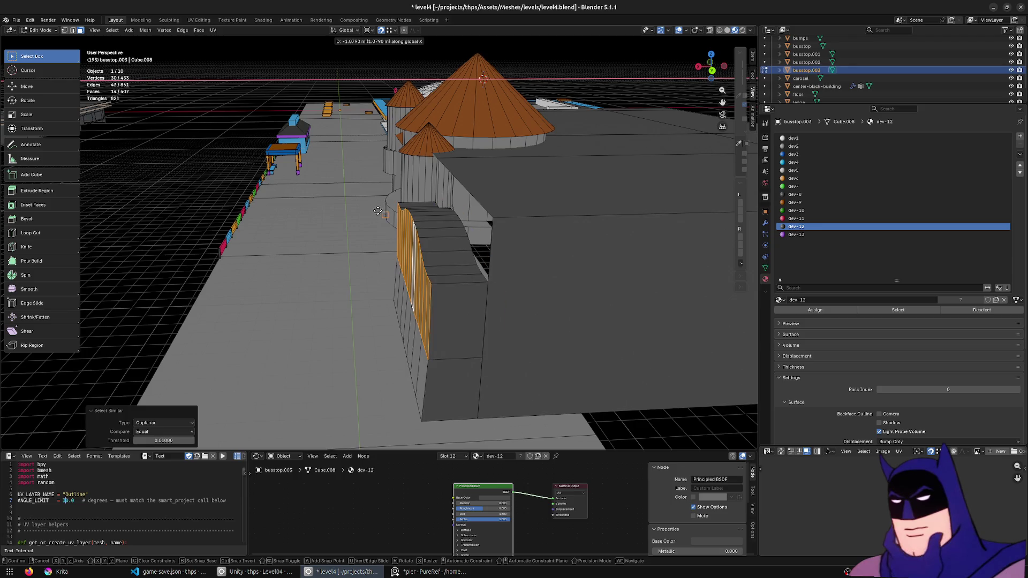
pyautogui.click(384, 205)
pyautogui.moveTo(385, 205); pyautogui.dragTo(393, 189, button='middle')
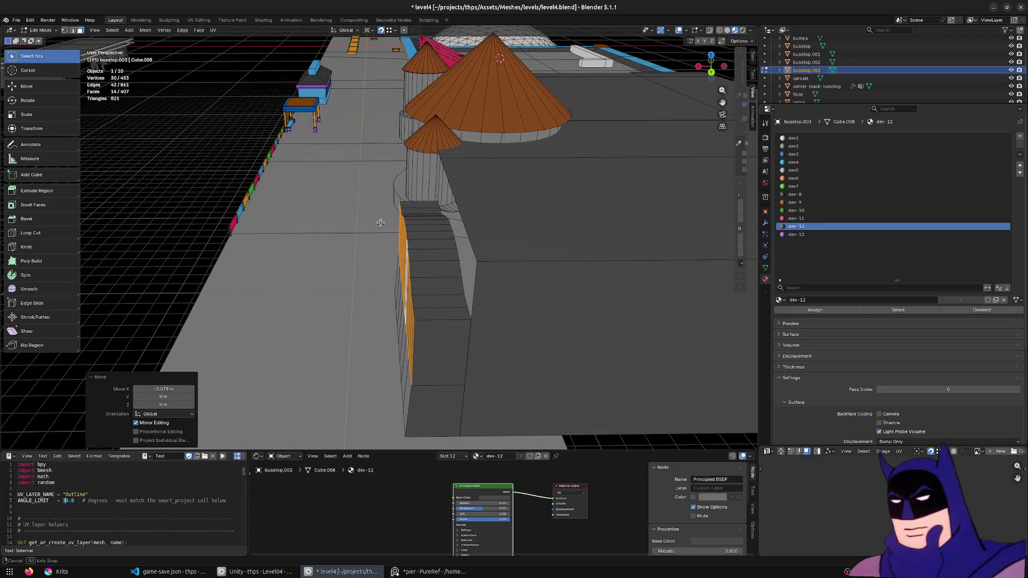
pyautogui.press('g')
pyautogui.press('x')
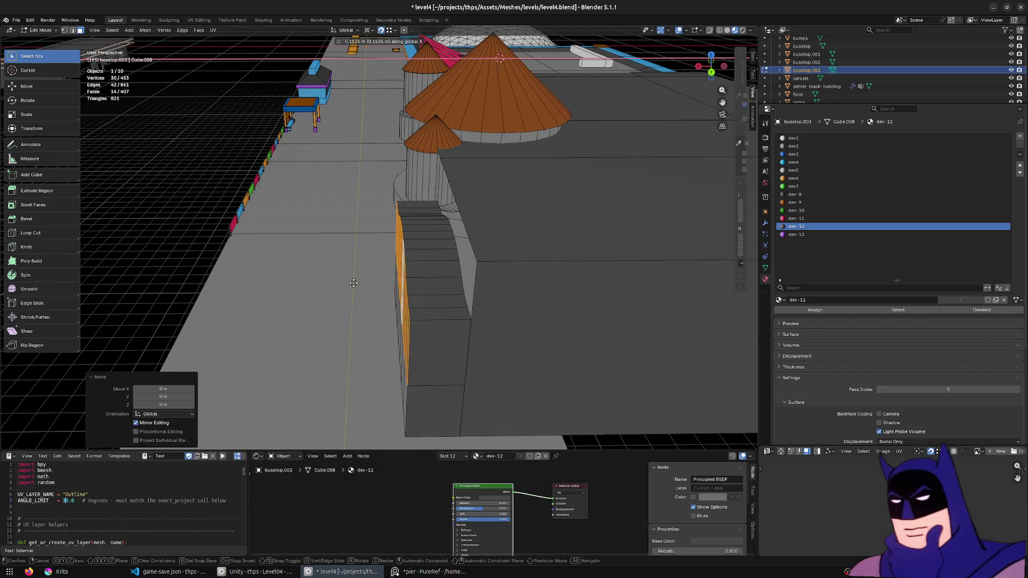
pyautogui.click(354, 282)
# - With Snap Target set to Edge Center, move the wall's lower edges along Y into place
pyautogui.moveTo(367, 286); pyautogui.dragTo(439, 345, button='middle')
pyautogui.click(438, 345)
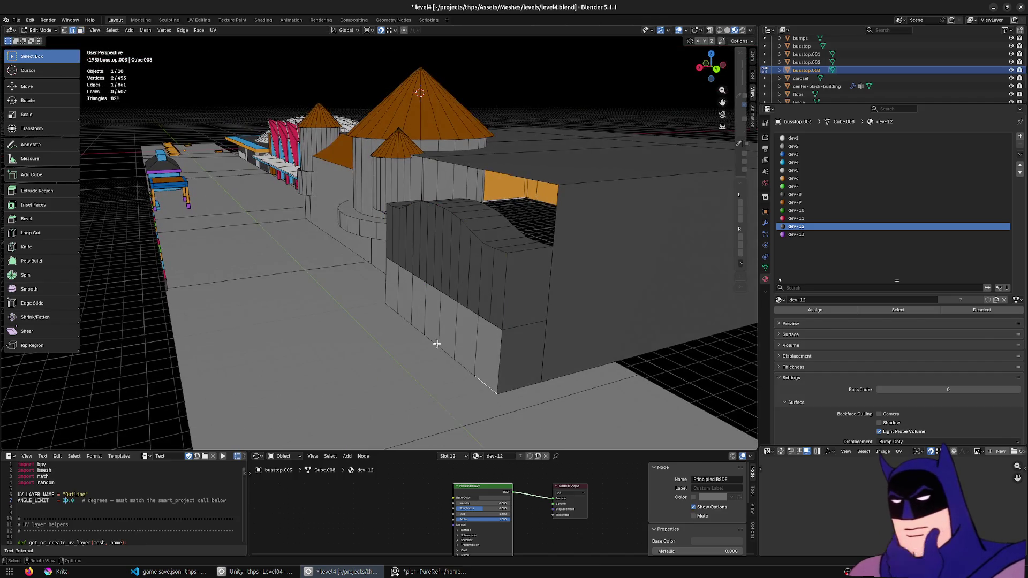
pyautogui.keyDown('ctrl'); pyautogui.click(391, 308); pyautogui.keyUp('ctrl')
pyautogui.moveTo(391, 308); pyautogui.dragTo(378, 65, button='middle')
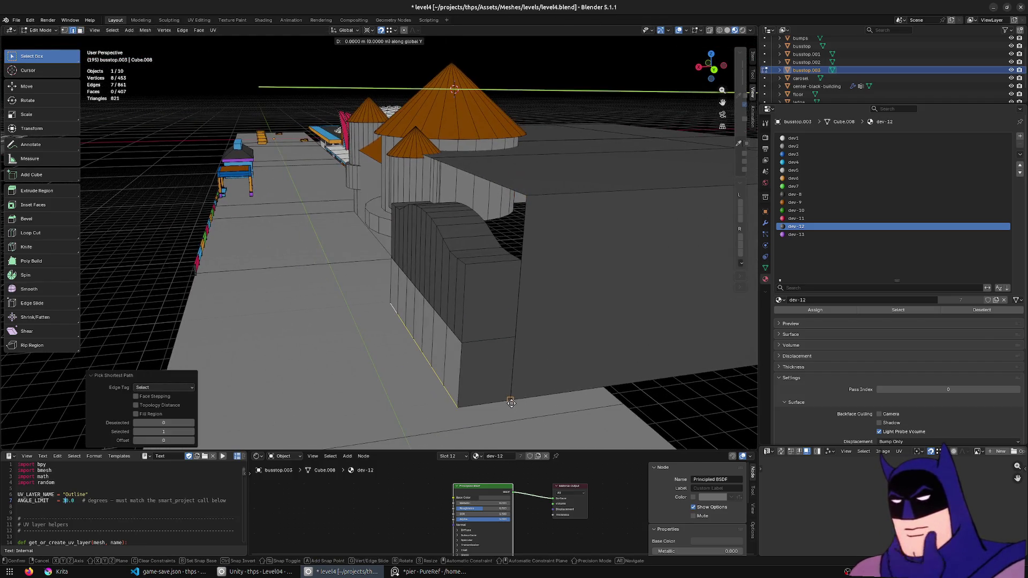
pyautogui.click(389, 31)
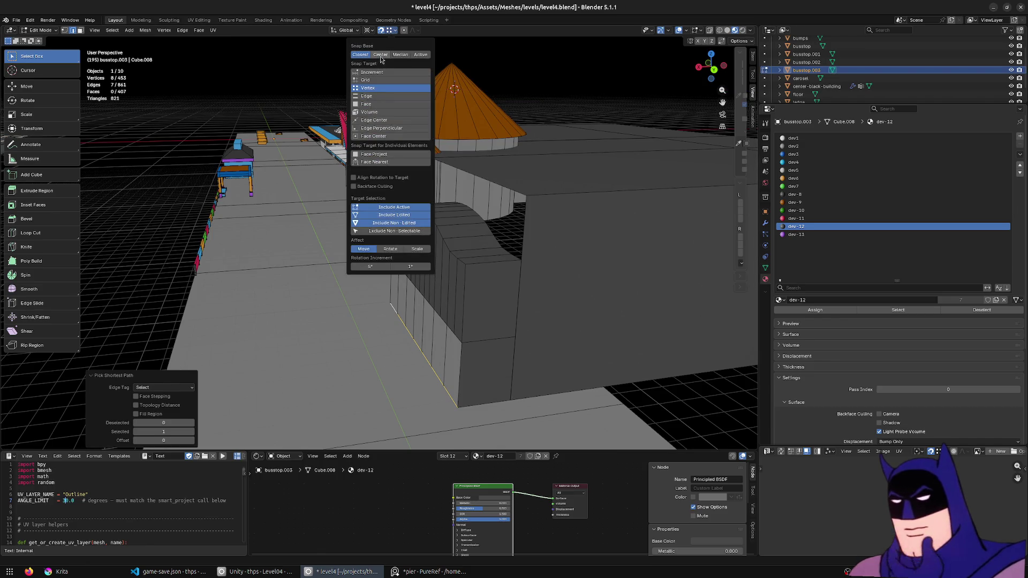
pyautogui.click(392, 31)
pyautogui.click(370, 120)
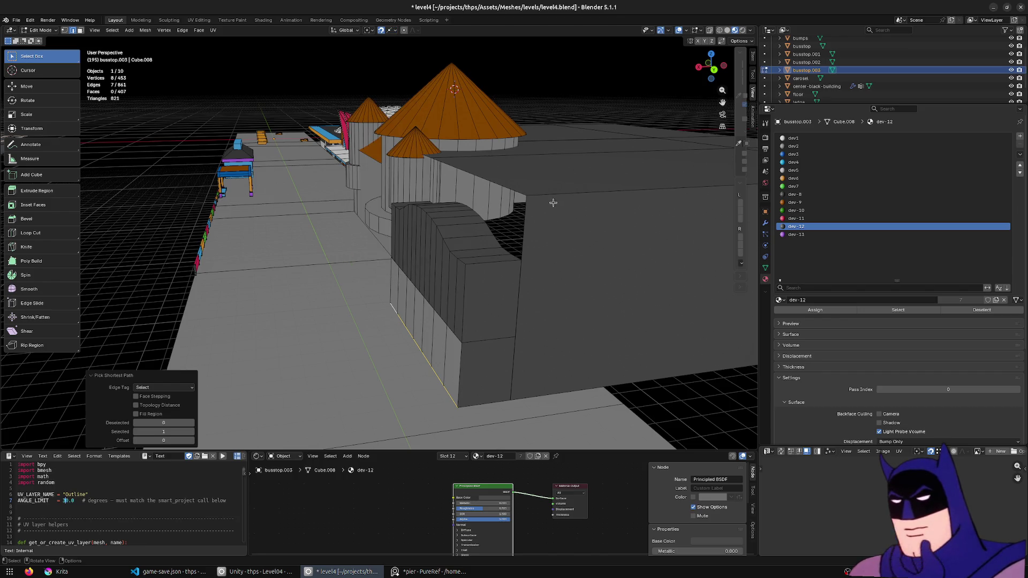
pyautogui.press('g')
pyautogui.press('y')
pyautogui.click(495, 265)
# - Review the snapping settings, save the level file and return to object mode
pyautogui.moveTo(495, 266); pyautogui.dragTo(434, 138, button='middle')
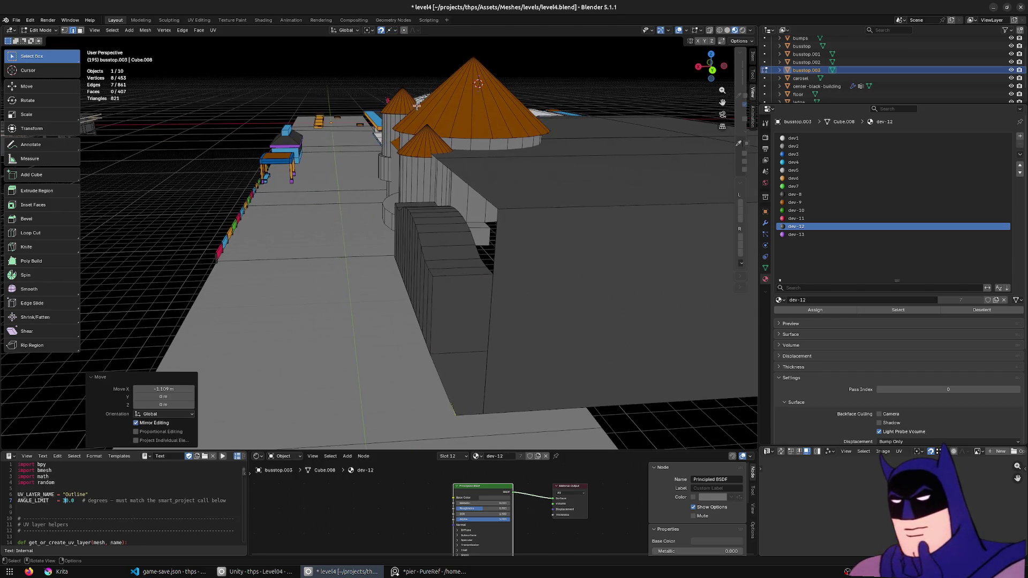
pyautogui.click(392, 31)
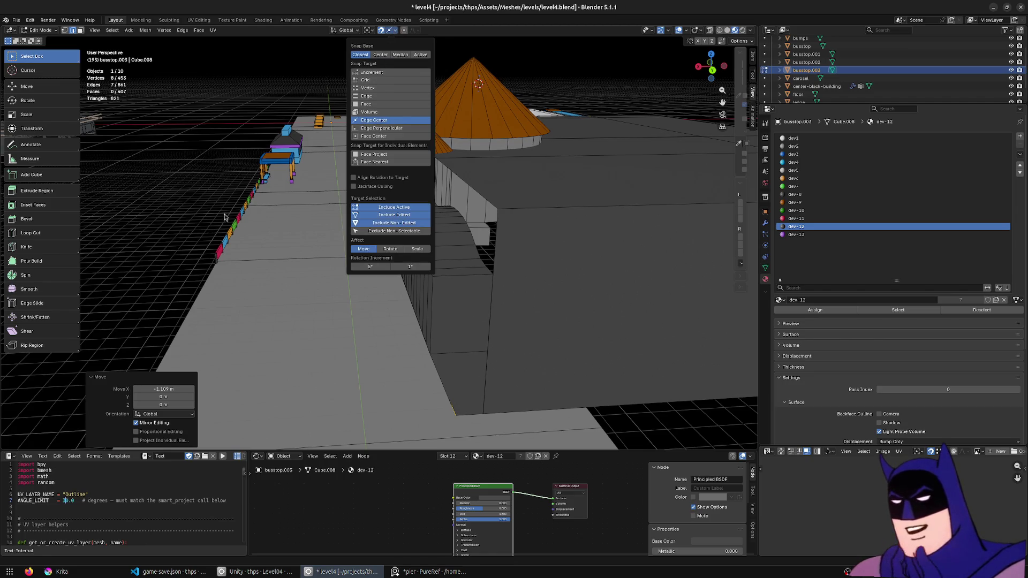
pyautogui.moveTo(225, 217); pyautogui.dragTo(362, 241, button='middle')
pyautogui.click(533, 280)
pyautogui.moveTo(532, 280); pyautogui.dragTo(356, 249, button='middle')
pyautogui.hotkey('ctrl', 's')
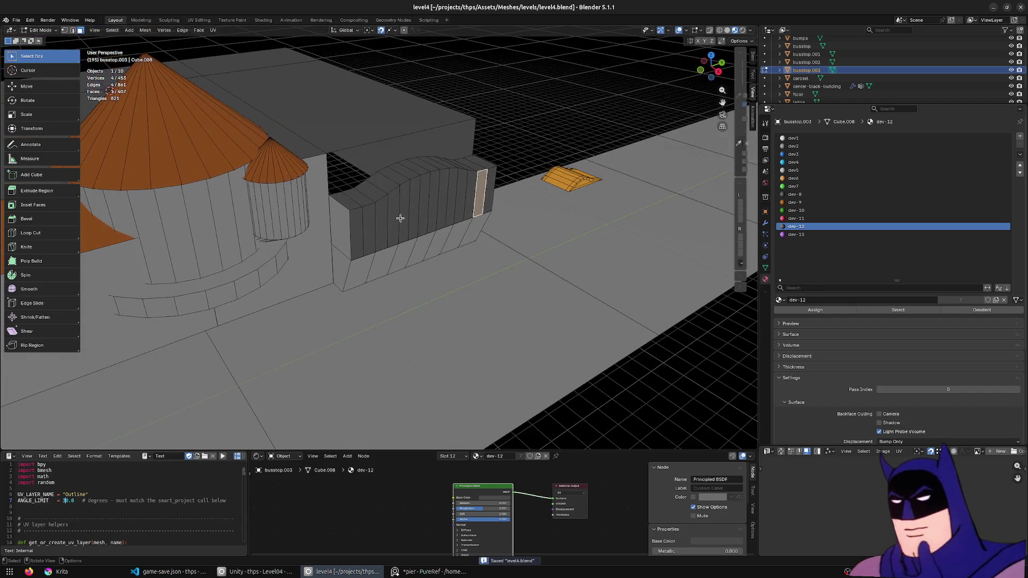
pyautogui.press('Tab')
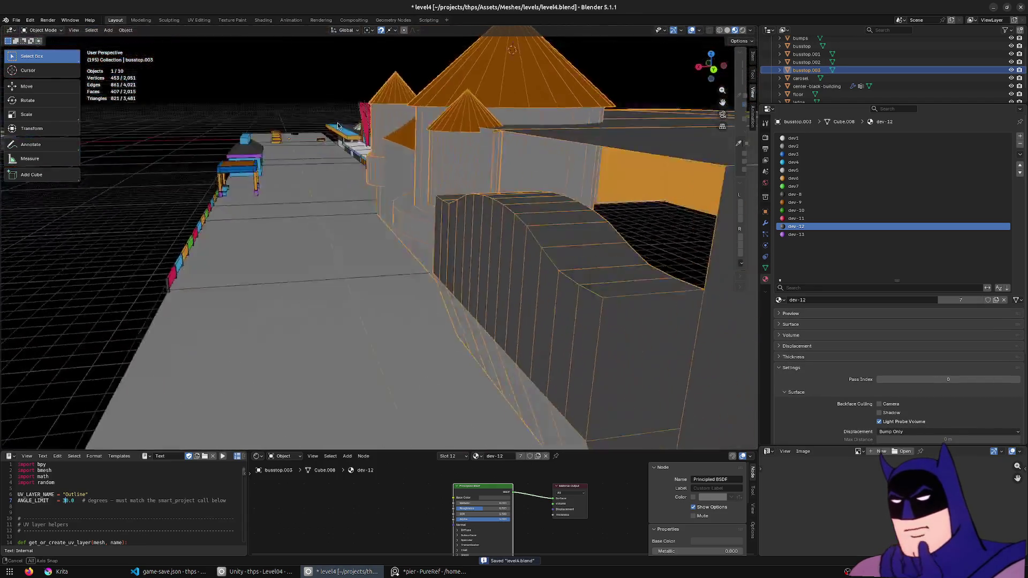
pyautogui.moveTo(287, 225)
pyautogui.mouseDown(button='middle')
pyautogui.moveTo(326, 124)
pyautogui.moveTo(453, 136)
pyautogui.mouseUp(button='middle')
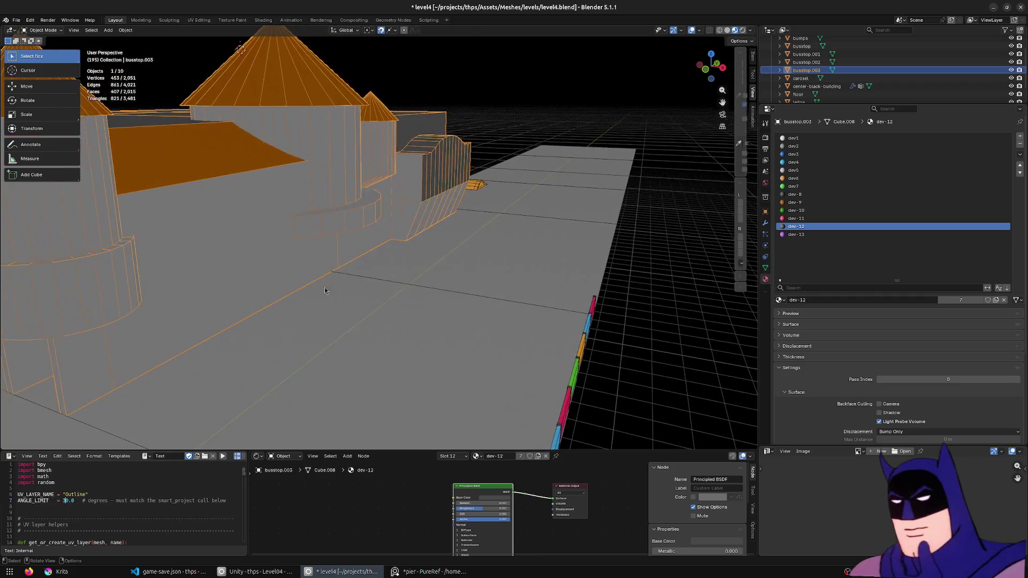
# - Enter Edit Mode on the bus stop and inspect the tower cylinder and wall edges in X-ray
pyautogui.moveTo(454, 137); pyautogui.dragTo(400, 289, button='middle')
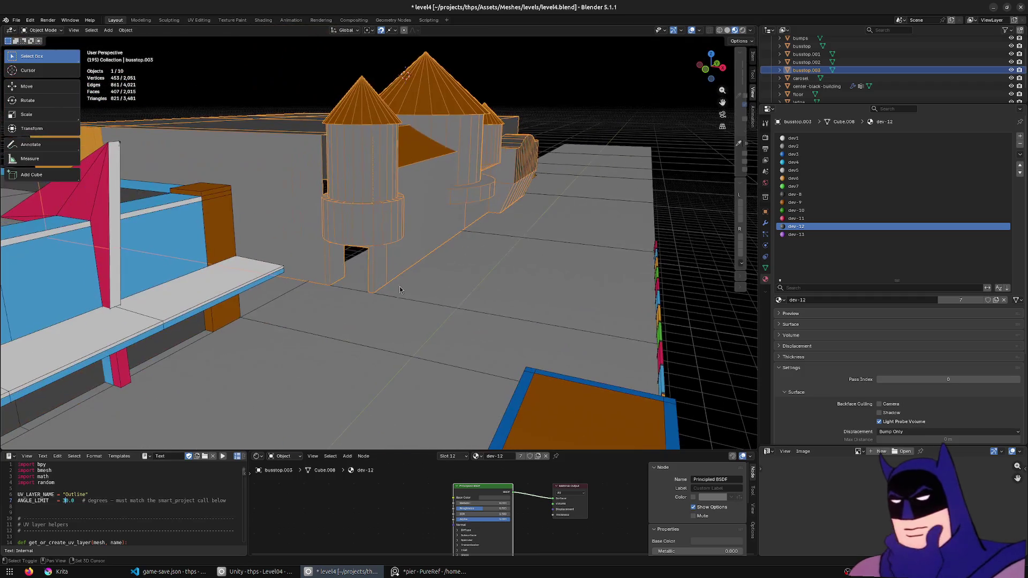
pyautogui.press('Tab')
pyautogui.moveTo(417, 246); pyautogui.dragTo(418, 242, button='middle')
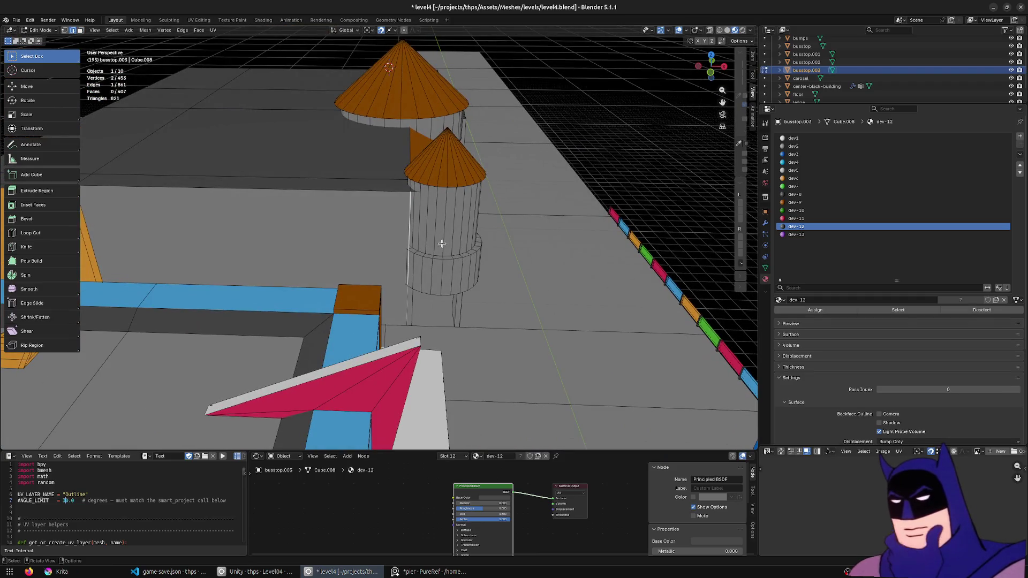
pyautogui.scroll(3, 441, 243)
pyautogui.scroll(1, 444, 244)
pyautogui.scroll(2, 434, 250)
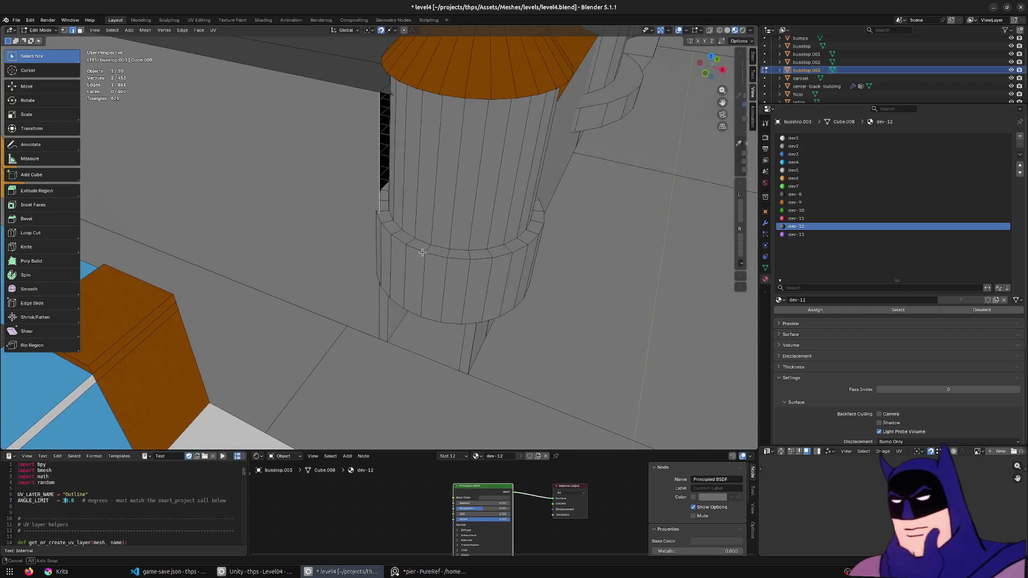
pyautogui.scroll(1, 424, 259)
pyautogui.moveTo(423, 260); pyautogui.dragTo(436, 263, button='middle')
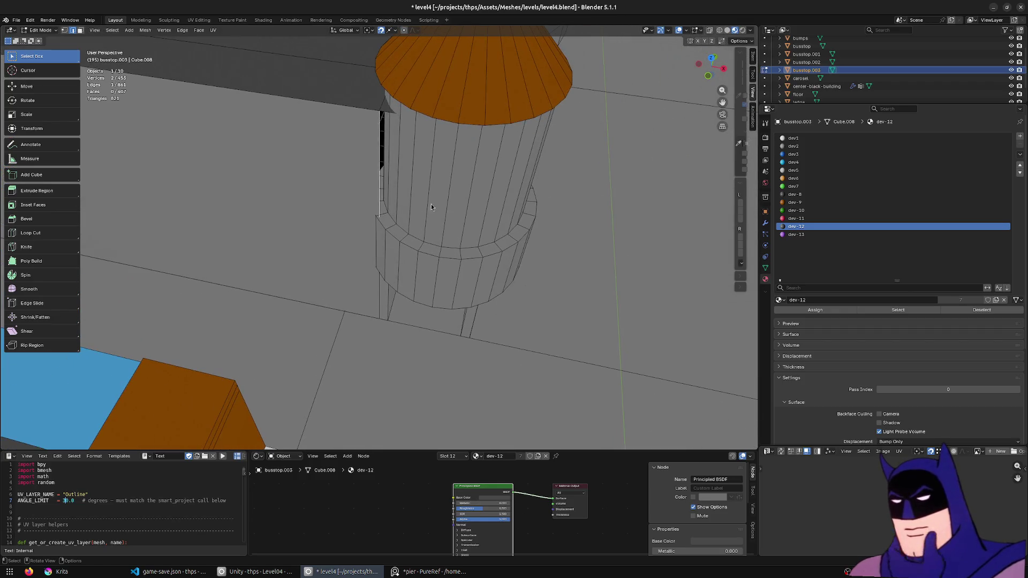
pyautogui.hotkey('alt', 'z')
pyautogui.moveTo(493, 177)
pyautogui.mouseDown(button='middle')
pyautogui.moveTo(477, 158)
pyautogui.moveTo(492, 327)
pyautogui.mouseUp(button='middle')
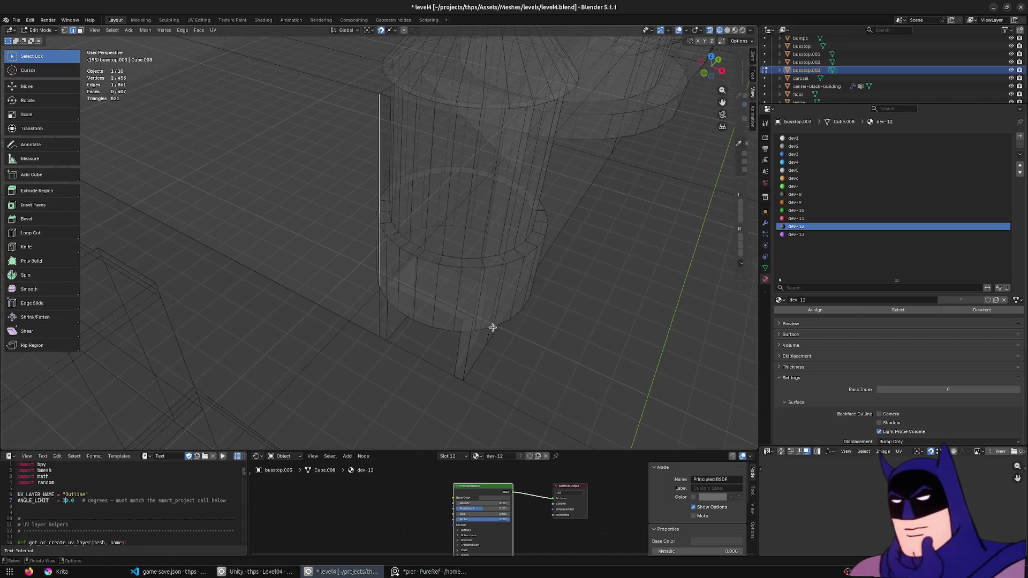
pyautogui.click(472, 321)
pyautogui.click(403, 32)
pyautogui.hotkey('alt', 'z')
pyautogui.moveTo(373, 274)
pyautogui.mouseDown(button='middle')
pyautogui.moveTo(340, 140)
pyautogui.moveTo(423, 163)
pyautogui.mouseUp(button='middle')
pyautogui.moveTo(393, 94)
pyautogui.mouseDown(button='middle')
pyautogui.moveTo(515, 324)
pyautogui.moveTo(616, 333)
pyautogui.moveTo(619, 310)
pyautogui.moveTo(538, 225)
pyautogui.moveTo(508, 231)
pyautogui.mouseUp(button='middle')
pyautogui.click(515, 324)
pyautogui.scroll(-2, 515, 324)
pyautogui.scroll(3, 515, 323)
pyautogui.keyDown('alt'); pyautogui.click(555, 334); pyautogui.keyUp('alt')
# - Merge the whole mesh by distance, removing the two duplicate vertices
pyautogui.press('a')
pyautogui.press('m')
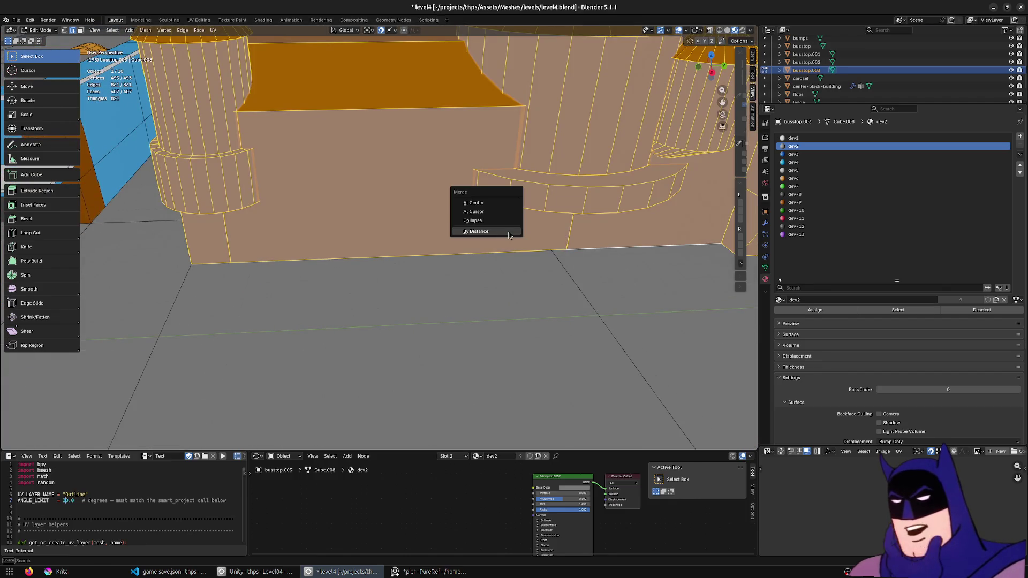
pyautogui.click(508, 233)
# - Move one base vertex beside the curved wall to a new position
pyautogui.keyDown('alt'); pyautogui.click(481, 256); pyautogui.keyUp('alt')
pyautogui.moveTo(527, 246)
pyautogui.mouseDown(button='middle')
pyautogui.moveTo(489, 257)
pyautogui.moveTo(259, 230)
pyautogui.moveTo(321, 249)
pyautogui.moveTo(322, 294)
pyautogui.moveTo(420, 229)
pyautogui.mouseUp(button='middle')
pyautogui.click(231, 238)
pyautogui.press('g')
pyautogui.click(273, 225)
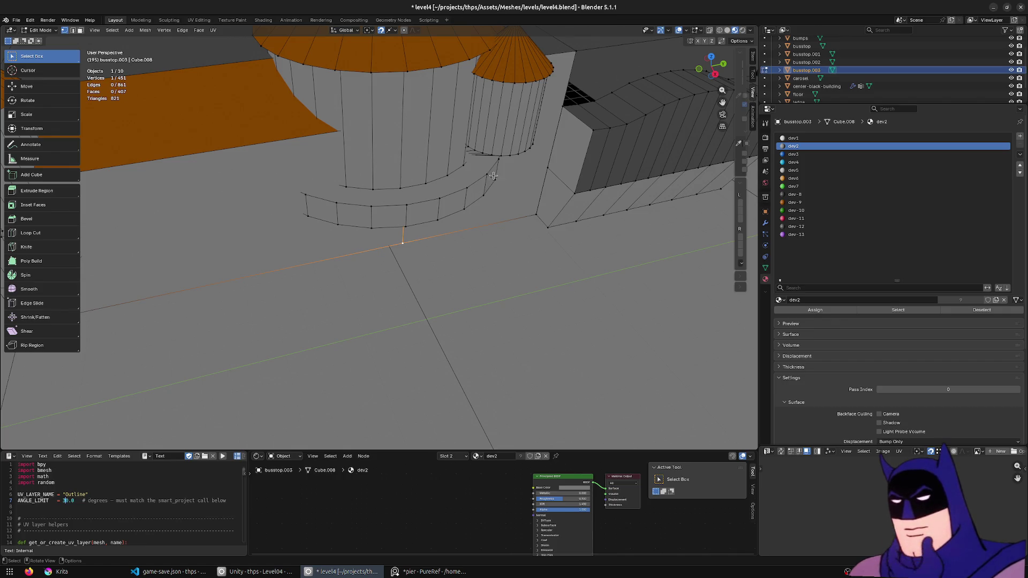
# - Review the snapping popover, leaving edge centre as the snap target
pyautogui.click(391, 31)
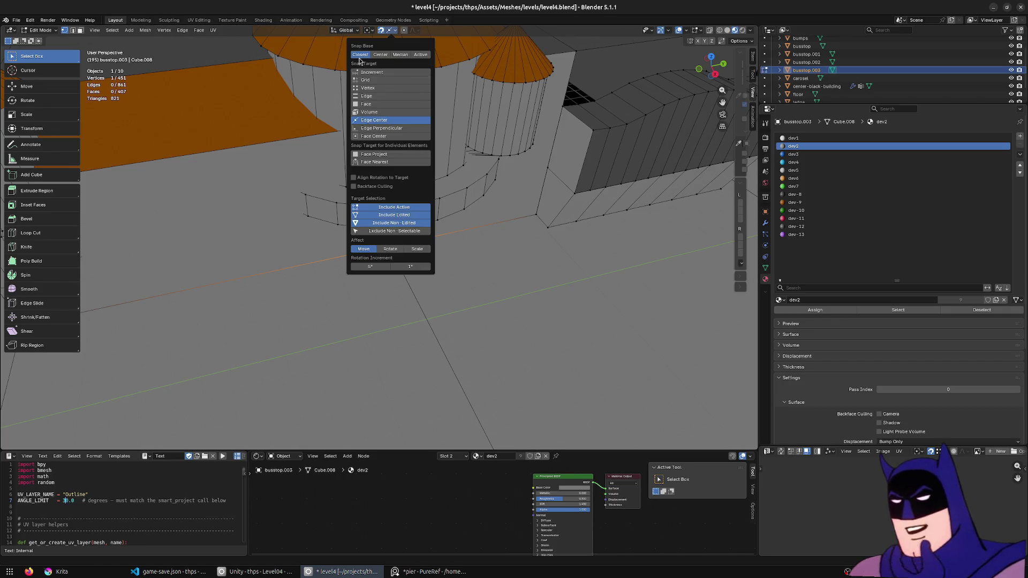
pyautogui.rightClick(367, 104)
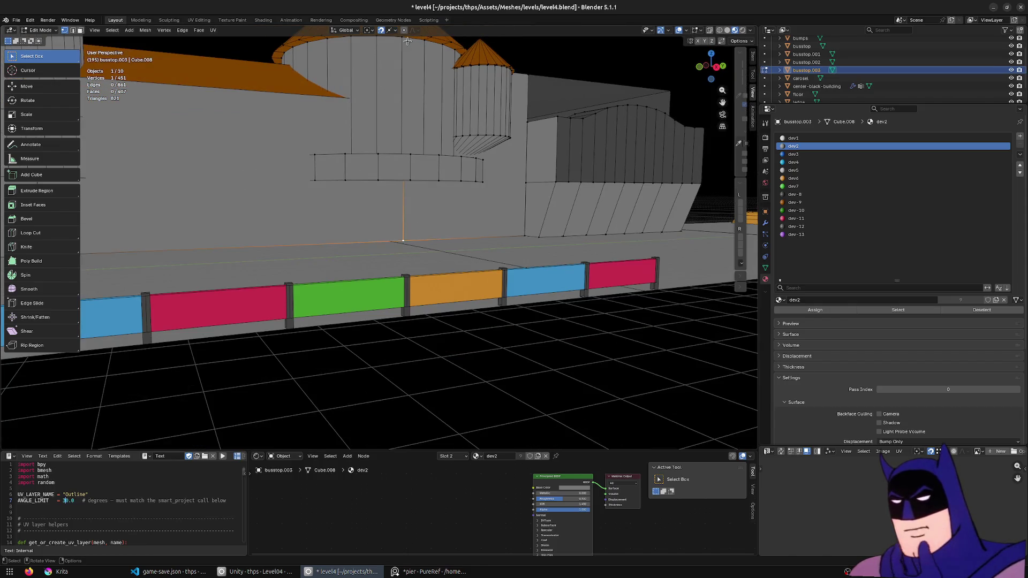
pyautogui.click(392, 31)
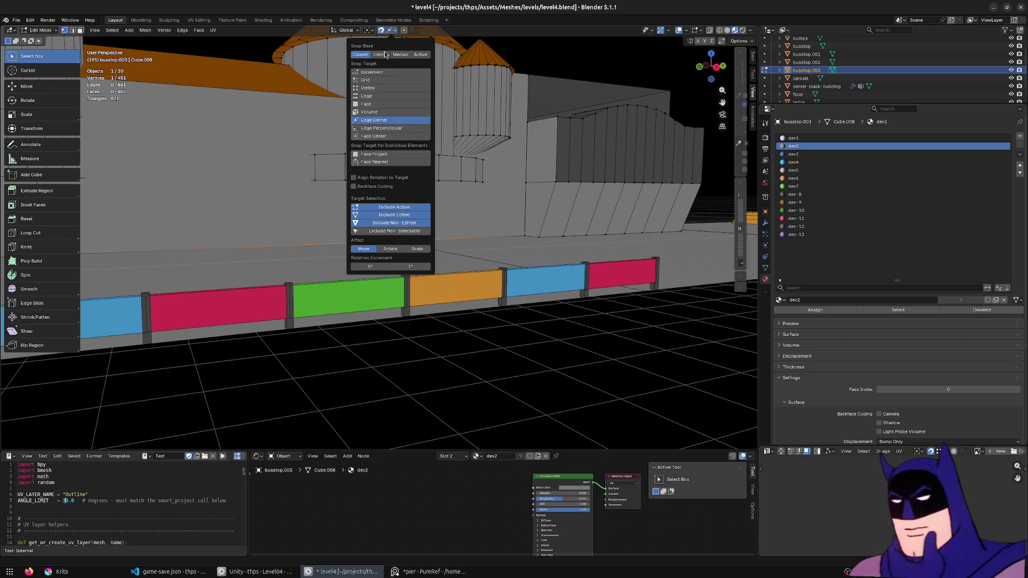
# - Select the floor edge path beside the tower and move it vertically along Z
pyautogui.moveTo(510, 193); pyautogui.dragTo(321, 280, button='middle')
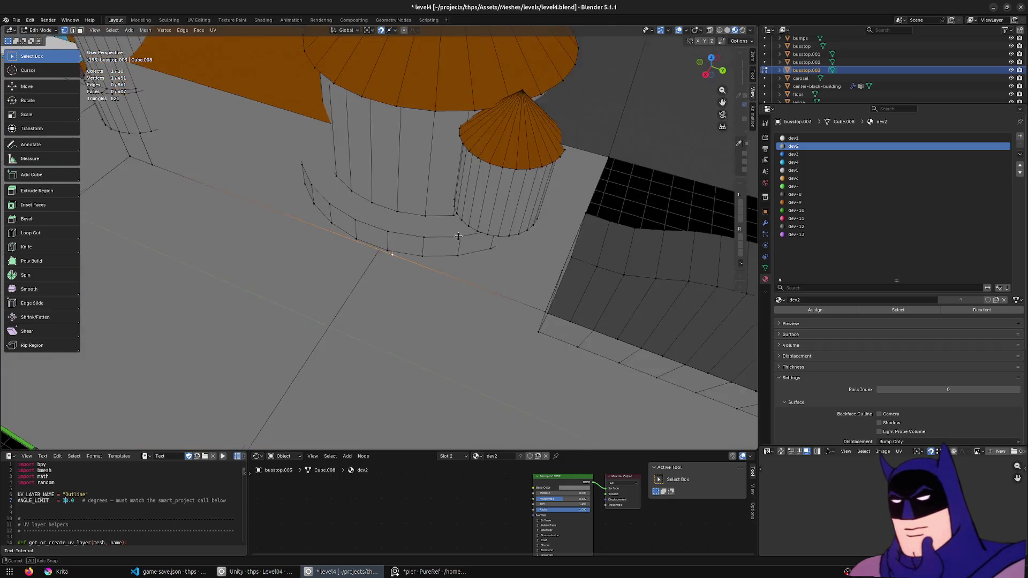
pyautogui.scroll(2, 380, 222)
pyautogui.click(441, 241)
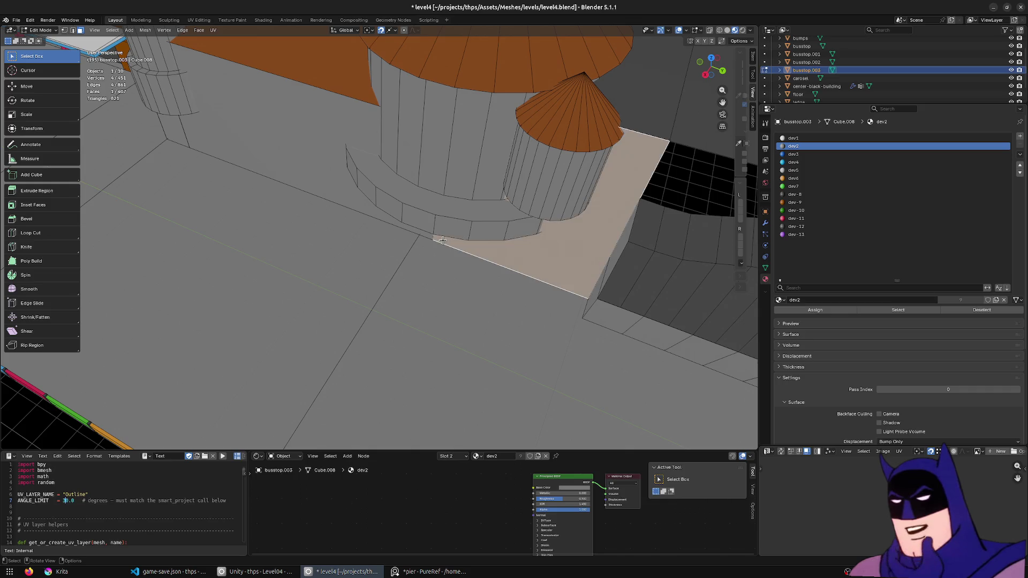
pyautogui.moveTo(443, 239); pyautogui.dragTo(427, 340, button='middle')
pyautogui.click(428, 340)
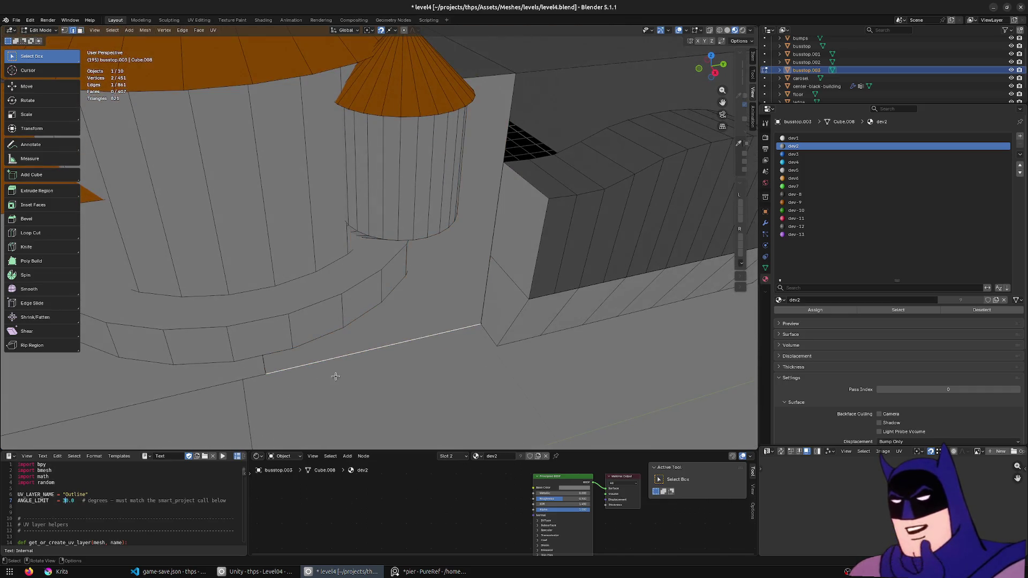
pyautogui.scroll(4, 353, 281)
pyautogui.scroll(2, 375, 247)
pyautogui.moveTo(376, 247); pyautogui.dragTo(184, 320, button='middle')
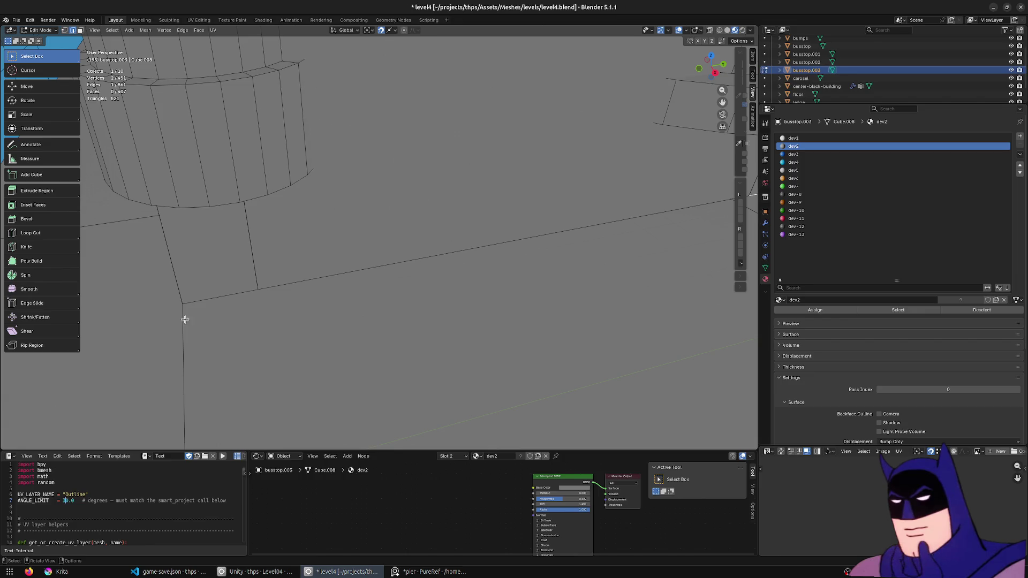
pyautogui.keyDown('ctrl'); pyautogui.click(277, 287); pyautogui.keyUp('ctrl')
pyautogui.moveTo(259, 285); pyautogui.dragTo(413, 298, button='middle')
pyautogui.press('g')
pyautogui.press('z')
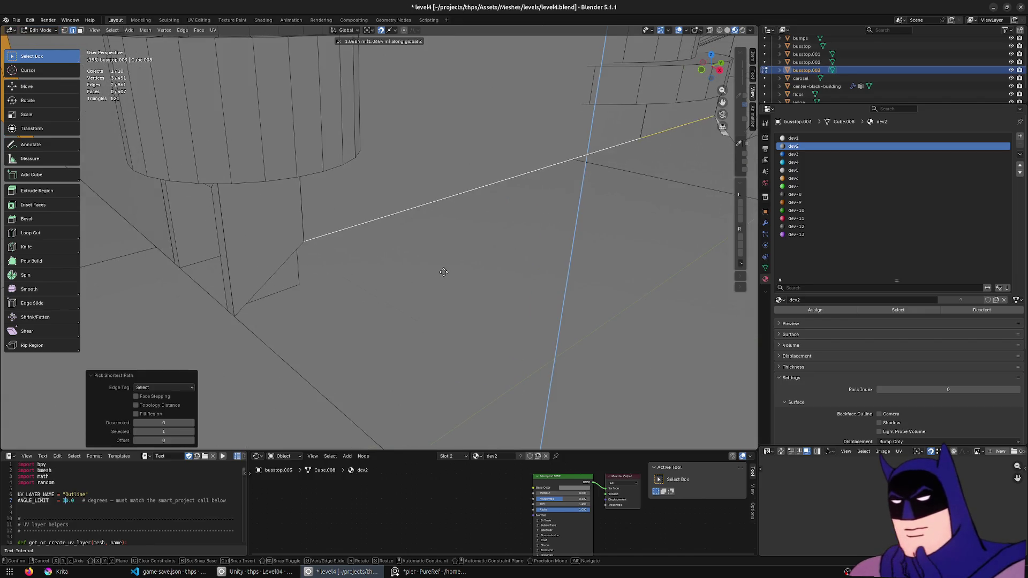
pyautogui.moveTo(446, 267); pyautogui.dragTo(455, 248, button='middle')
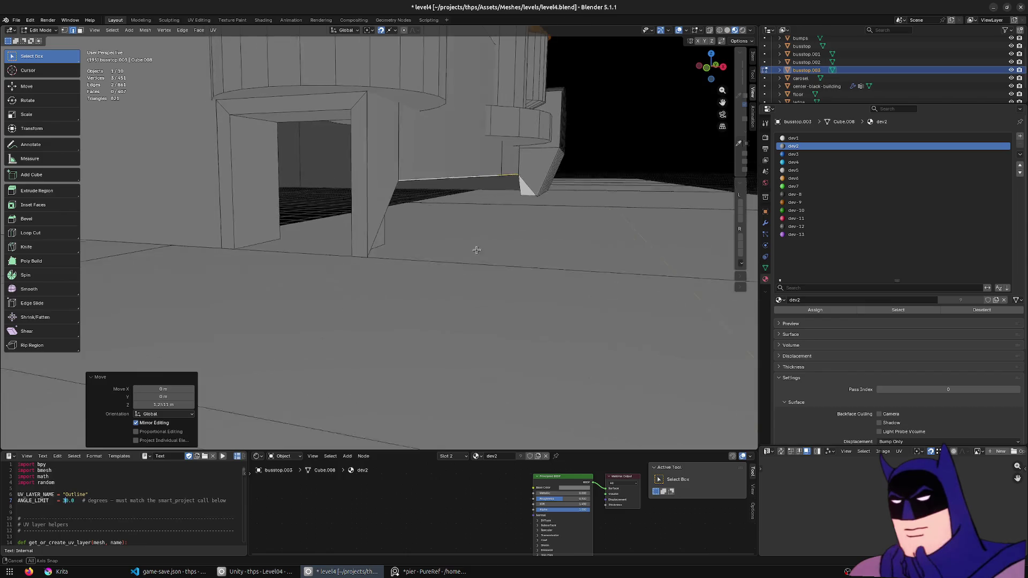
pyautogui.click(456, 244)
pyautogui.scroll(-5, 456, 244)
pyautogui.scroll(-3, 449, 253)
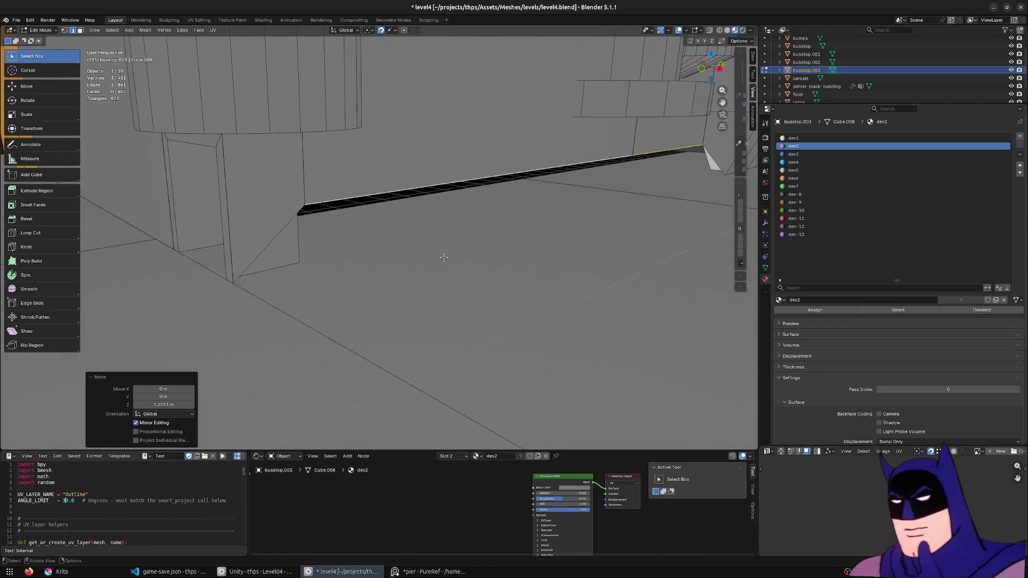
# - In edge mode with solid shading, move a single floor edge vertically
pyautogui.click(287, 238)
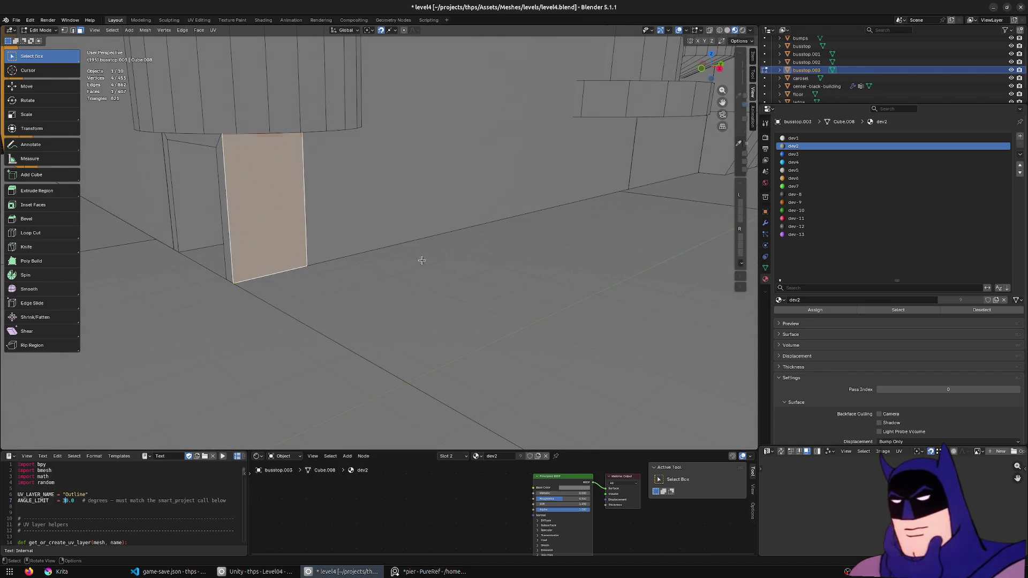
pyautogui.press('2')
pyautogui.click(578, 199)
pyautogui.hotkey('alt', 'z')
pyautogui.moveTo(296, 255); pyautogui.dragTo(315, 229, button='middle')
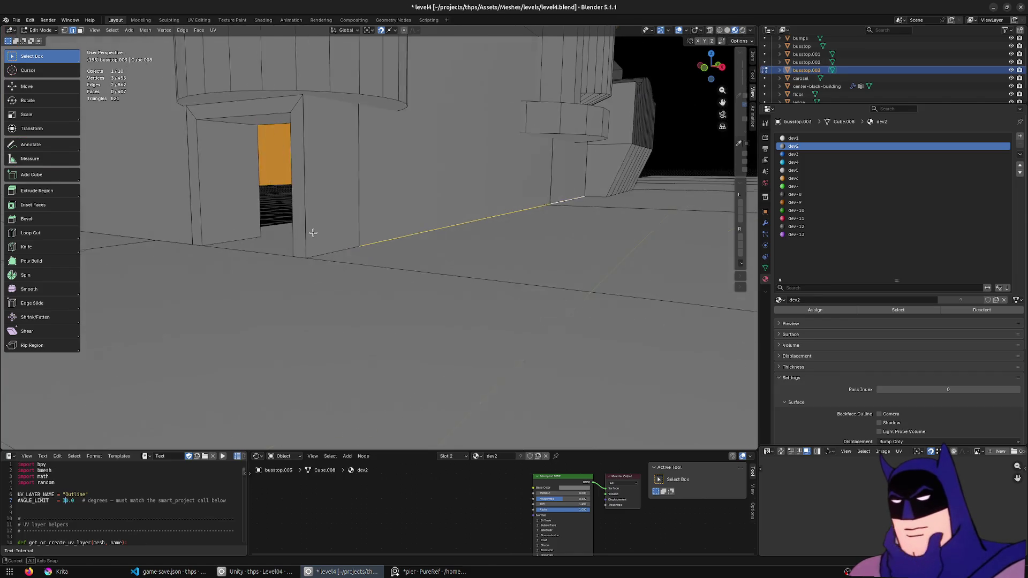
pyautogui.press('g')
pyautogui.press('z')
pyautogui.click(303, 98)
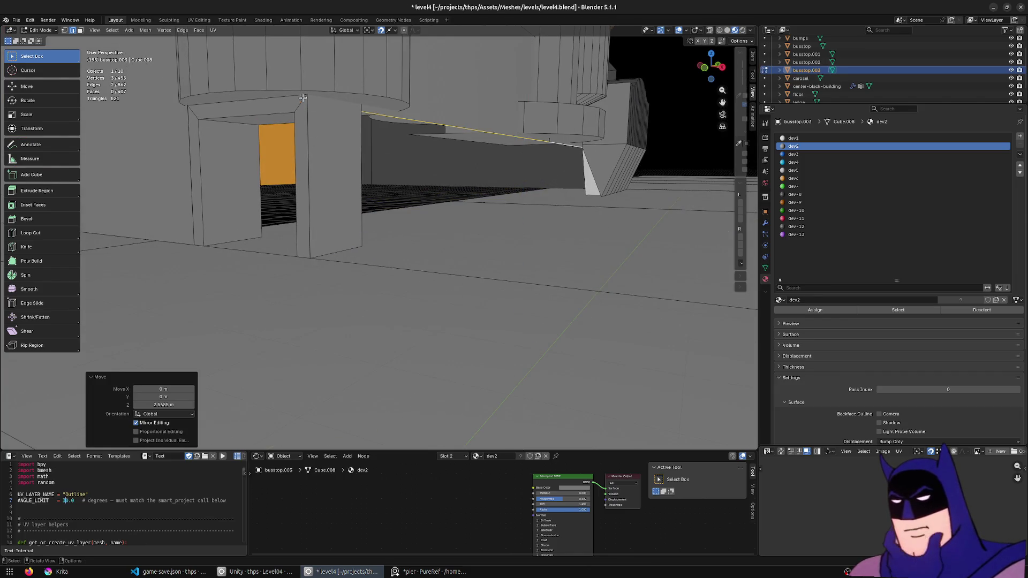
# - Switch snapping to vertices and move the edge vertically again
pyautogui.click(397, 30)
pyautogui.click(374, 89)
pyautogui.press('g')
pyautogui.press('z')
pyautogui.click(305, 98)
pyautogui.moveTo(304, 98)
pyautogui.mouseDown(button='middle')
pyautogui.moveTo(453, 161)
pyautogui.moveTo(218, 221)
pyautogui.mouseUp(button='middle')
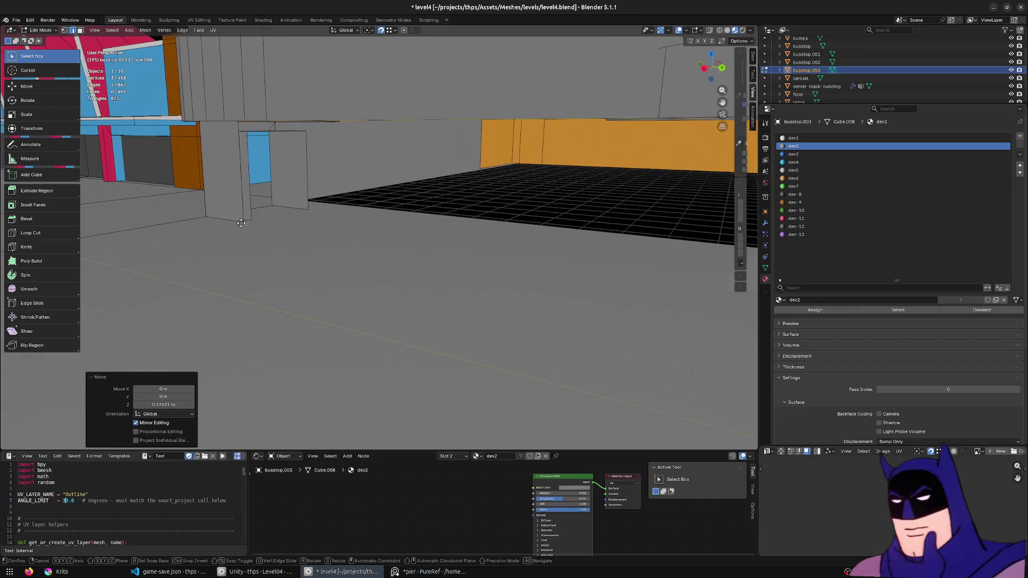
# - Extrude the edge down along Z into a new wall face and select it in face mode
pyautogui.press('e')
pyautogui.press('z')
pyautogui.click(241, 233)
pyautogui.moveTo(241, 233)
pyautogui.mouseDown(button='middle')
pyautogui.moveTo(353, 236)
pyautogui.moveTo(549, 187)
pyautogui.moveTo(661, 256)
pyautogui.mouseUp(button='middle')
pyautogui.press('3')
pyautogui.click(548, 187)
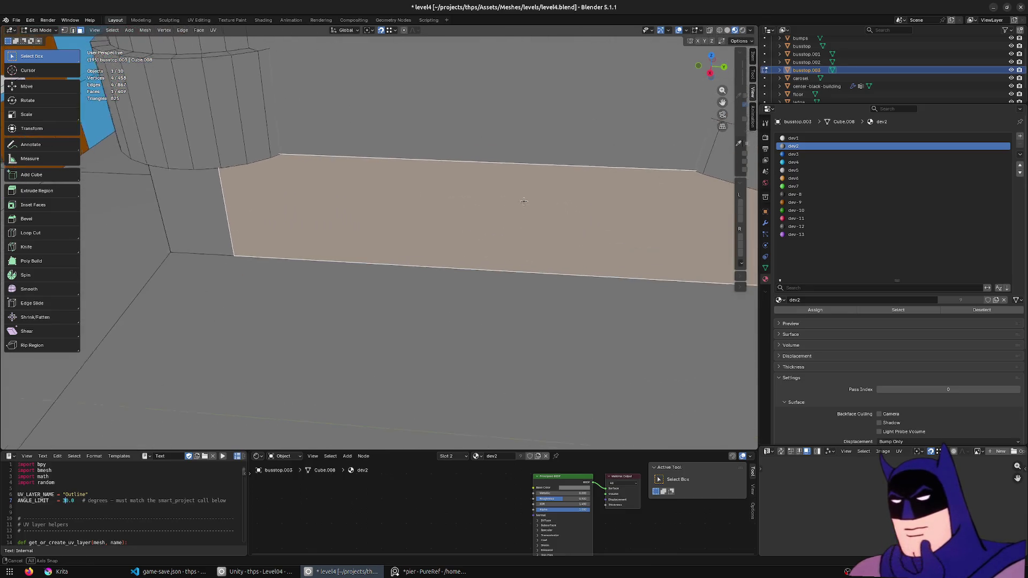
# - Delete the two floor faces under the arcade to open a gap
pyautogui.keyDown('shift'); pyautogui.click(660, 256); pyautogui.keyUp('shift')
pyautogui.press('x')
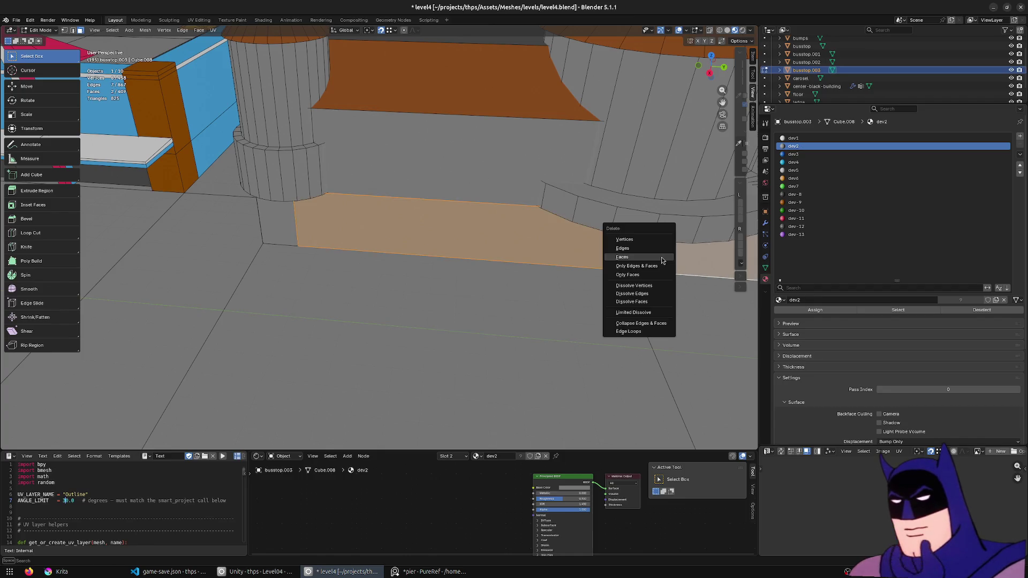
pyautogui.click(660, 257)
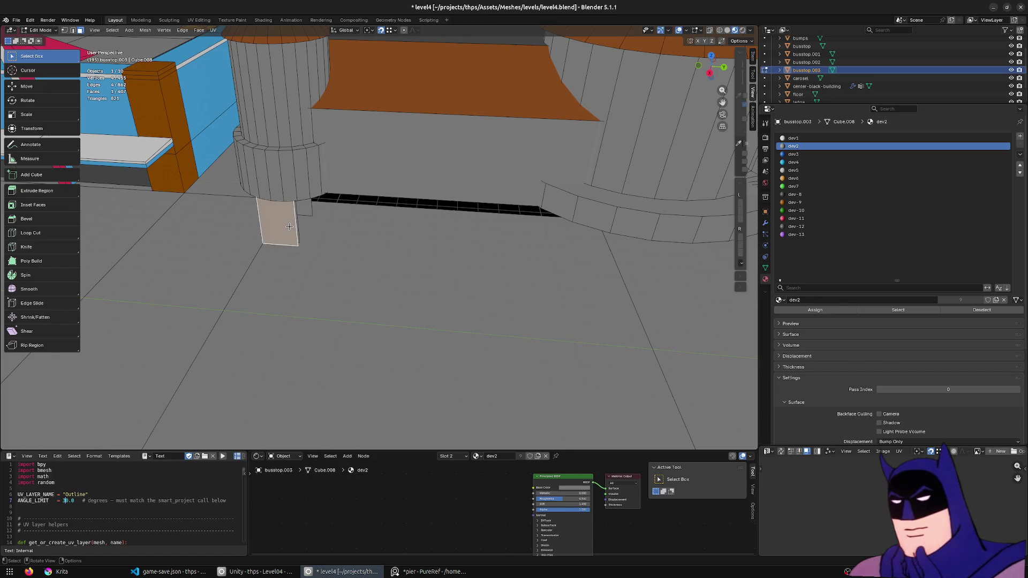
pyautogui.scroll(3, 289, 226)
# - Select the pillar's face loop and duplicate it with Shift+D
pyautogui.moveTo(383, 241); pyautogui.dragTo(400, 289, button='middle')
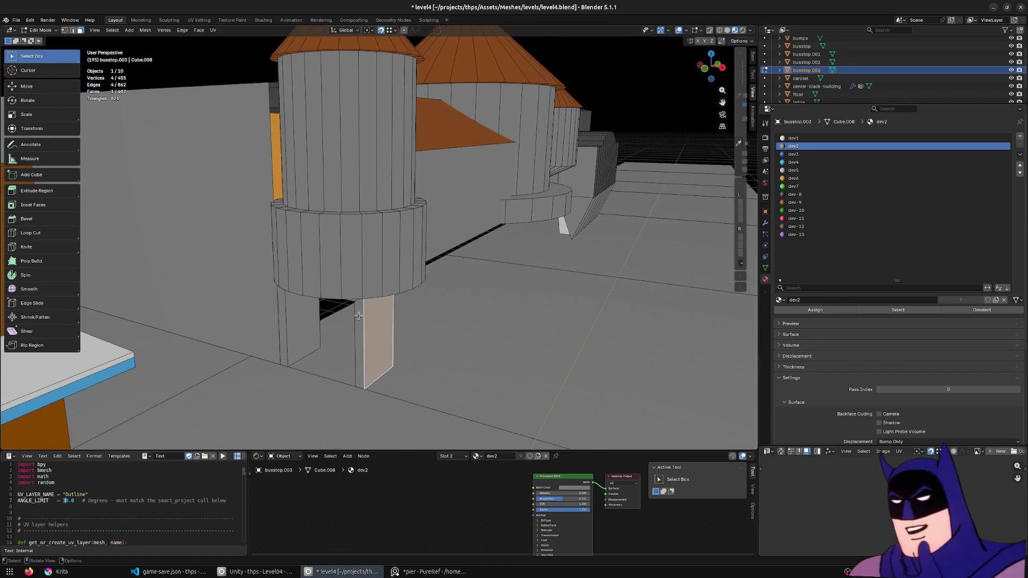
pyautogui.keyDown('alt'); pyautogui.click(357, 307); pyautogui.keyUp('alt')
pyautogui.moveTo(358, 308); pyautogui.dragTo(357, 305, button='middle')
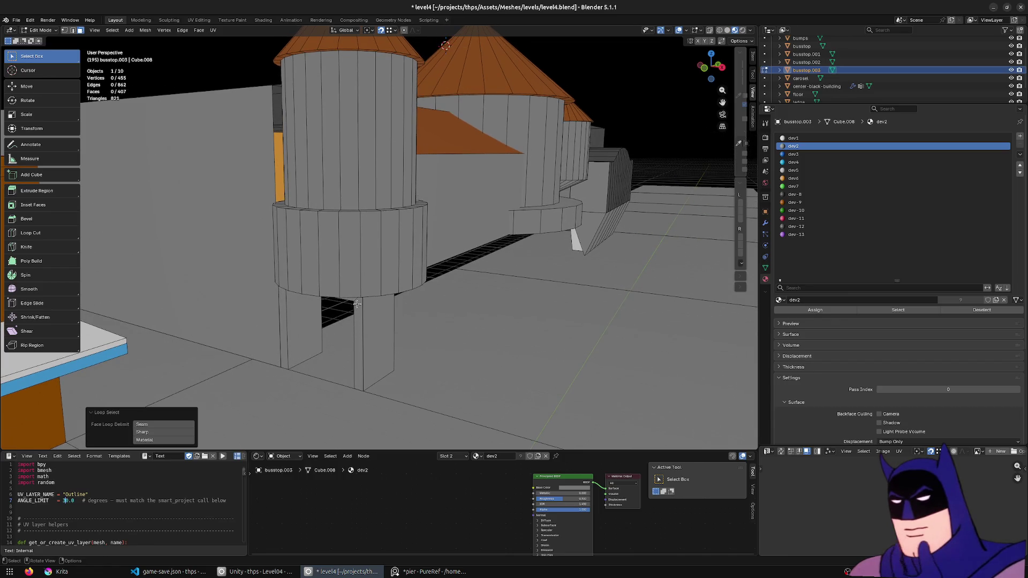
pyautogui.keyDown('alt'); pyautogui.click(356, 300); pyautogui.keyUp('alt')
pyautogui.scroll(2, 356, 299)
pyautogui.hotkey('shift', 'd')
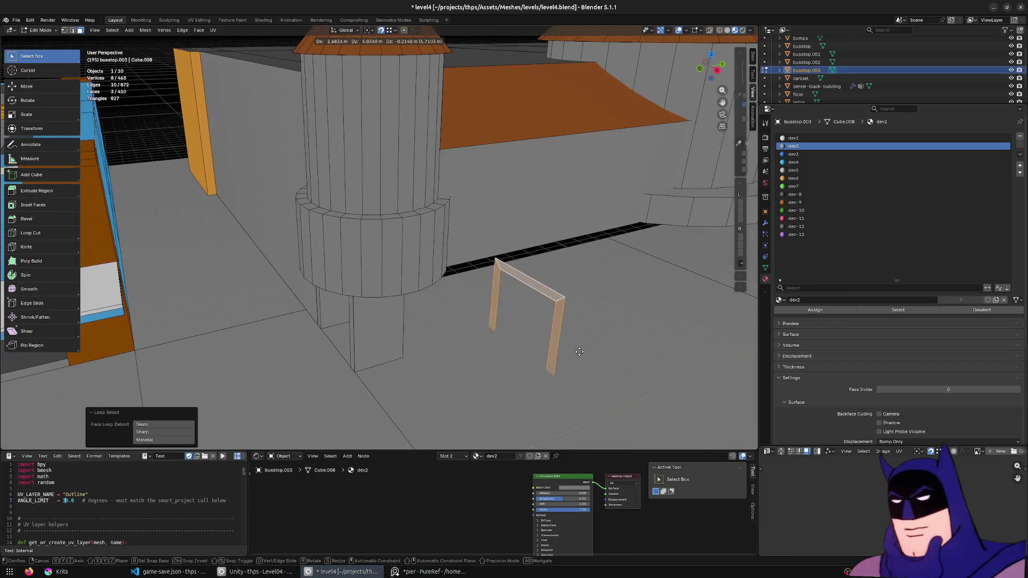
# - Place the duplicated pillar frame and rotate it 90° around Z
pyautogui.click(593, 339)
pyautogui.press('r')
pyautogui.press('z')
pyautogui.press('9')
pyautogui.press('0')
pyautogui.press('Return')
# - Move the frame in several grabs to sit under the arcade pillar
pyautogui.moveTo(592, 339)
pyautogui.mouseDown(button='middle')
pyautogui.moveTo(409, 286)
pyautogui.moveTo(420, 354)
pyautogui.moveTo(485, 324)
pyautogui.moveTo(401, 340)
pyautogui.mouseUp(button='middle')
pyautogui.press('g')
pyautogui.click(434, 362)
pyautogui.press('g')
pyautogui.click(562, 341)
pyautogui.press('g')
pyautogui.click(462, 356)
pyautogui.press('g')
pyautogui.click(465, 354)
pyautogui.moveTo(466, 353); pyautogui.dragTo(490, 333, button='middle')
pyautogui.press('g')
pyautogui.click(454, 320)
# - Nudge the frame front, right and into its final position under the arcade
pyautogui.moveTo(401, 287); pyautogui.dragTo(364, 262, button='middle')
pyautogui.press('g')
pyautogui.click(463, 265)
pyautogui.moveTo(462, 265); pyautogui.dragTo(471, 262, button='middle')
pyautogui.press('g')
pyautogui.click(367, 232)
pyautogui.press('g')
pyautogui.click(541, 265)
pyautogui.press('g')
pyautogui.click(511, 250)
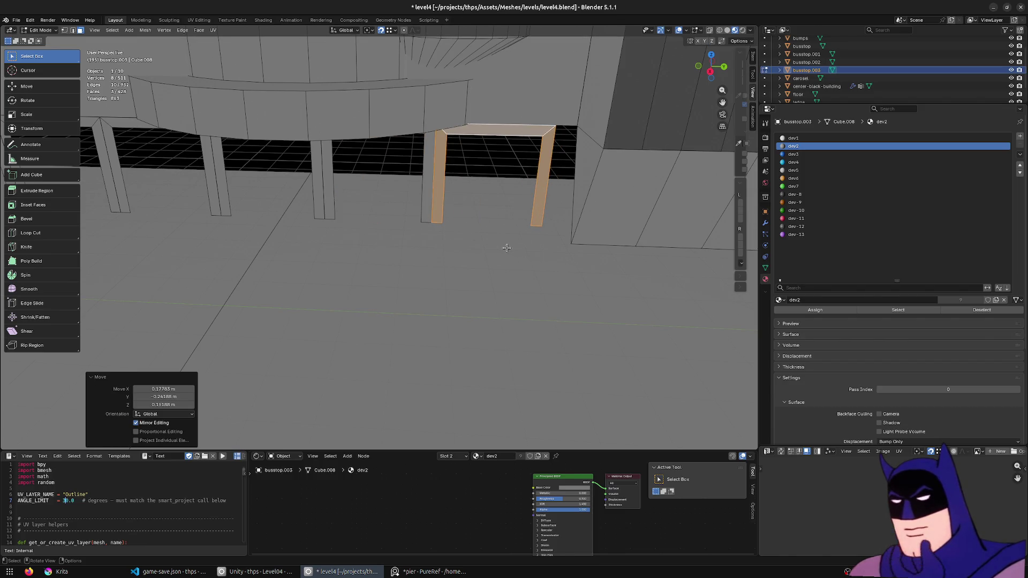
# - Merge the whole mesh by distance, removing 18 duplicates, then select the opening's edge loop
pyautogui.press('a')
pyautogui.press('m')
pyautogui.click(434, 185)
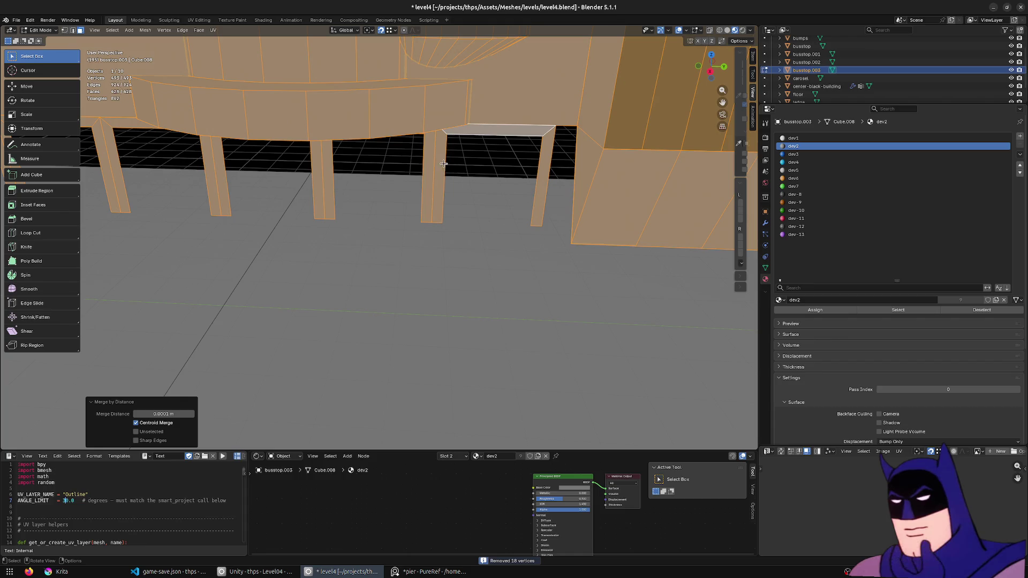
pyautogui.keyDown('alt'); pyautogui.click(444, 148); pyautogui.keyUp('alt')
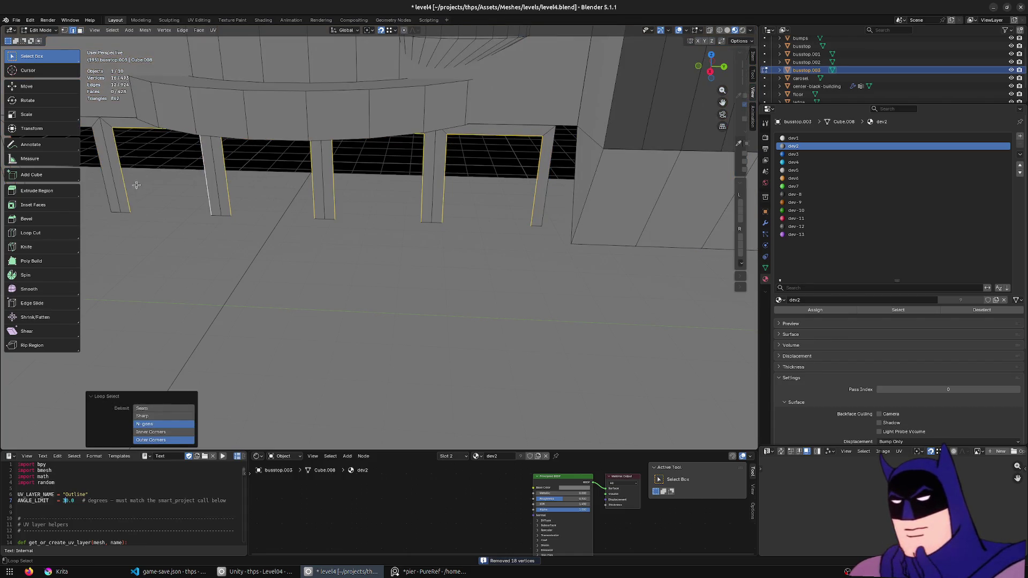
# - Move the opening edge loop, then select the loop along the pillars and top beam
pyautogui.moveTo(101, 171); pyautogui.dragTo(381, 211, button='middle')
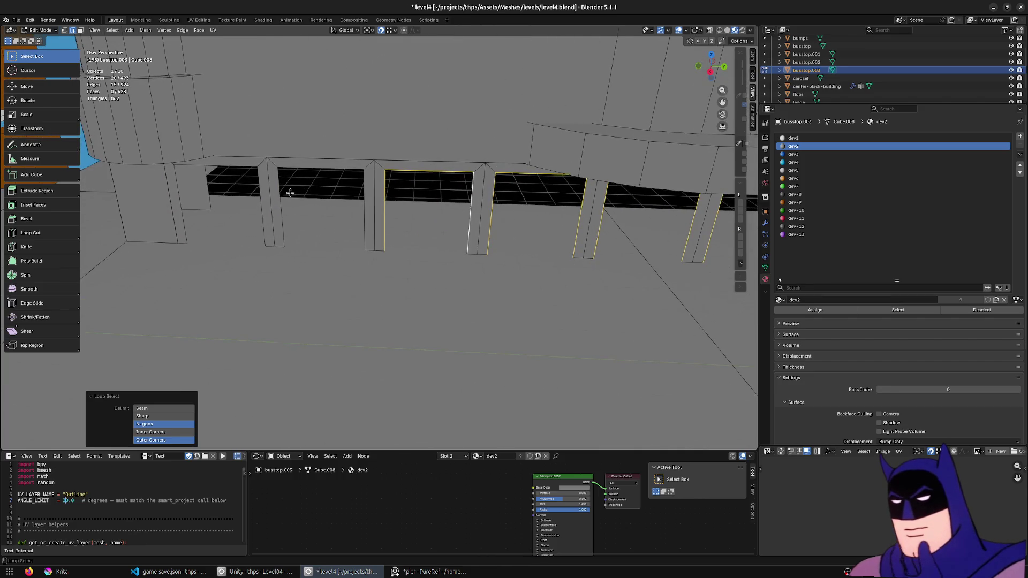
pyautogui.moveTo(360, 280); pyautogui.dragTo(429, 287, button='middle')
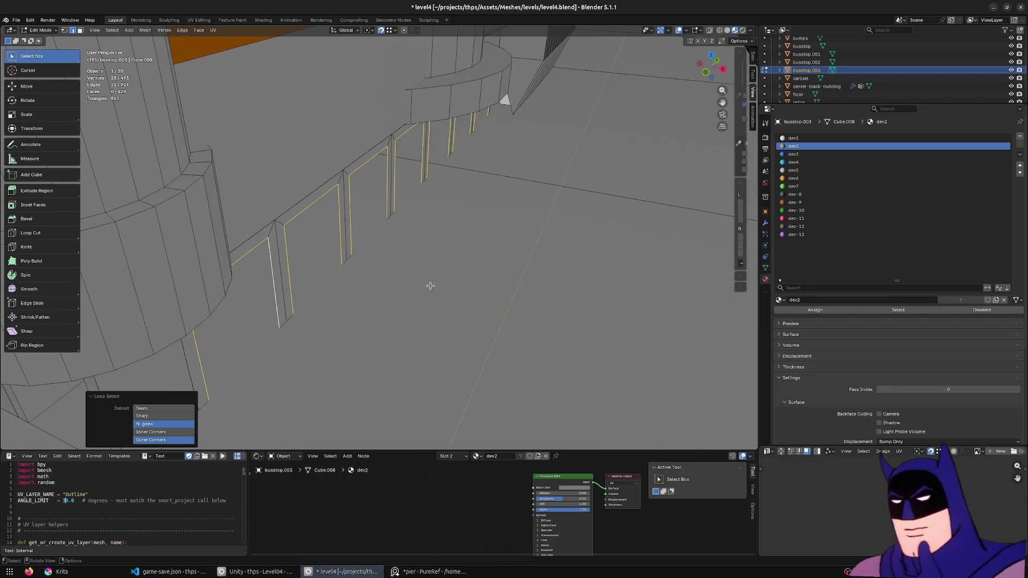
pyautogui.press('g')
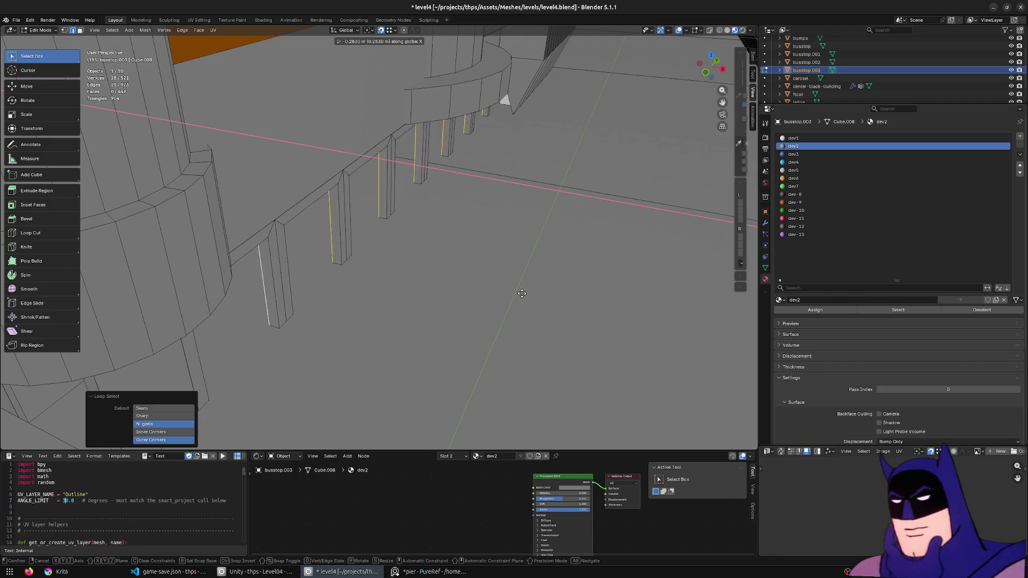
pyautogui.click(522, 294)
pyautogui.moveTo(514, 281)
pyautogui.mouseDown(button='middle')
pyautogui.moveTo(450, 279)
pyautogui.moveTo(278, 184)
pyautogui.mouseUp(button='middle')
pyautogui.keyDown('alt'); pyautogui.click(256, 170); pyautogui.keyUp('alt')
pyautogui.keyDown('alt'); pyautogui.keyDown('shift'); pyautogui.click(270, 168); pyautogui.keyUp('shift'); pyautogui.keyUp('alt')
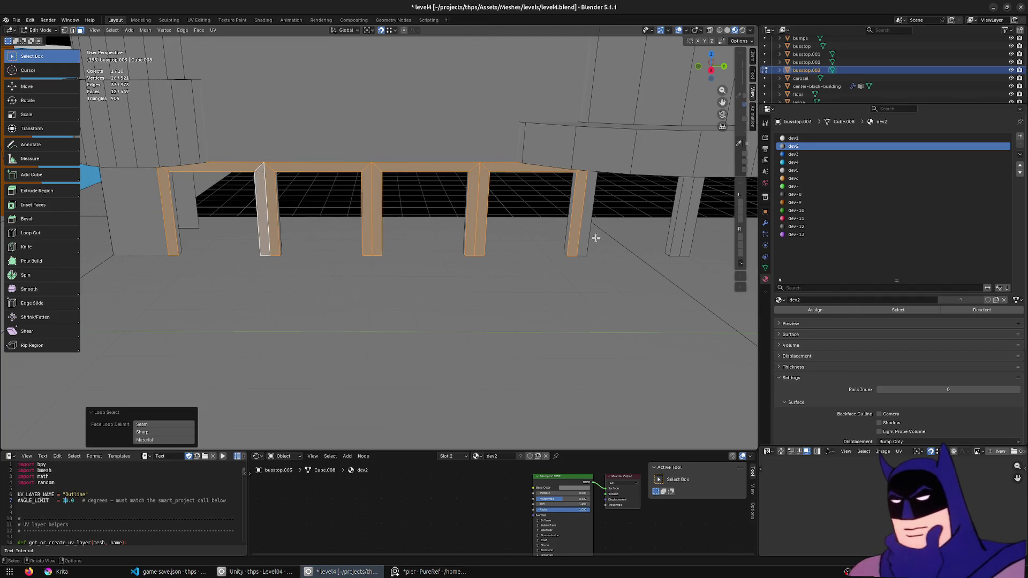
# - Duplicate the pillars and beam and place the copy slightly along X
pyautogui.moveTo(597, 238); pyautogui.dragTo(478, 142, button='middle')
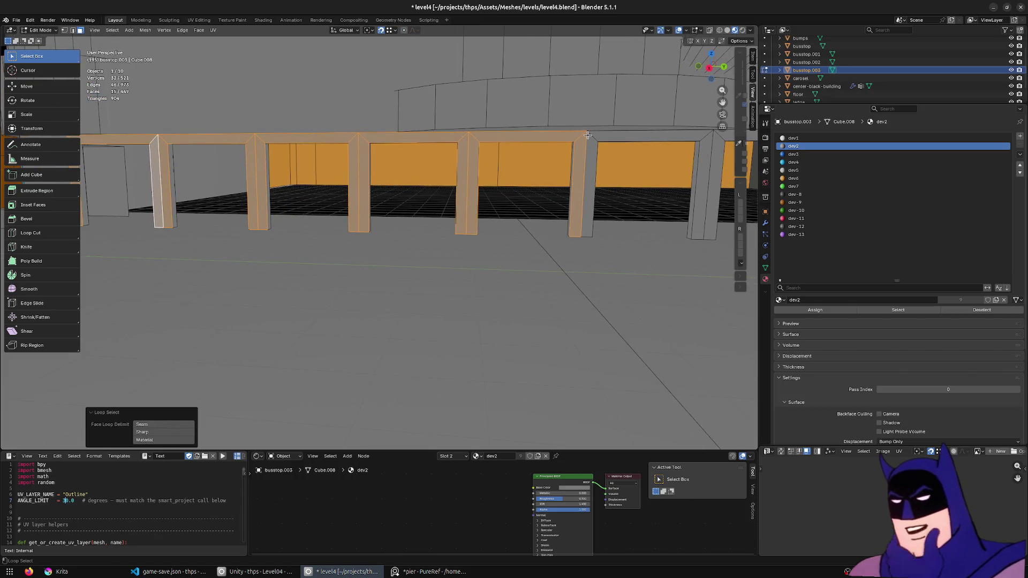
pyautogui.keyDown('shift'); pyautogui.moveTo(642, 168); pyautogui.dragTo(349, 204, button='middle'); pyautogui.keyUp('shift')
pyautogui.moveTo(310, 283)
pyautogui.mouseDown(button='middle')
pyautogui.moveTo(506, 228)
pyautogui.moveTo(430, 246)
pyautogui.mouseUp(button='middle')
pyautogui.hotkey('shift', 'd')
pyautogui.click(483, 233)
pyautogui.press('F3')
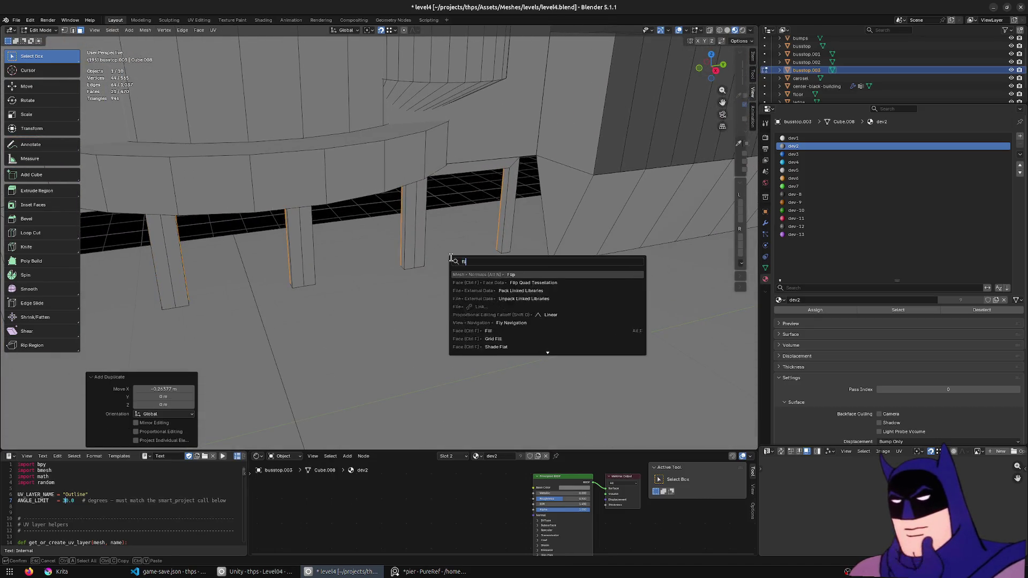
pyautogui.press('Escape')
# - Merge by distance removing 28 vertices, deselect, and return to Object Mode
pyautogui.press('a')
pyautogui.press('m')
pyautogui.click(451, 258)
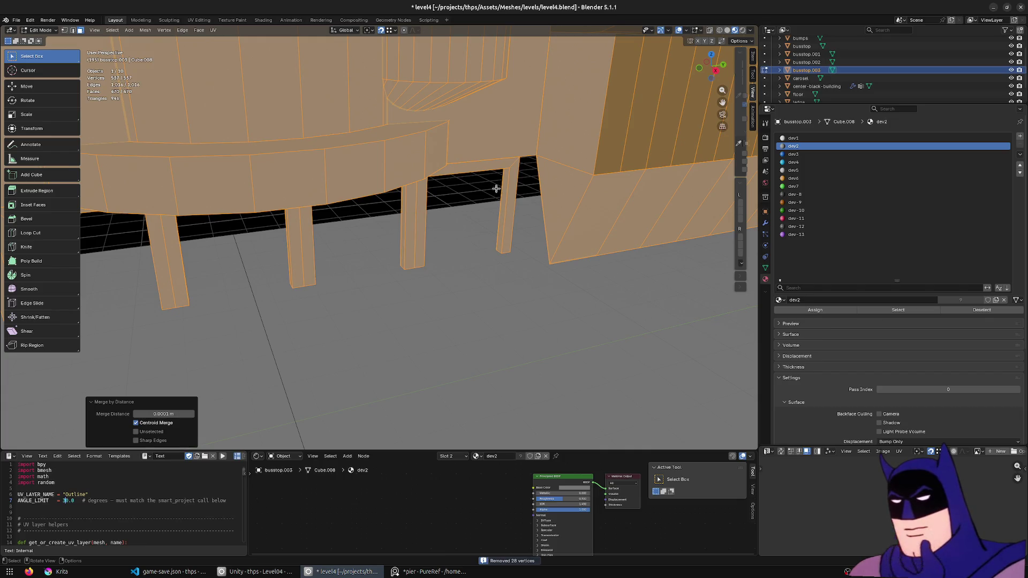
pyautogui.hotkey('alt', 'a')
pyautogui.scroll(-5, 517, 213)
pyautogui.moveTo(517, 213); pyautogui.dragTo(470, 267, button='middle')
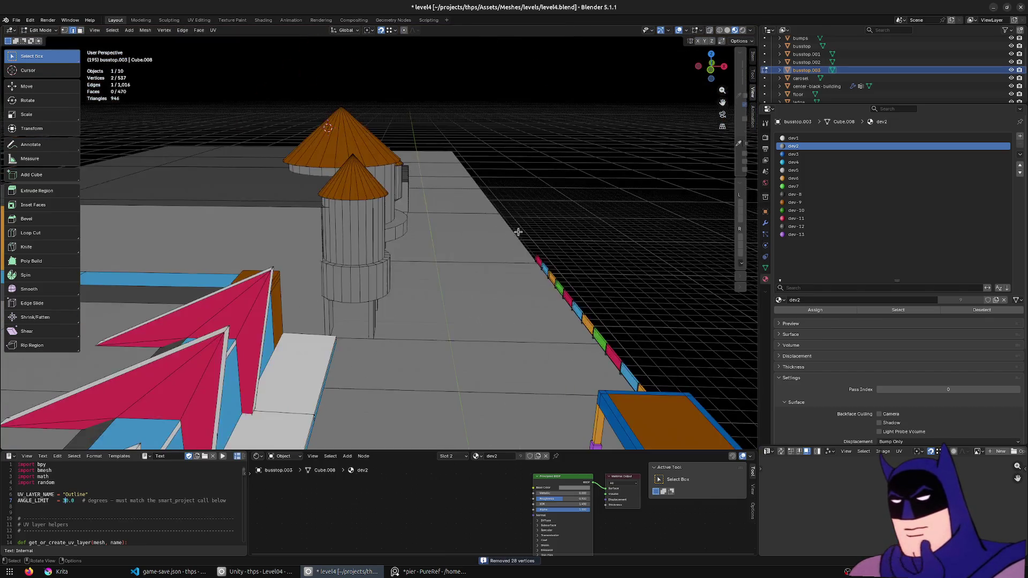
pyautogui.press('Tab')
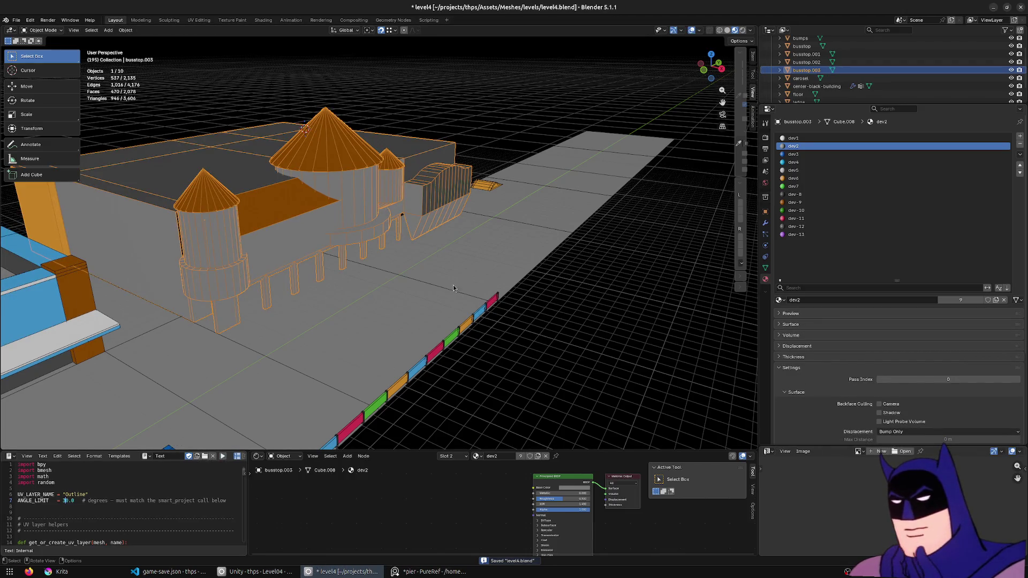
# - Switch to Unity and fly the Scene camera through the reimported arches
pyautogui.moveTo(455, 289); pyautogui.dragTo(426, 290, button='middle')
pyautogui.hotkey('alt', 'Tab')
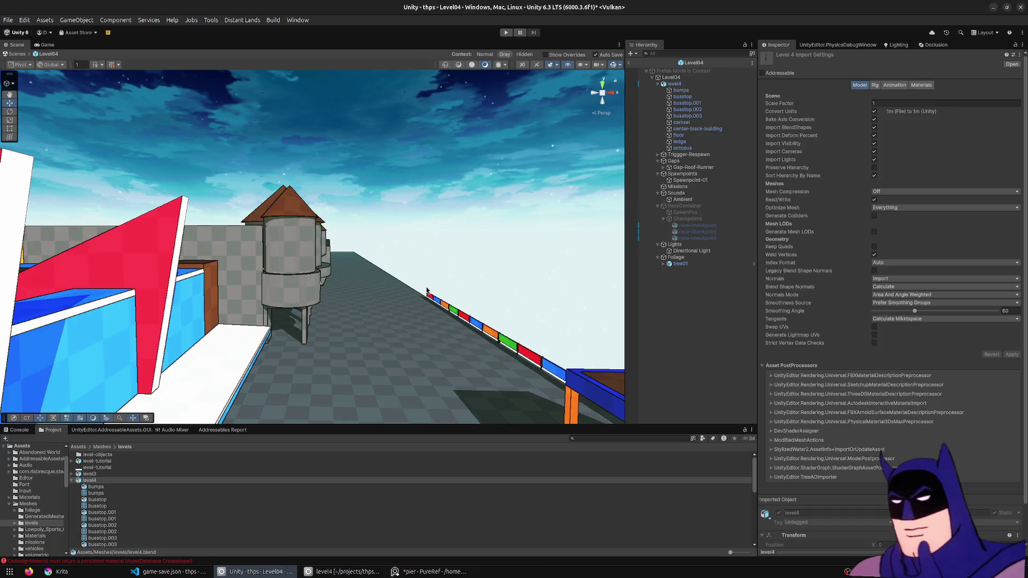
pyautogui.moveTo(406, 235); pyautogui.dragTo(263, 246, button='right')
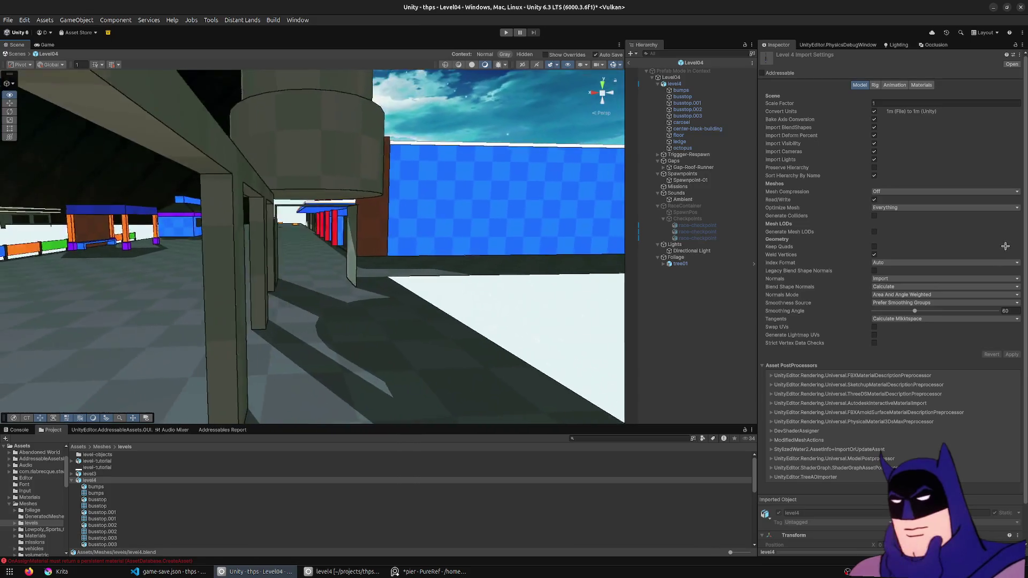
pyautogui.moveTo(263, 247)
pyautogui.mouseDown(button='right')
pyautogui.moveTo(1007, 253)
pyautogui.moveTo(283, 297)
pyautogui.moveTo(290, 289)
pyautogui.mouseUp(button='right')
# - Return to Blender and enter Edit Mode on the floor mesh
pyautogui.hotkey('alt', 'Tab')
pyautogui.moveTo(309, 266); pyautogui.dragTo(260, 320, button='middle')
pyautogui.press('Tab')
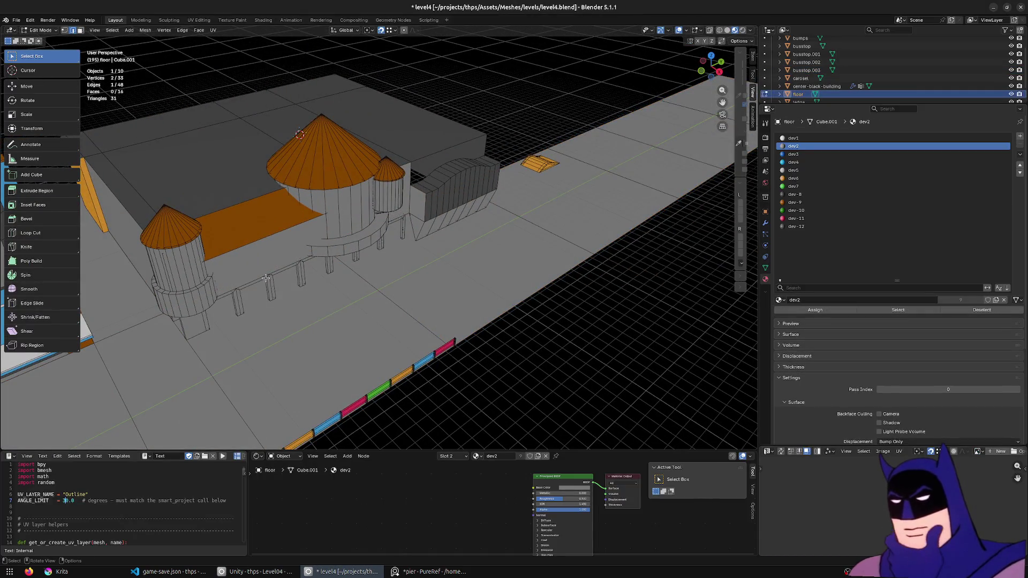
# - Move the selected floor faces 4.5026 m along X and leave Edit Mode
pyautogui.moveTo(270, 279); pyautogui.dragTo(305, 238, button='middle')
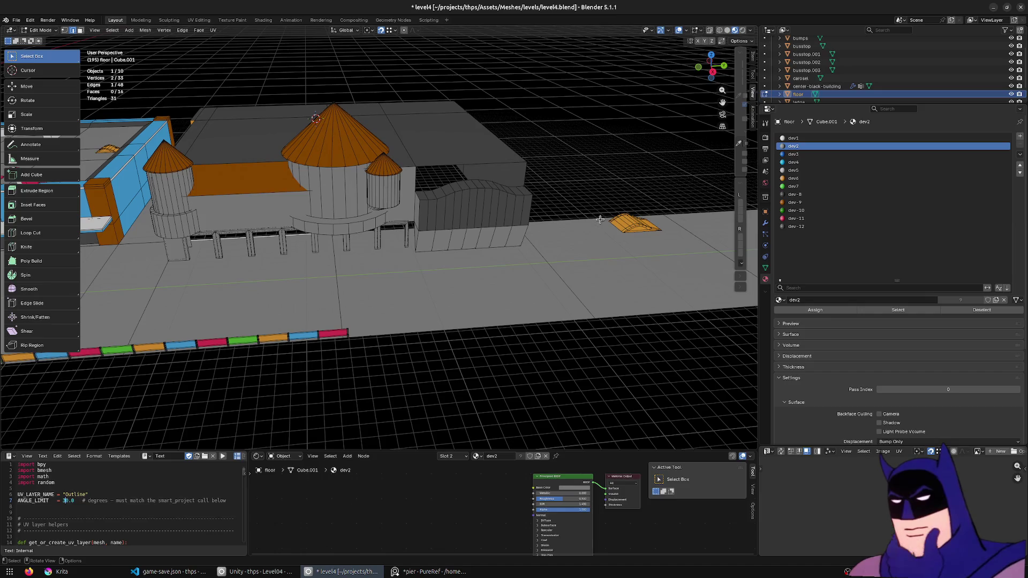
pyautogui.press('g')
pyautogui.press('x')
pyautogui.click(393, 245)
pyautogui.moveTo(394, 246); pyautogui.dragTo(362, 215, button='middle')
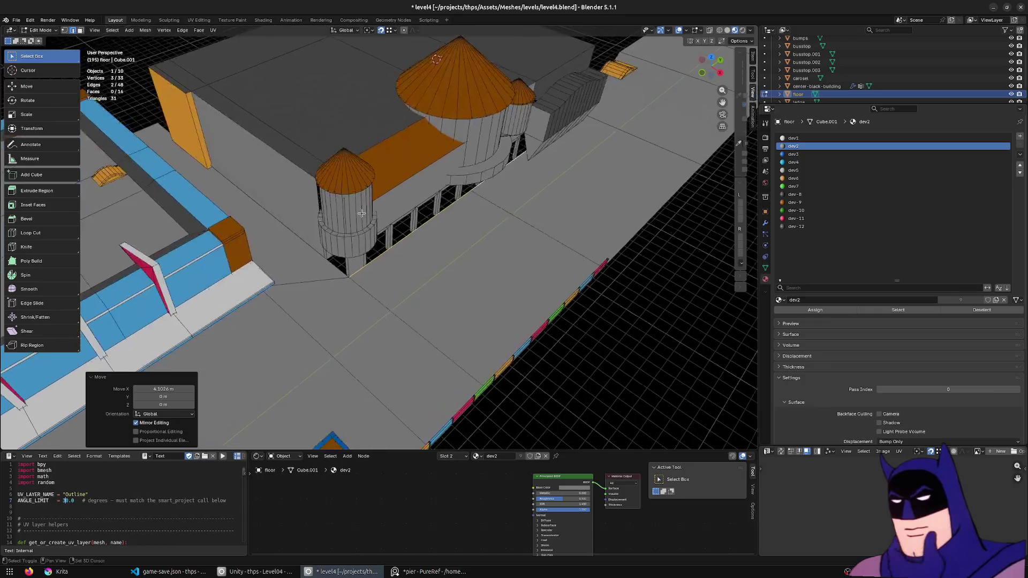
pyautogui.scroll(3, 361, 214)
pyautogui.press('Tab')
# - In busstop.003 Edit Mode, extrude the floor strip about 28 m along Y
pyautogui.click(345, 274)
pyautogui.scroll(3, 358, 294)
pyautogui.press('Tab')
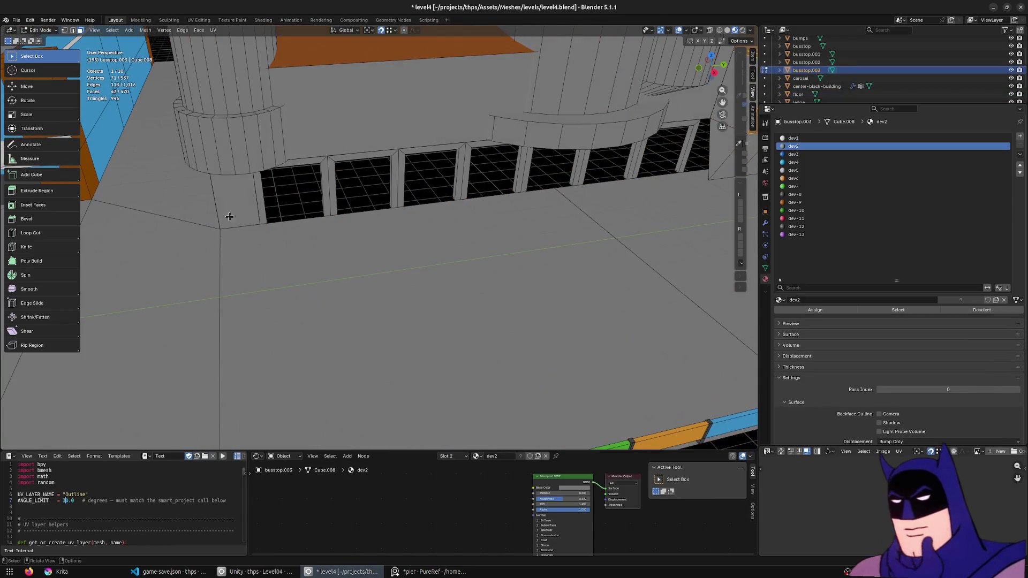
pyautogui.moveTo(269, 215)
pyautogui.mouseDown(button='middle')
pyautogui.moveTo(372, 239)
pyautogui.moveTo(335, 343)
pyautogui.moveTo(358, 345)
pyautogui.moveTo(315, 346)
pyautogui.mouseUp(button='middle')
pyautogui.moveTo(374, 333)
pyautogui.mouseDown(button='middle')
pyautogui.moveTo(401, 314)
pyautogui.moveTo(551, 311)
pyautogui.moveTo(513, 251)
pyautogui.moveTo(517, 264)
pyautogui.moveTo(459, 257)
pyautogui.moveTo(437, 282)
pyautogui.moveTo(282, 314)
pyautogui.moveTo(189, 204)
pyautogui.mouseUp(button='middle')
pyautogui.click(511, 264)
pyautogui.scroll(3, 516, 264)
pyautogui.scroll(3, 510, 265)
pyautogui.scroll(-3, 458, 257)
pyautogui.click(463, 266)
pyautogui.click(415, 300)
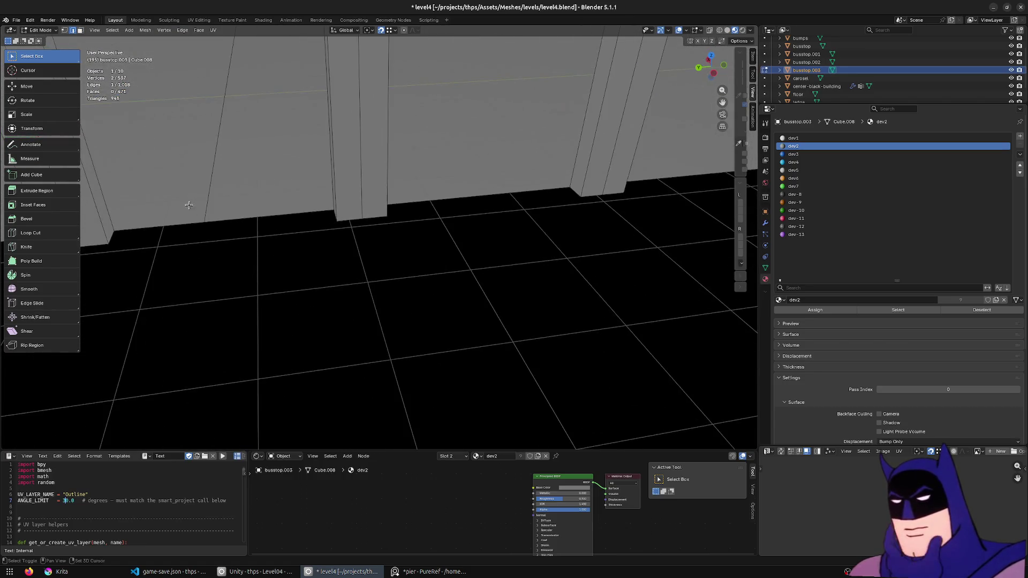
pyautogui.moveTo(226, 321)
pyautogui.mouseDown(button='middle')
pyautogui.moveTo(592, 209)
pyautogui.moveTo(290, 230)
pyautogui.moveTo(415, 199)
pyautogui.mouseUp(button='middle')
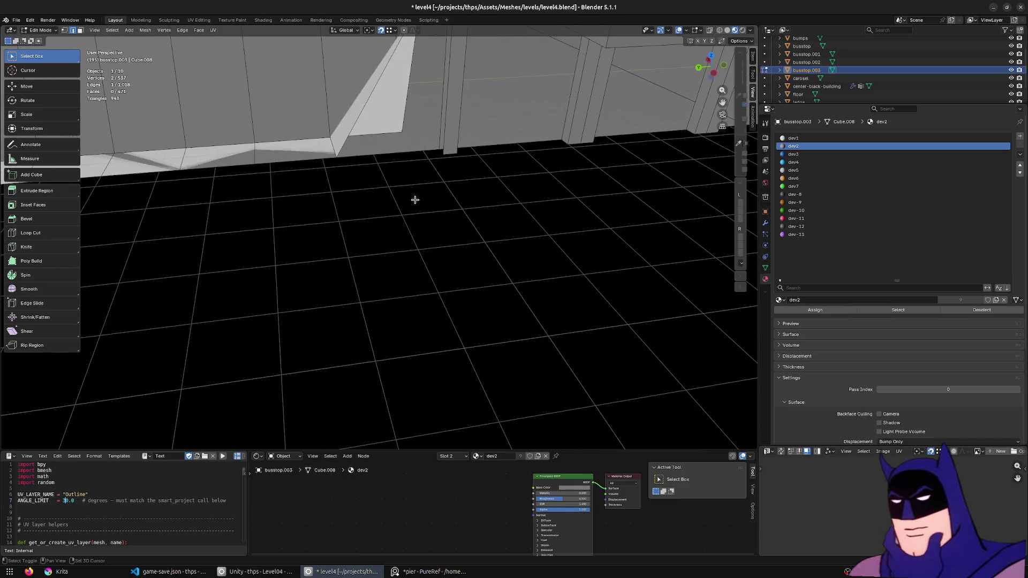
pyautogui.press('y')
pyautogui.click(448, 154)
# - Return to Object Mode, save, and view the result near the base in Unity
pyautogui.moveTo(448, 154); pyautogui.dragTo(321, 232, button='middle')
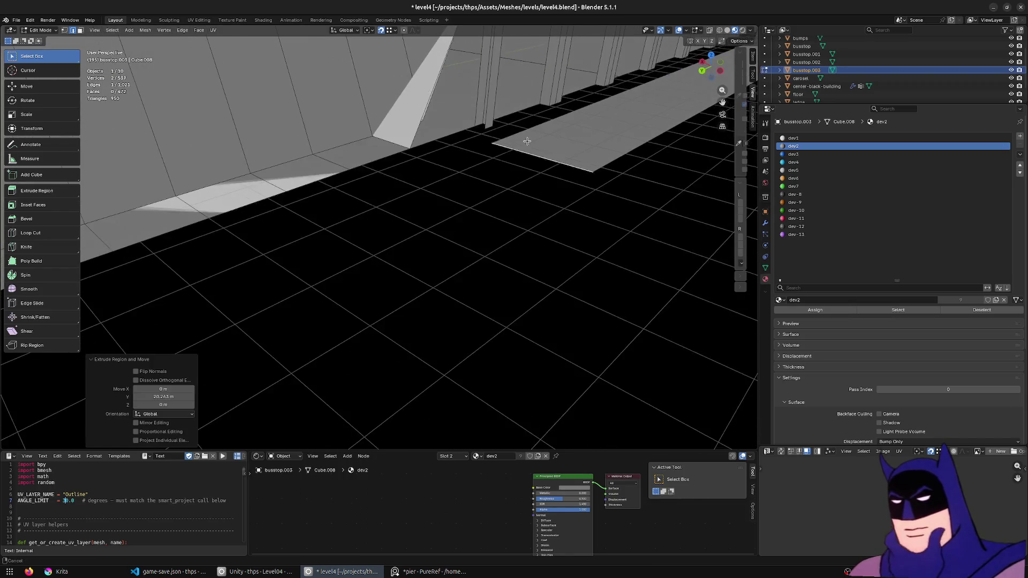
pyautogui.press('Tab')
pyautogui.moveTo(514, 145)
pyautogui.mouseDown(button='middle')
pyautogui.moveTo(625, 155)
pyautogui.moveTo(337, 343)
pyautogui.mouseUp(button='middle')
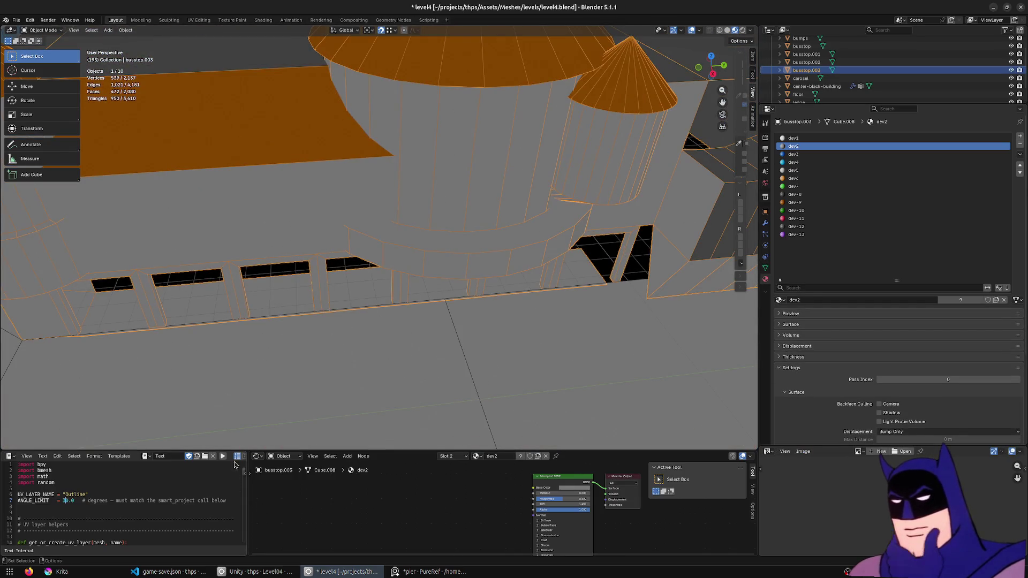
pyautogui.moveTo(416, 315); pyautogui.dragTo(388, 299, button='middle')
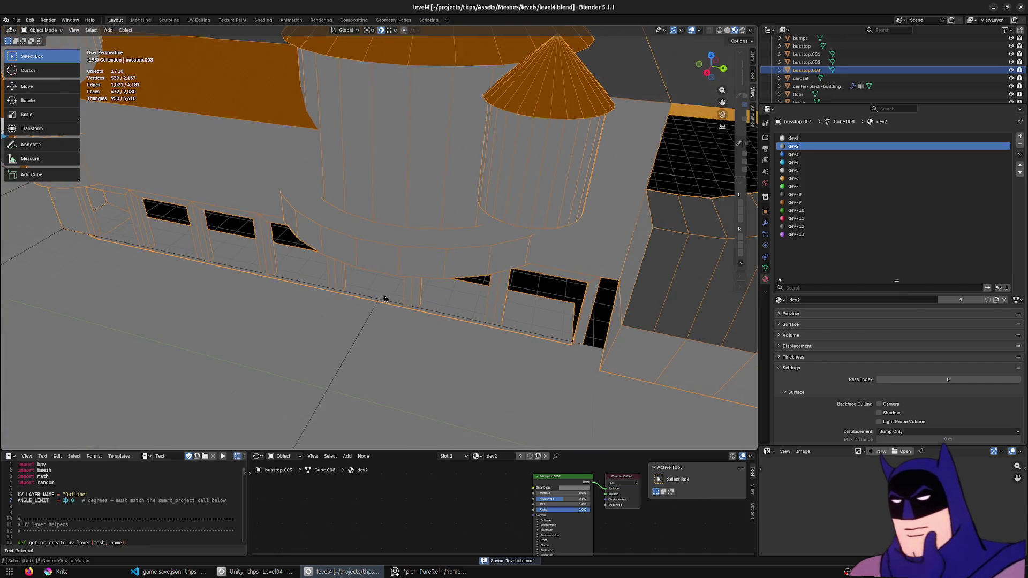
pyautogui.hotkey('alt', 'Tab')
pyautogui.scroll(3, 364, 286)
pyautogui.moveTo(364, 287)
pyautogui.mouseDown(button='right')
pyautogui.moveTo(447, 298)
pyautogui.moveTo(126, 238)
pyautogui.moveTo(339, 303)
pyautogui.mouseUp(button='right')
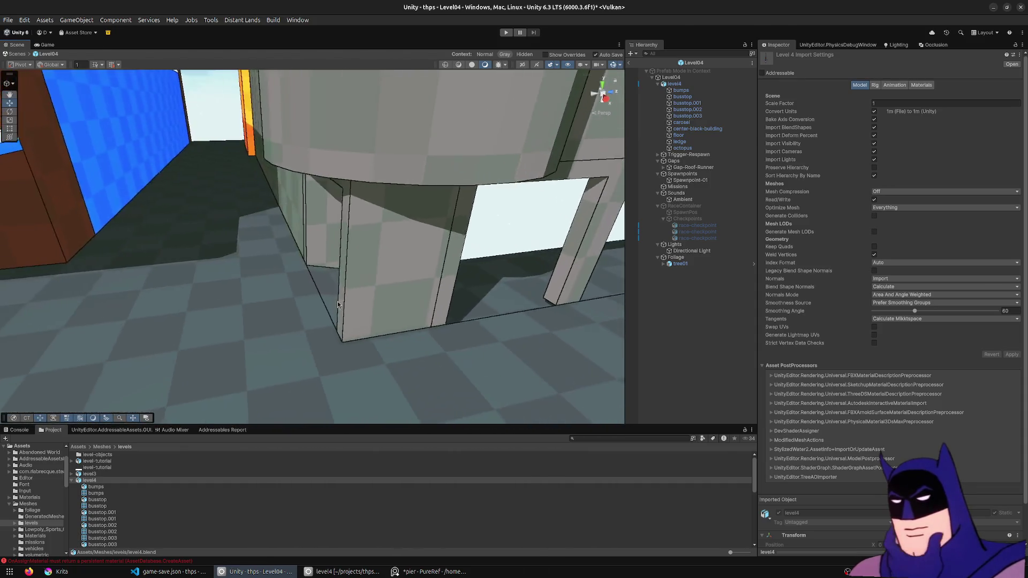
# - In Blender, move the window-base edge loop about 0.44 m along Y
pyautogui.hotkey('alt', 'Tab')
pyautogui.moveTo(338, 303); pyautogui.dragTo(243, 300, button='middle')
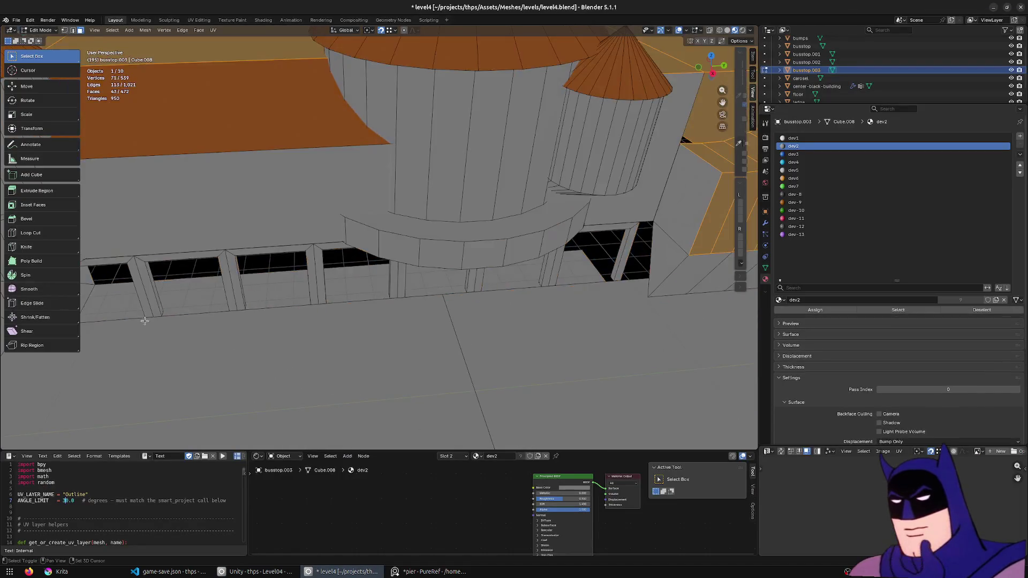
pyautogui.keyDown('alt'); pyautogui.click(226, 286); pyautogui.keyUp('alt')
pyautogui.scroll(2, 241, 297)
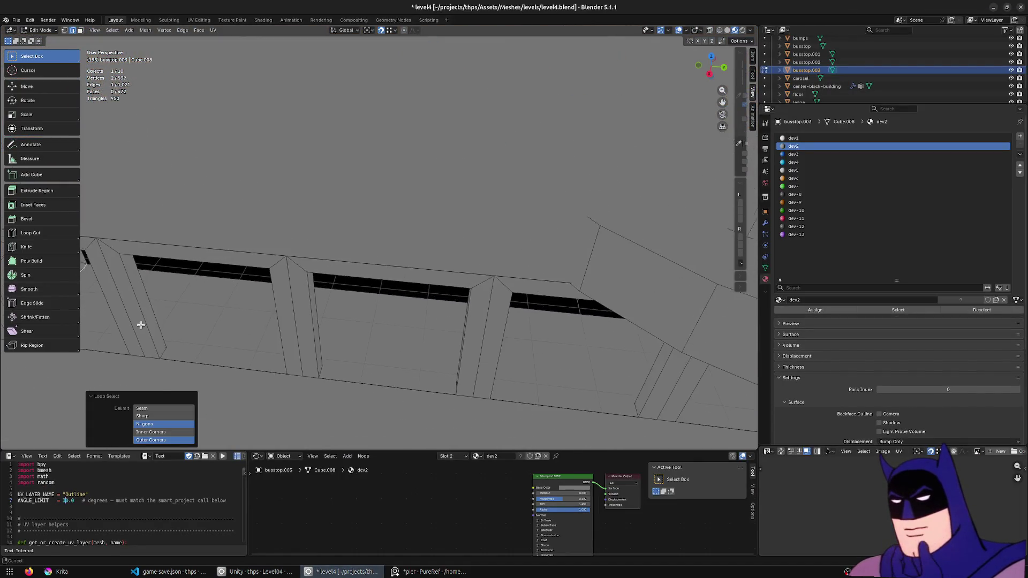
pyautogui.scroll(1, 361, 265)
pyautogui.scroll(1, 434, 289)
pyautogui.press('y')
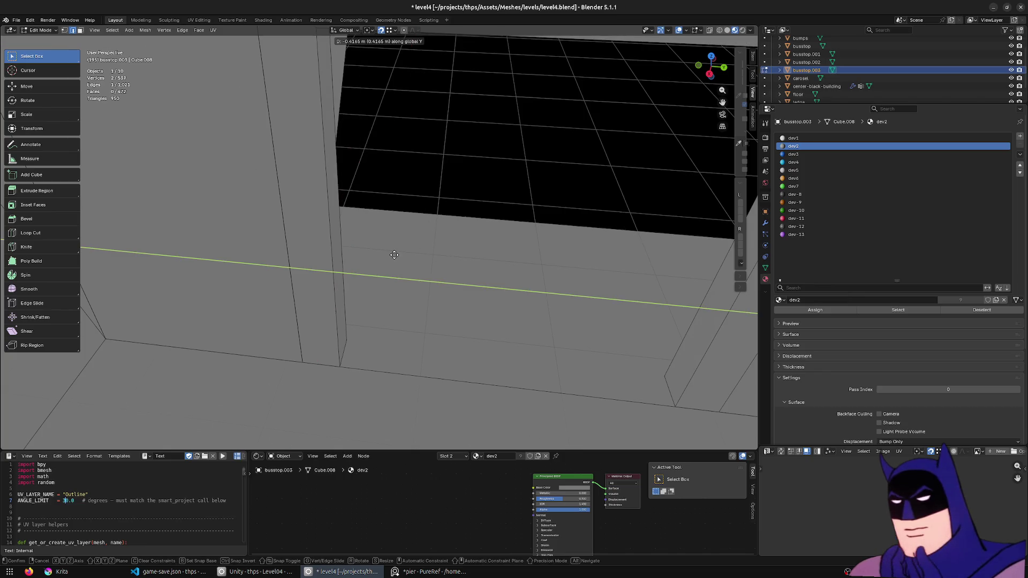
pyautogui.click(393, 255)
pyautogui.moveTo(427, 255)
pyautogui.mouseDown(button='middle')
pyautogui.moveTo(337, 243)
pyautogui.moveTo(429, 238)
pyautogui.moveTo(493, 252)
pyautogui.mouseUp(button='middle')
pyautogui.scroll(-2, 429, 239)
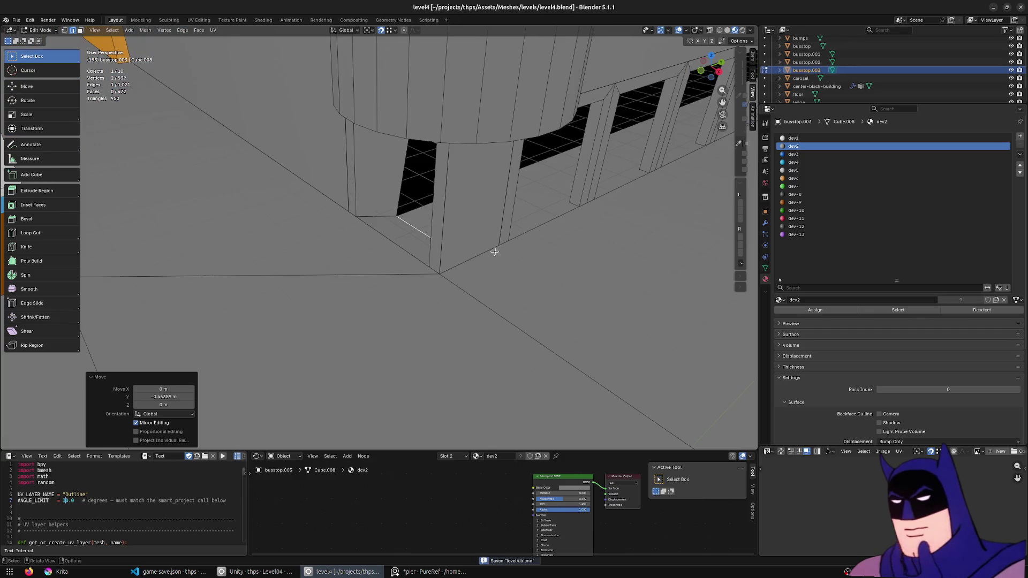
# - Switch to Unity and turn the scene camera toward the building
pyautogui.hotkey('alt', 'Tab')
pyautogui.moveTo(370, 296)
pyautogui.mouseDown(button='right')
pyautogui.moveTo(501, 275)
pyautogui.moveTo(139, 242)
pyautogui.moveTo(553, 2)
pyautogui.mouseUp(button='right')
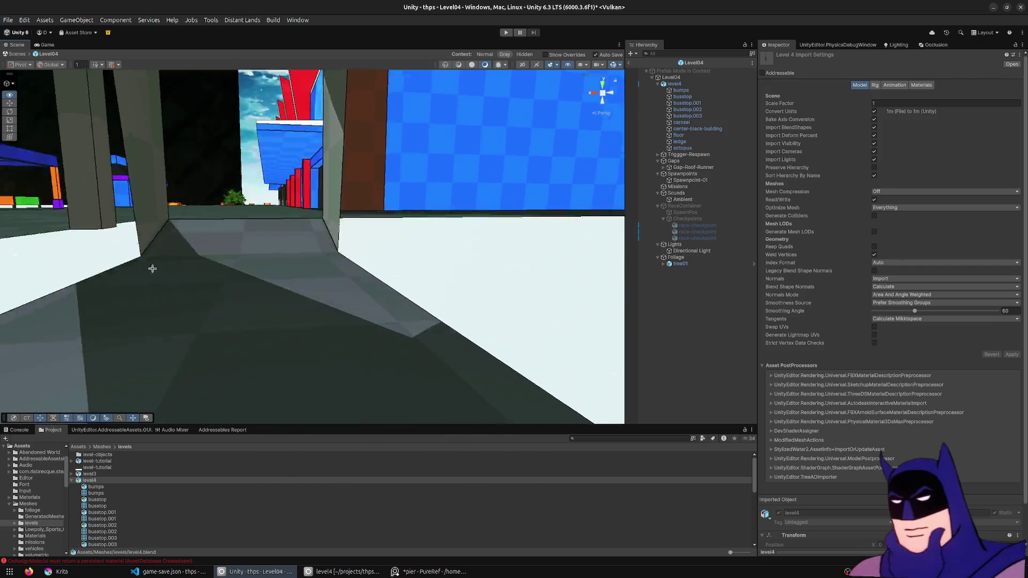
# - Run a play-mode test drive through the bus-stop arcade, then stop and return to Blender
pyautogui.click(505, 33)
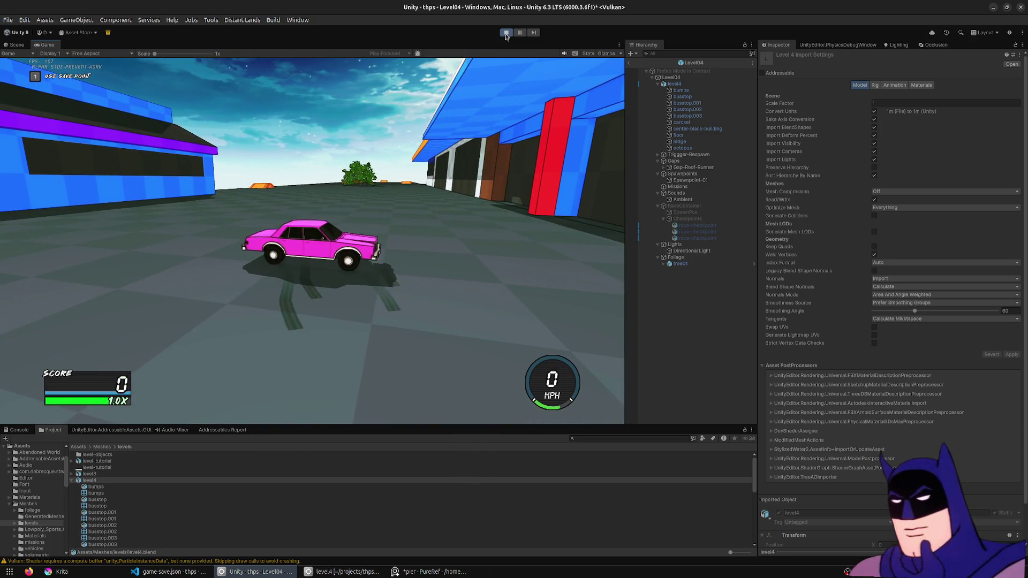
pyautogui.click(504, 33)
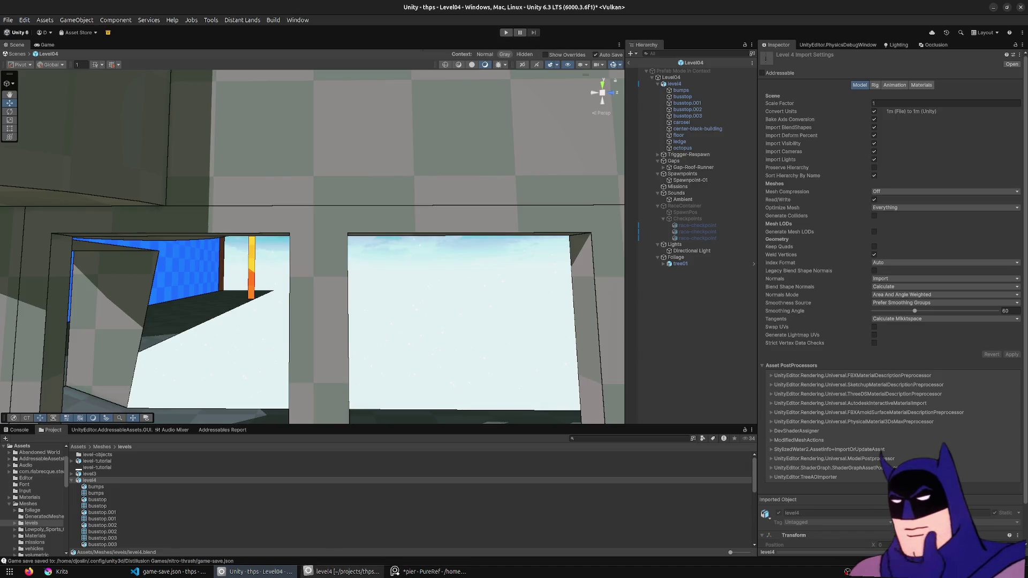
pyautogui.click(346, 572)
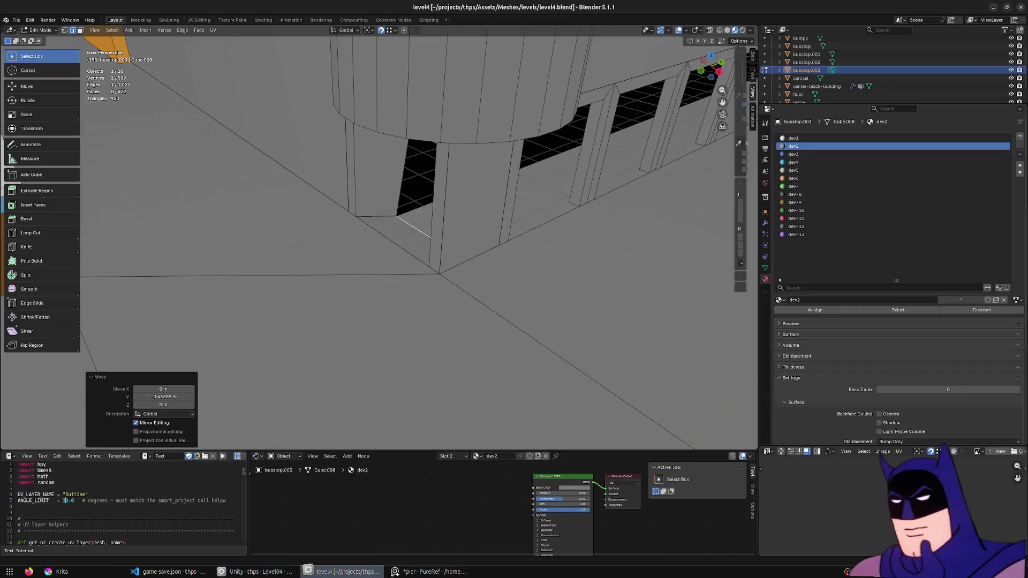
# - Shift the arcade opening's edge along X and check it from the top view
pyautogui.moveTo(439, 261)
pyautogui.mouseDown(button='middle')
pyautogui.moveTo(472, 151)
pyautogui.moveTo(442, 123)
pyautogui.moveTo(451, 169)
pyautogui.mouseUp(button='middle')
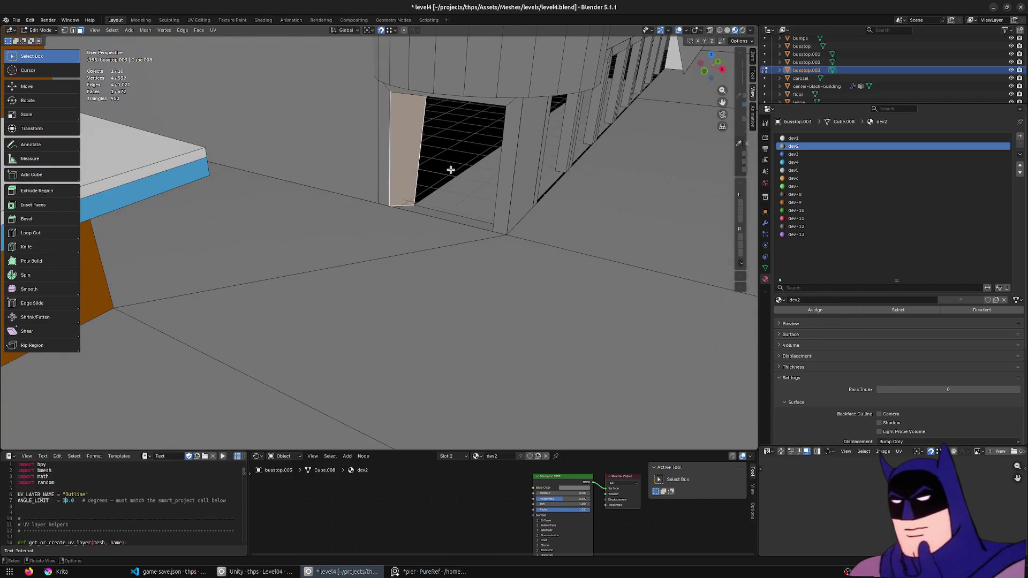
pyautogui.moveTo(395, 149); pyautogui.dragTo(421, 243, button='middle')
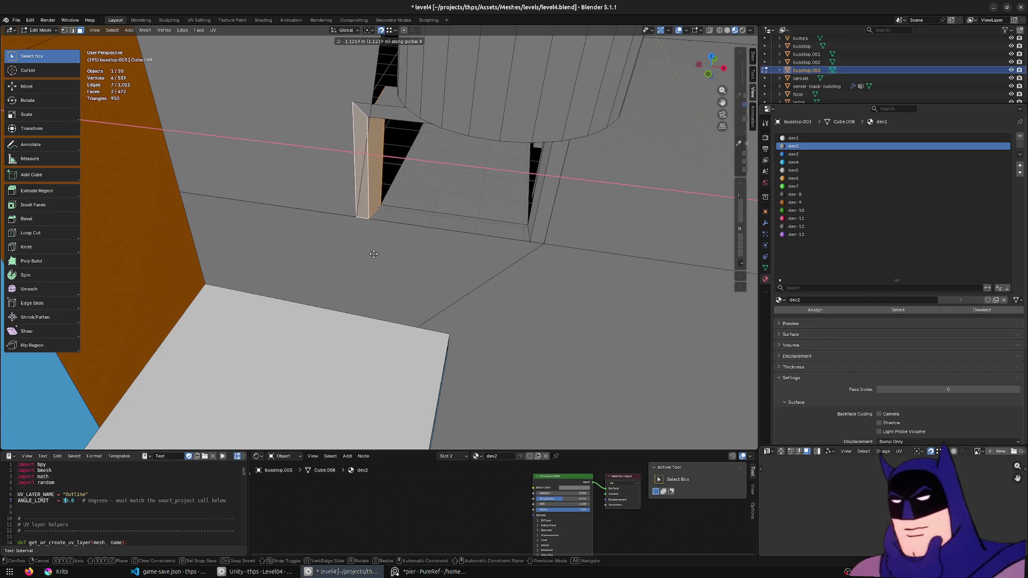
pyautogui.moveTo(370, 250); pyautogui.dragTo(460, 275, button='middle')
pyautogui.click(453, 268)
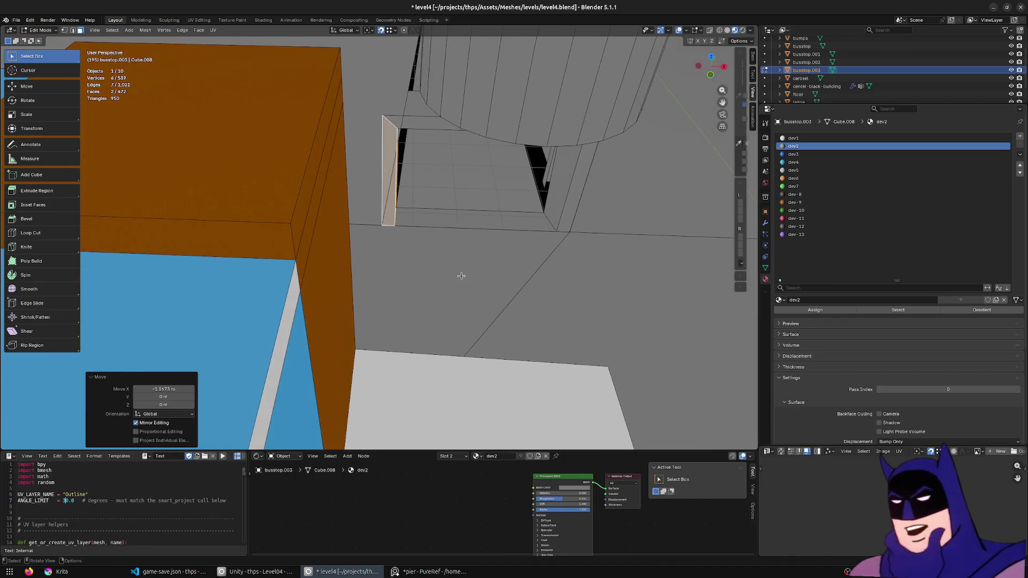
pyautogui.press('KP_7')
pyautogui.moveTo(509, 375)
pyautogui.keyDown('shift'); pyautogui.mouseDown(button='middle')
pyautogui.moveTo(484, 165)
pyautogui.moveTo(452, 257)
pyautogui.moveTo(462, 161)
pyautogui.moveTo(441, 322)
pyautogui.moveTo(431, 302)
pyautogui.moveTo(510, 241)
pyautogui.moveTo(621, 290)
pyautogui.moveTo(514, 338)
pyautogui.moveTo(523, 361)
pyautogui.moveTo(496, 268)
pyautogui.moveTo(453, 207)
pyautogui.mouseUp(button='middle'); pyautogui.keyUp('shift')
pyautogui.click(494, 321)
# - Move the wall corner vertex -1.70 m along X to open the walkway and save level4.blend
pyautogui.click(447, 214)
pyautogui.press('1')
pyautogui.click(495, 157)
pyautogui.press('g')
pyautogui.press('x')
pyautogui.click(477, 302)
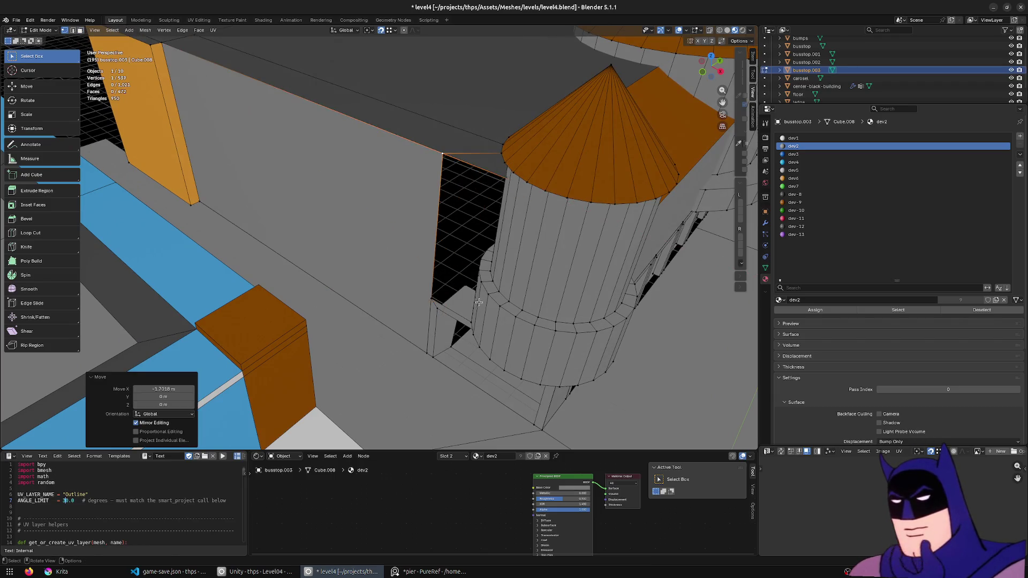
pyautogui.press('Tab')
pyautogui.moveTo(476, 301)
pyautogui.mouseDown(button='middle')
pyautogui.moveTo(458, 206)
pyautogui.moveTo(433, 234)
pyautogui.moveTo(321, 210)
pyautogui.mouseUp(button='middle')
pyautogui.scroll(5, 311, 222)
pyautogui.hotkey('ctrl', 's')
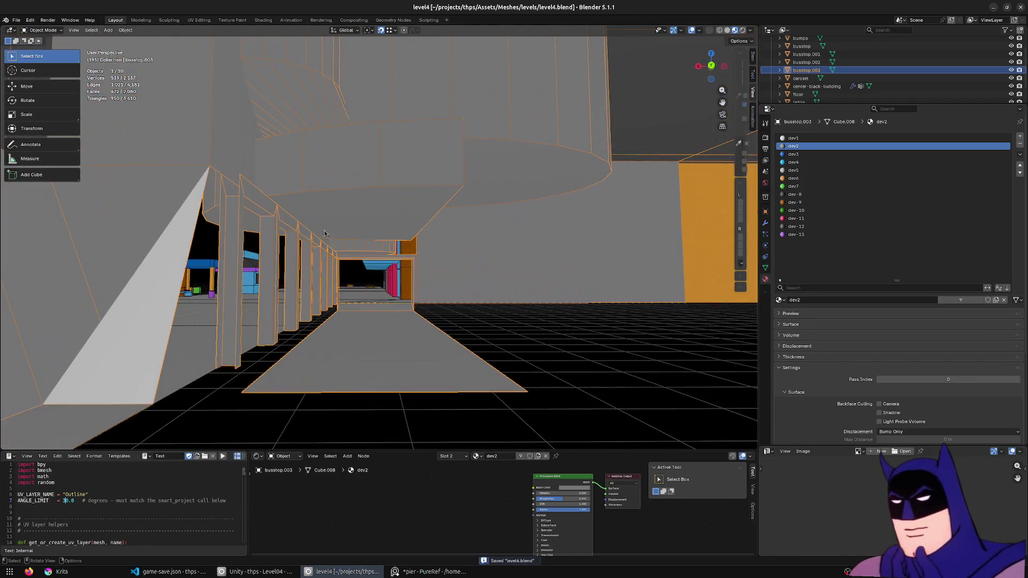
pyautogui.scroll(-5, 312, 223)
# - Move busstop.003's mesh about 1.35 m along Y in Edit Mode
pyautogui.moveTo(312, 222); pyautogui.dragTo(458, 298, button='middle')
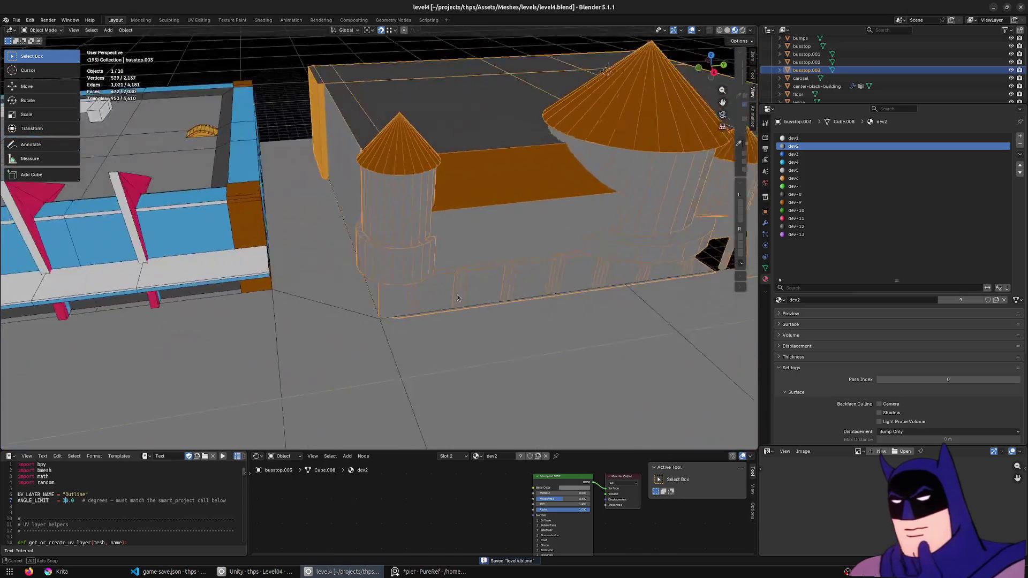
pyautogui.scroll(-3, 458, 298)
pyautogui.press('Tab')
pyautogui.scroll(2, 505, 318)
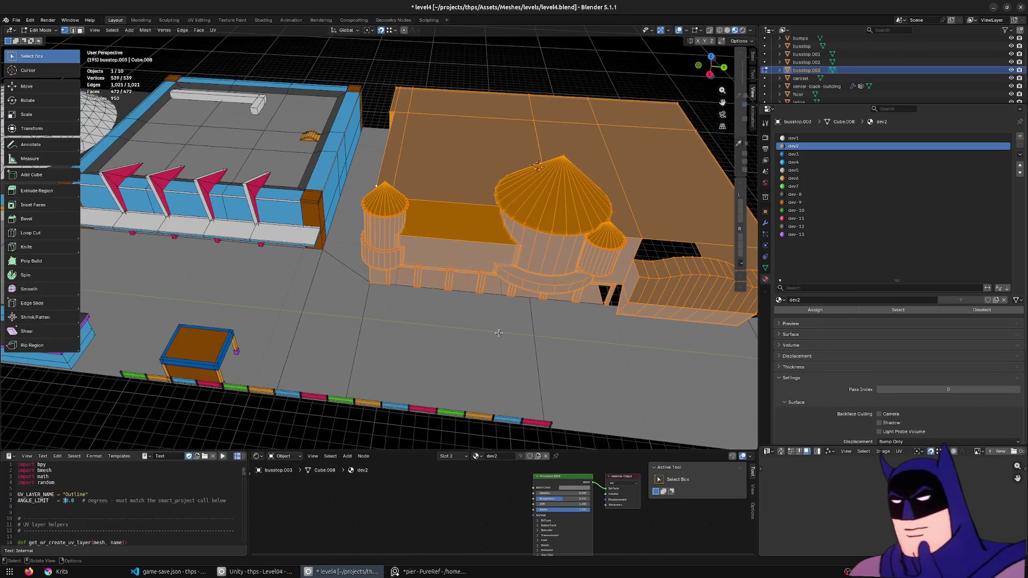
pyautogui.press('y')
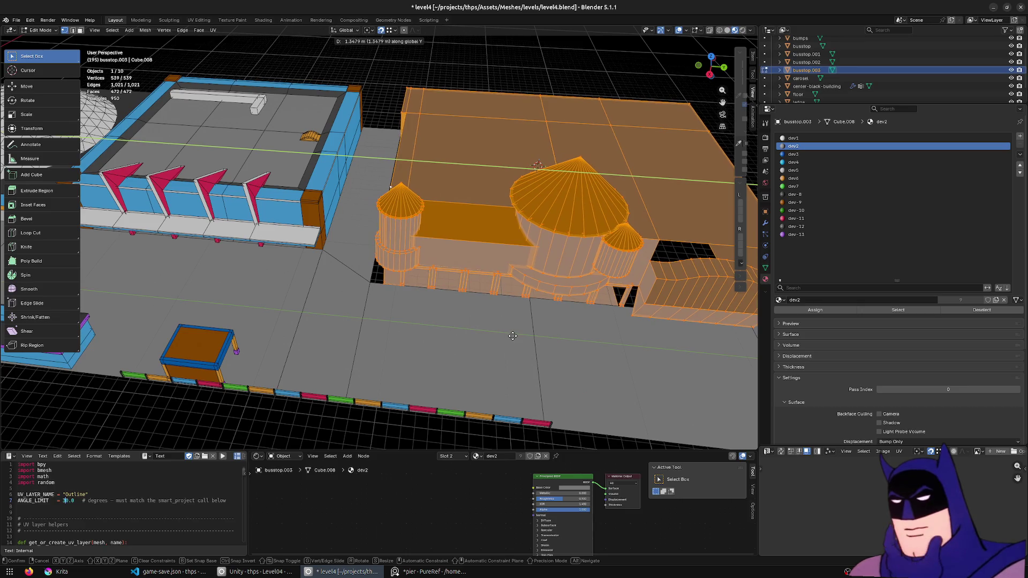
pyautogui.click(512, 336)
pyautogui.moveTo(513, 336); pyautogui.dragTo(450, 321, button='middle')
# - Shift the matching floor edge 1.3479 m along Y, save, and switch to Unity
pyautogui.press('Tab')
pyautogui.click(374, 310)
pyautogui.press('Tab')
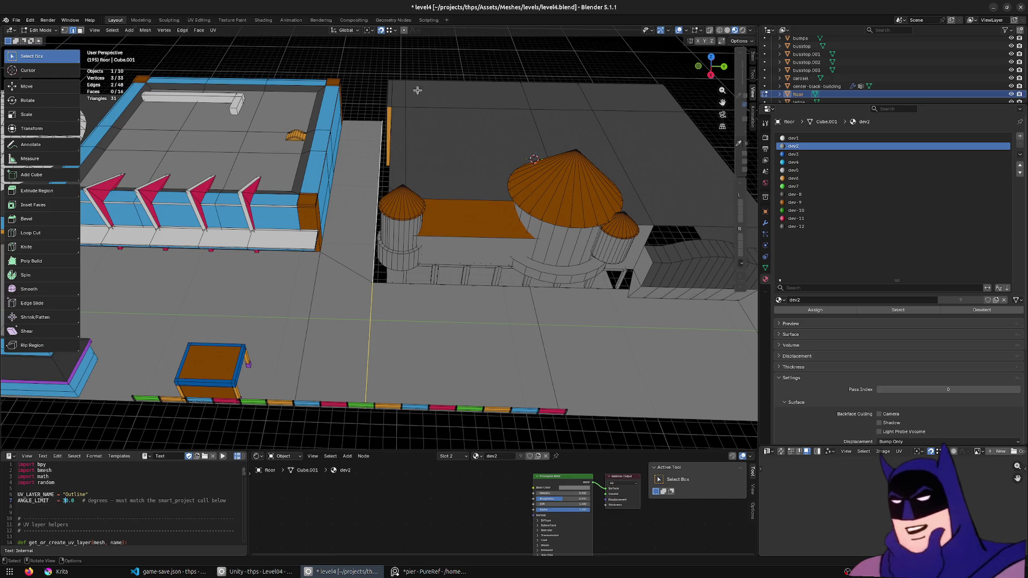
pyautogui.press('g')
pyautogui.press('y')
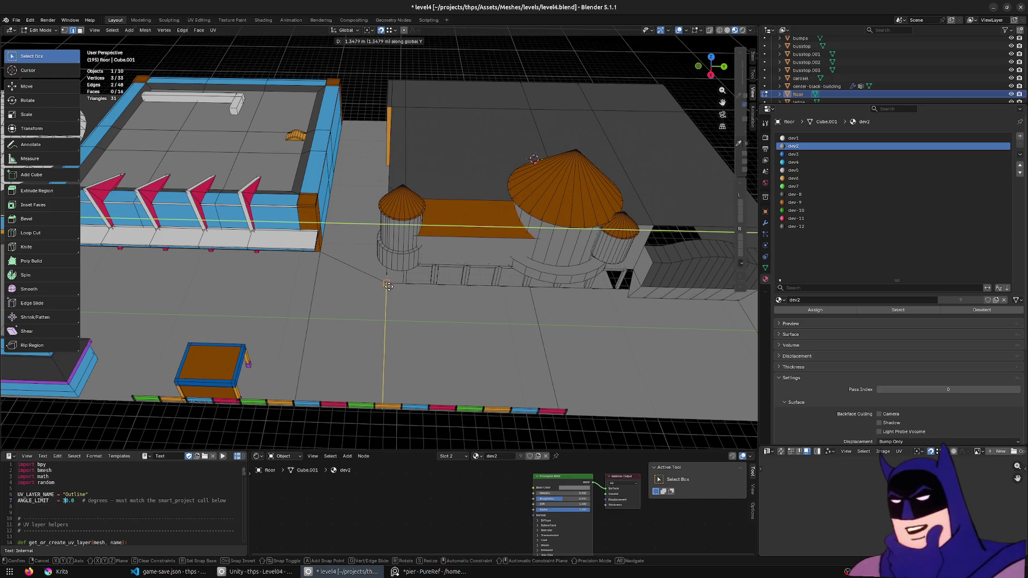
pyautogui.click(402, 297)
pyautogui.moveTo(401, 297)
pyautogui.mouseDown(button='middle')
pyautogui.moveTo(410, 289)
pyautogui.moveTo(398, 282)
pyautogui.mouseUp(button='middle')
pyautogui.hotkey('ctrl', 's')
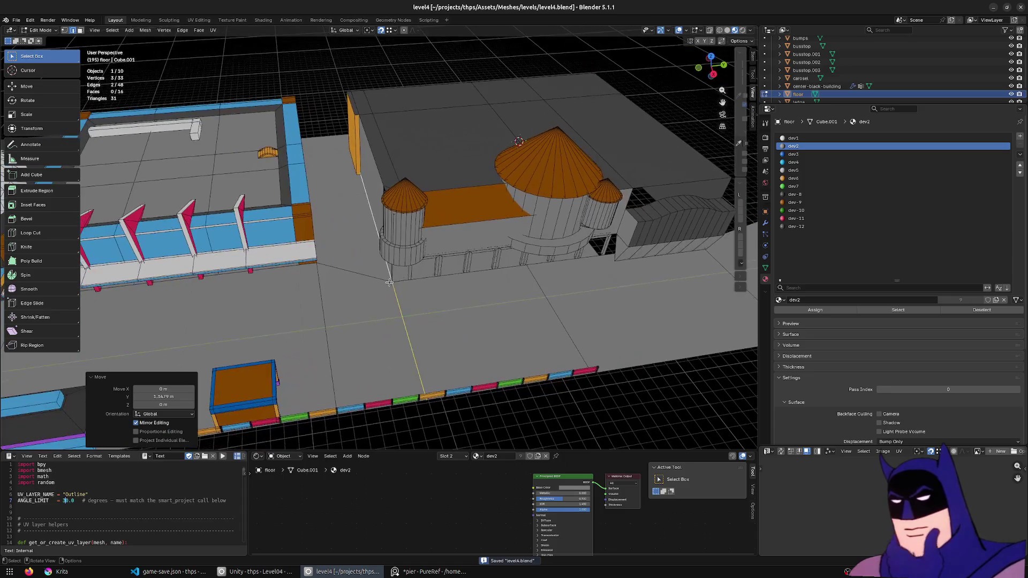
pyautogui.hotkey('alt', 'Tab')
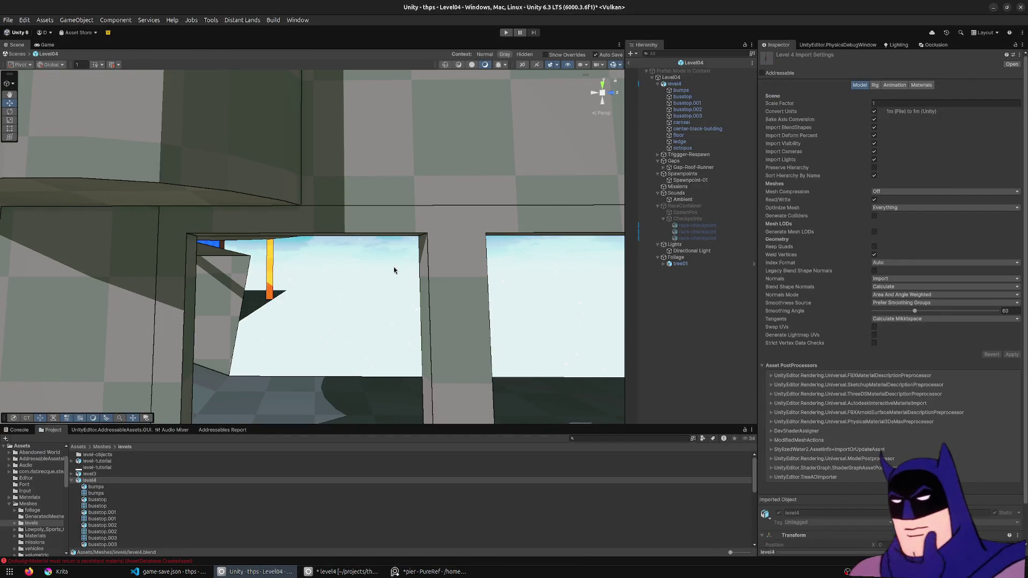
# - Fly the Scene camera around the arcade and briefly check the building in Blender
pyautogui.moveTo(393, 270)
pyautogui.mouseDown(button='right')
pyautogui.moveTo(391, 313)
pyautogui.moveTo(202, 303)
pyautogui.mouseUp(button='right')
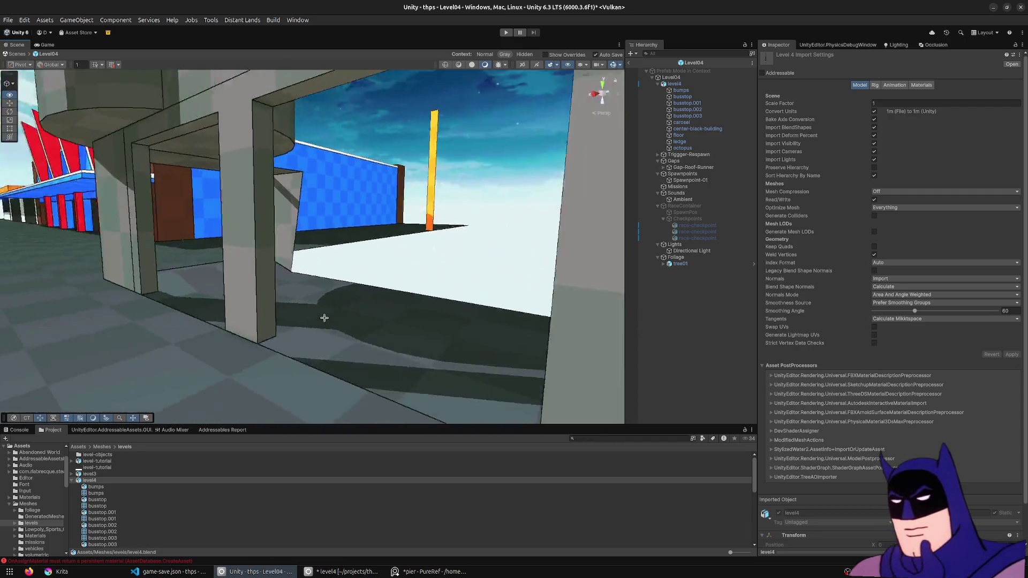
pyautogui.moveTo(201, 303); pyautogui.dragTo(395, 329, button='right')
pyautogui.hotkey('alt', 'Tab')
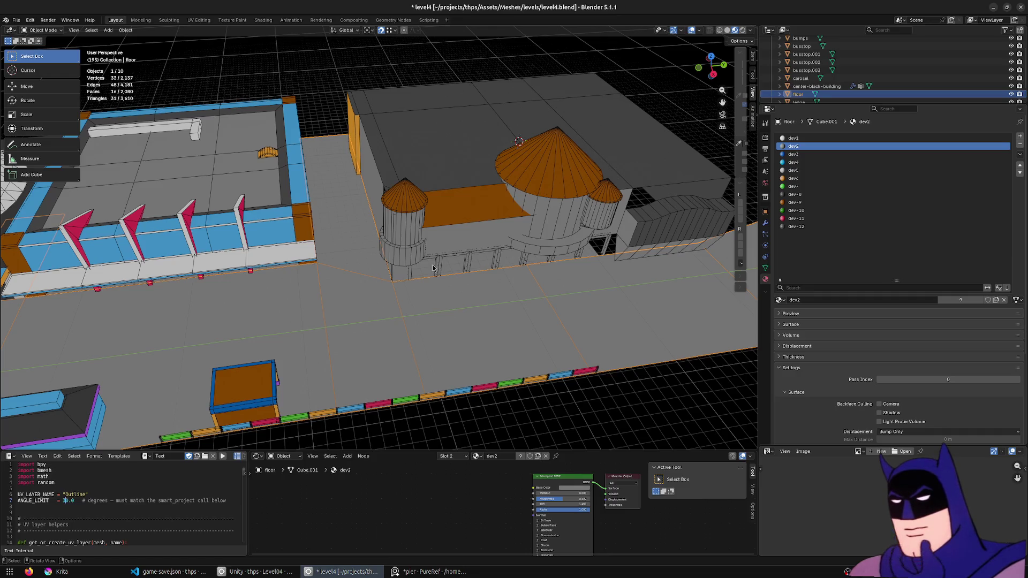
pyautogui.moveTo(430, 273); pyautogui.dragTo(460, 270, button='middle')
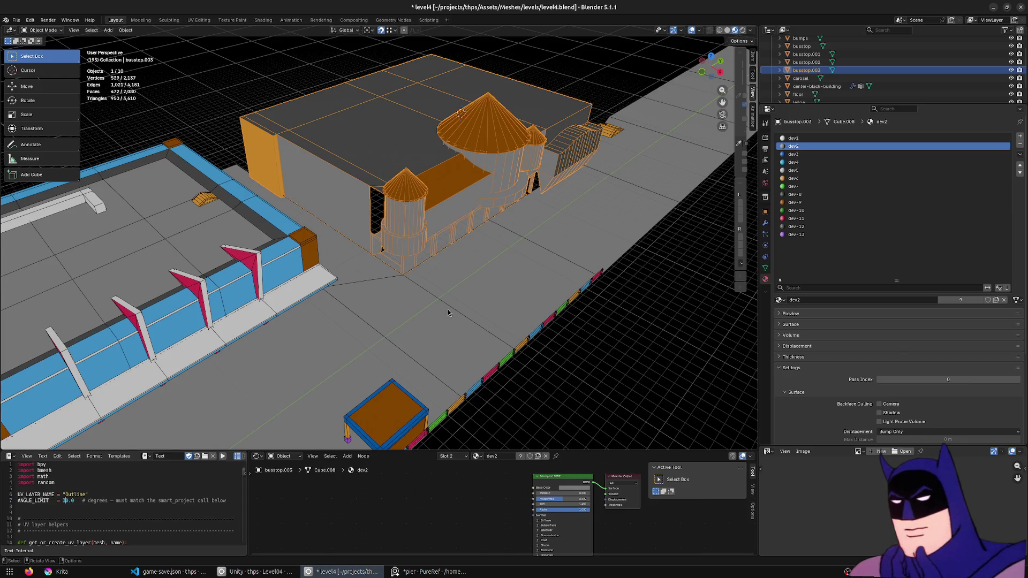
pyautogui.moveTo(448, 312); pyautogui.dragTo(433, 309, button='middle')
pyautogui.hotkey('alt', 'Tab')
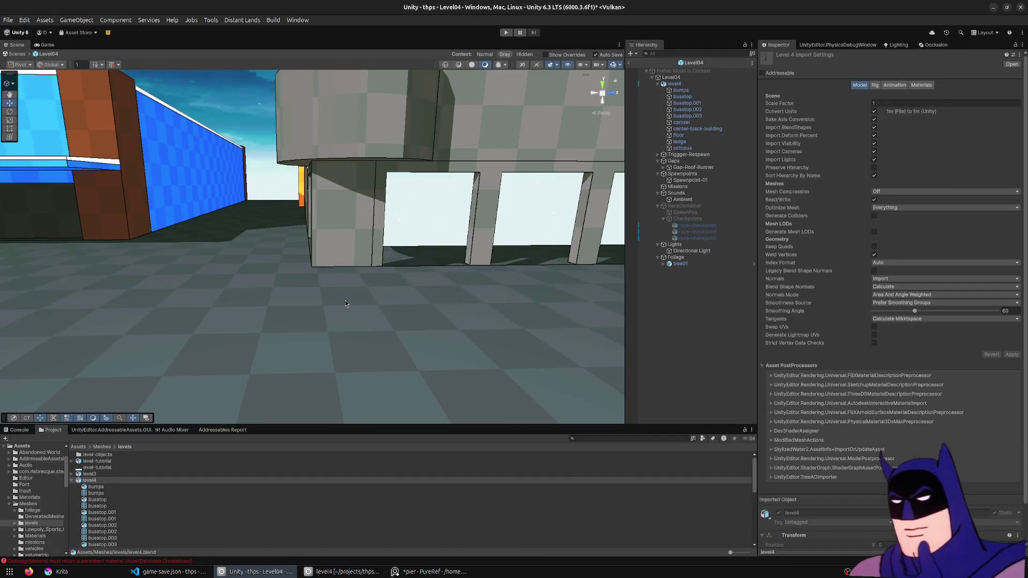
# - Inspect the wall openings along the corridor and start the play test
pyautogui.moveTo(345, 303)
pyautogui.mouseDown(button='right')
pyautogui.moveTo(423, 282)
pyautogui.moveTo(403, 289)
pyautogui.mouseUp(button='right')
pyautogui.moveTo(378, 313); pyautogui.dragTo(241, 217, button='right')
pyautogui.click(506, 33)
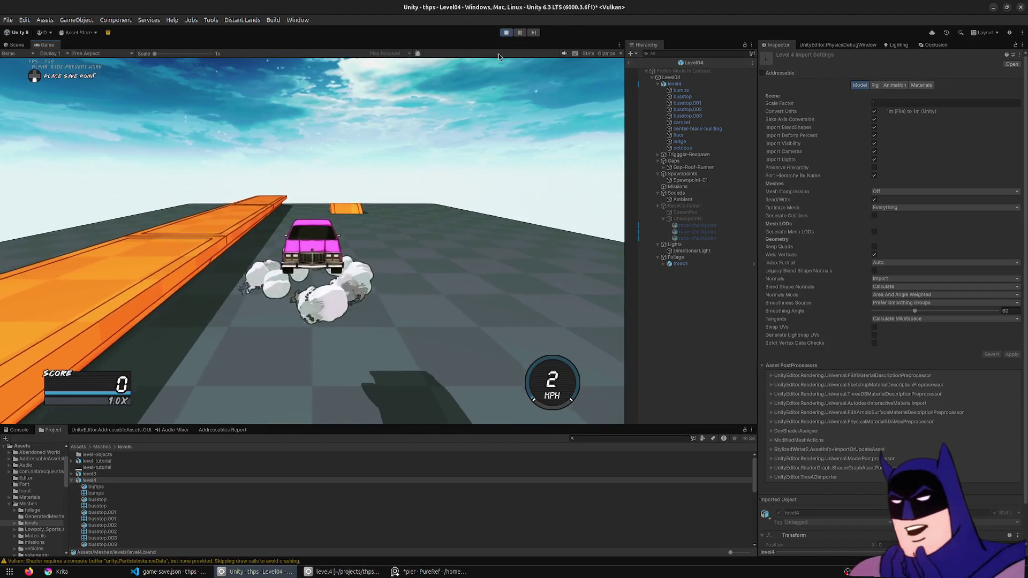
# - Drive, drift and respawn the car through the arcade, grinding ledges and launching off the ramp
pyautogui.press('w')
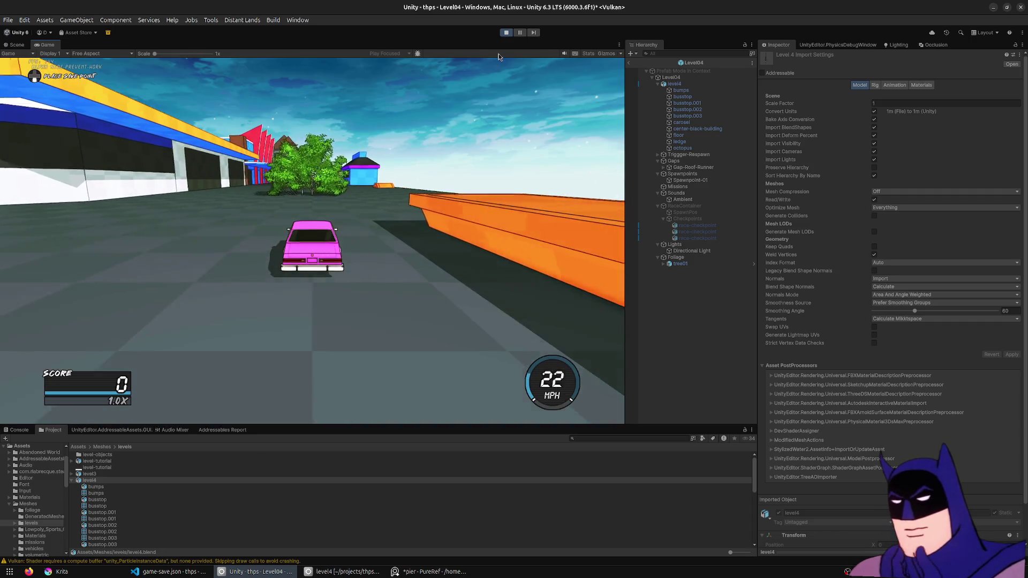
pyautogui.press('d')
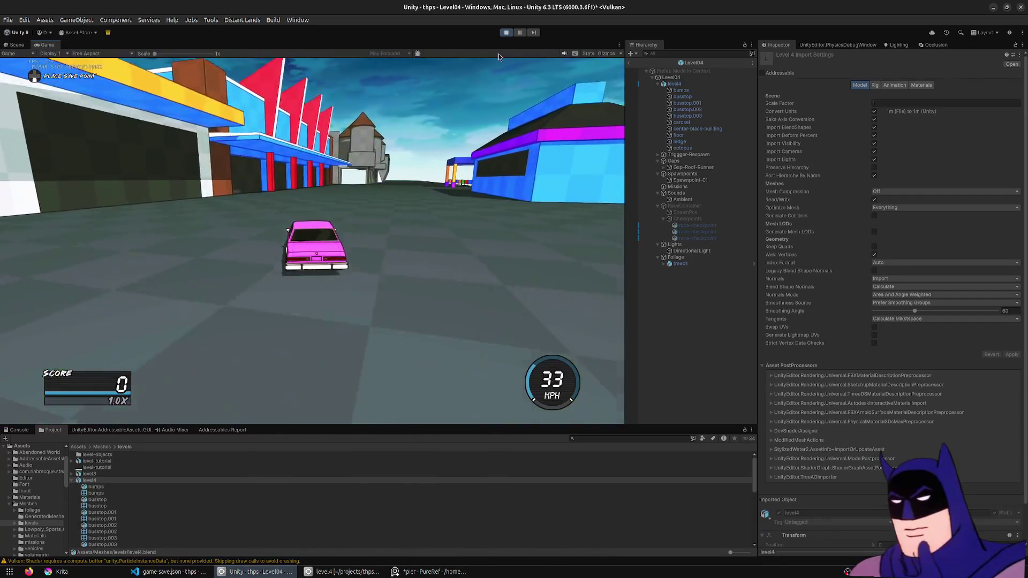
pyautogui.press('w')
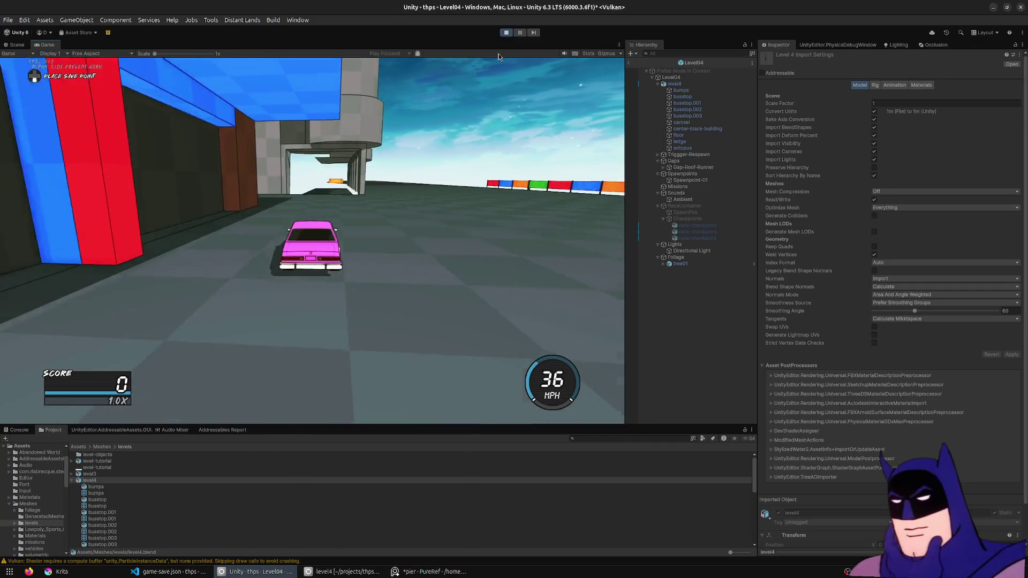
pyautogui.press('a')
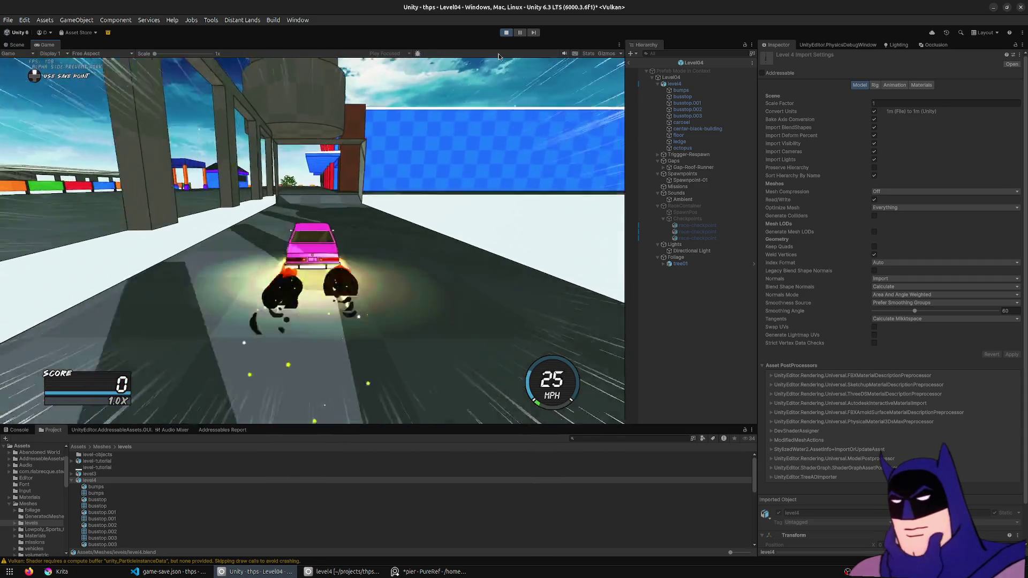
pyautogui.press('a')
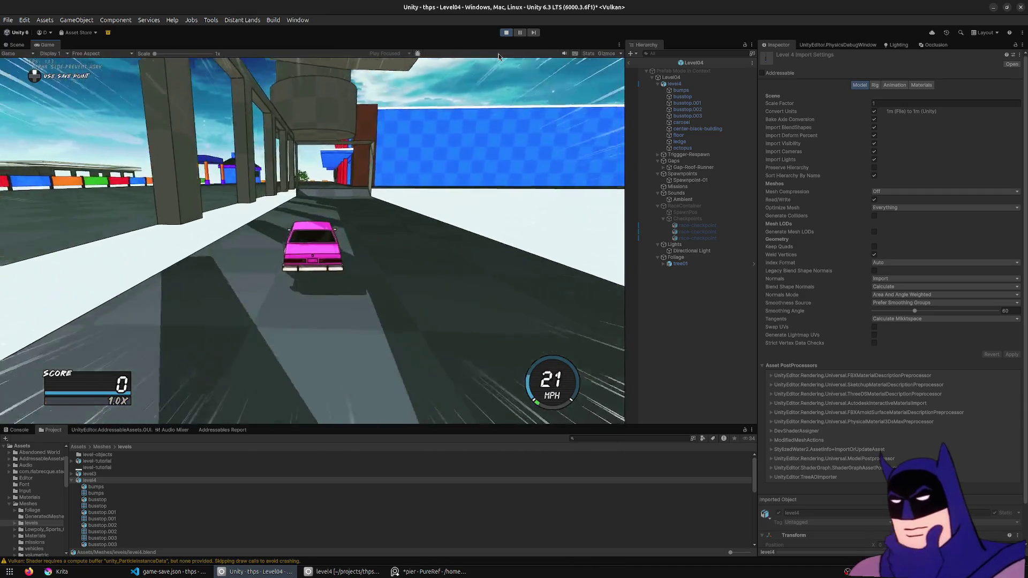
pyautogui.press('d')
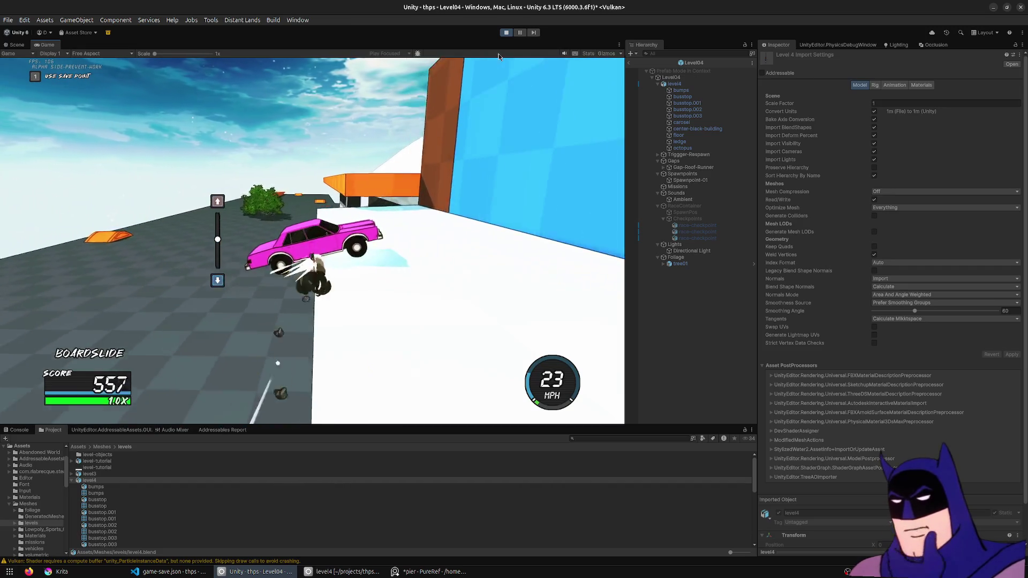
pyautogui.press('1')
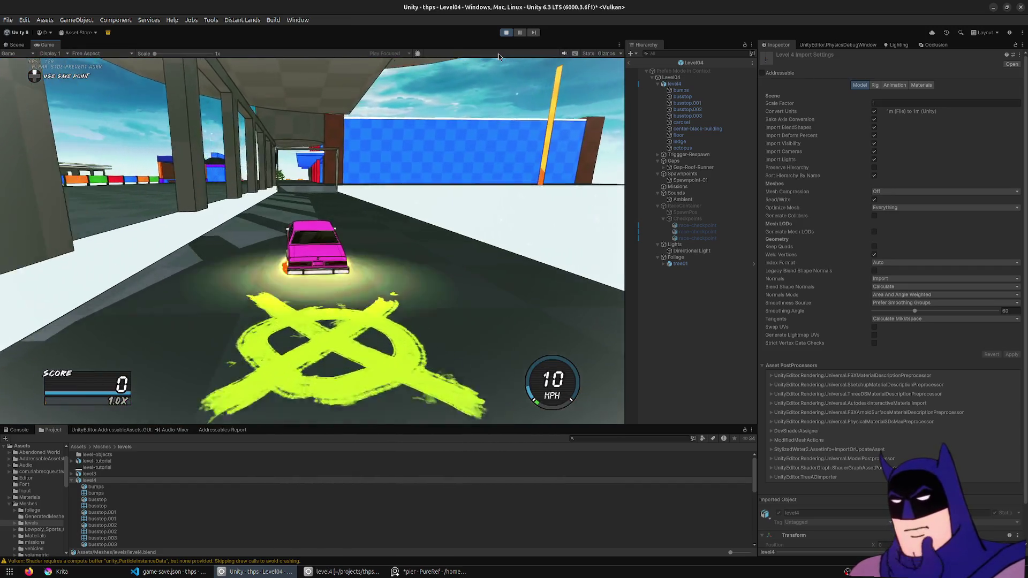
pyautogui.press('a')
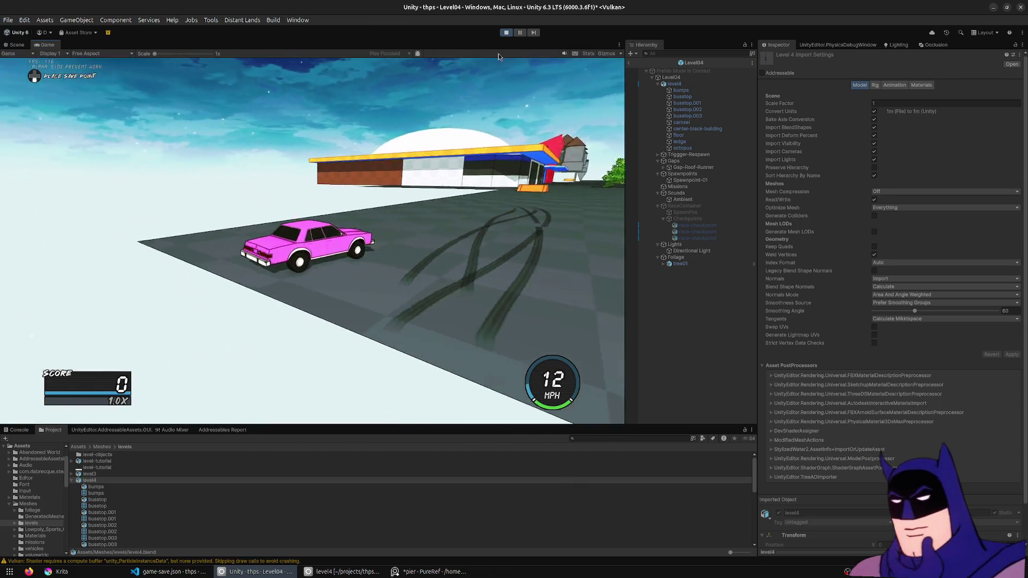
pyautogui.press('w')
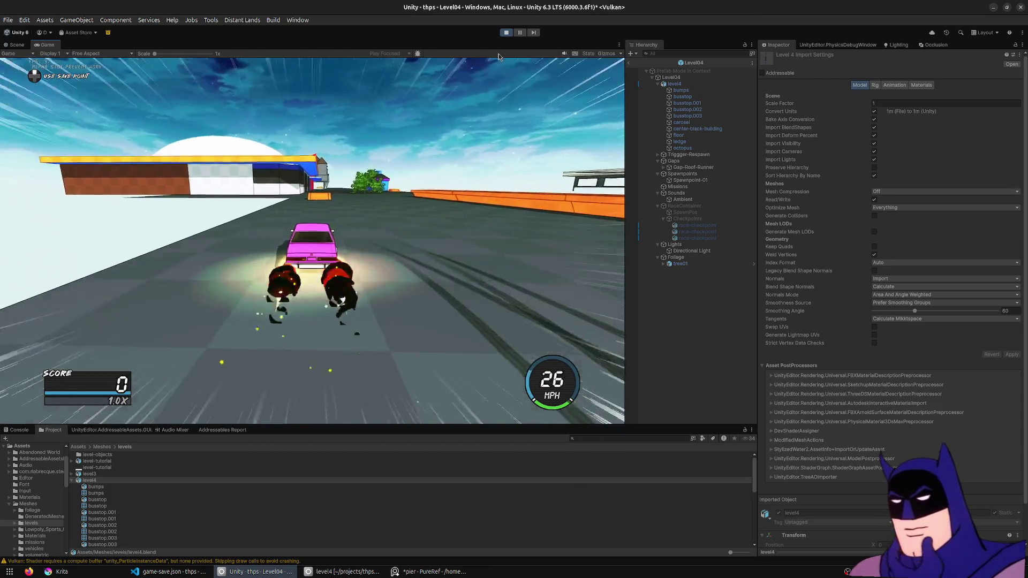
pyautogui.press('d')
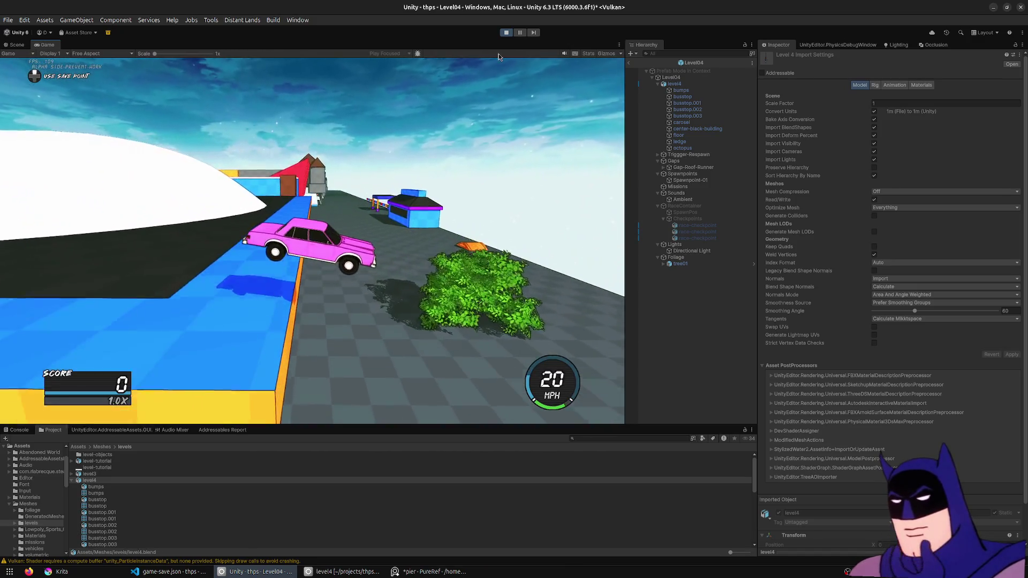
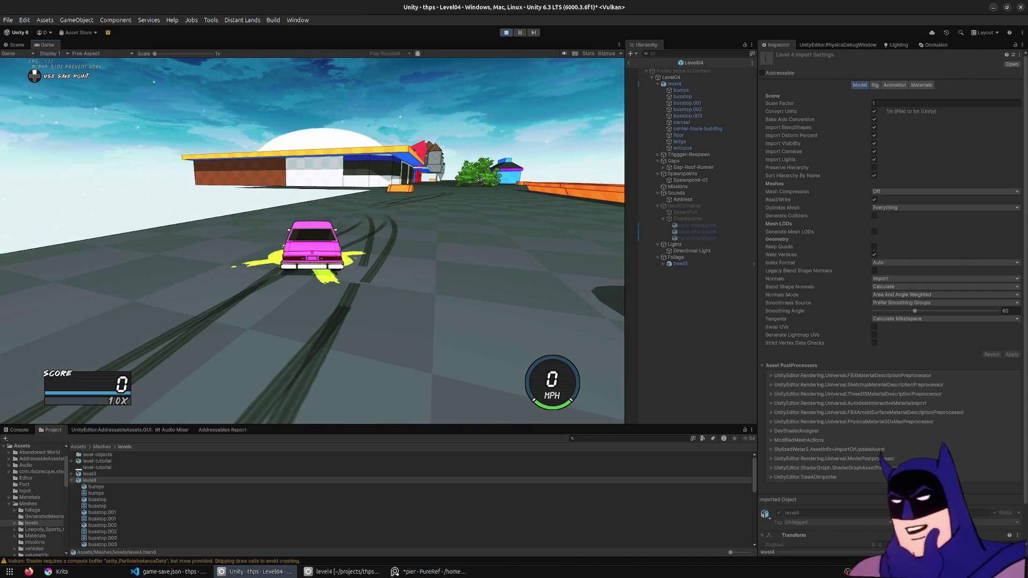
# - Stop the Unity playtest and reopen the bus-stop building mesh in Blender Edit Mode
pyautogui.click(505, 33)
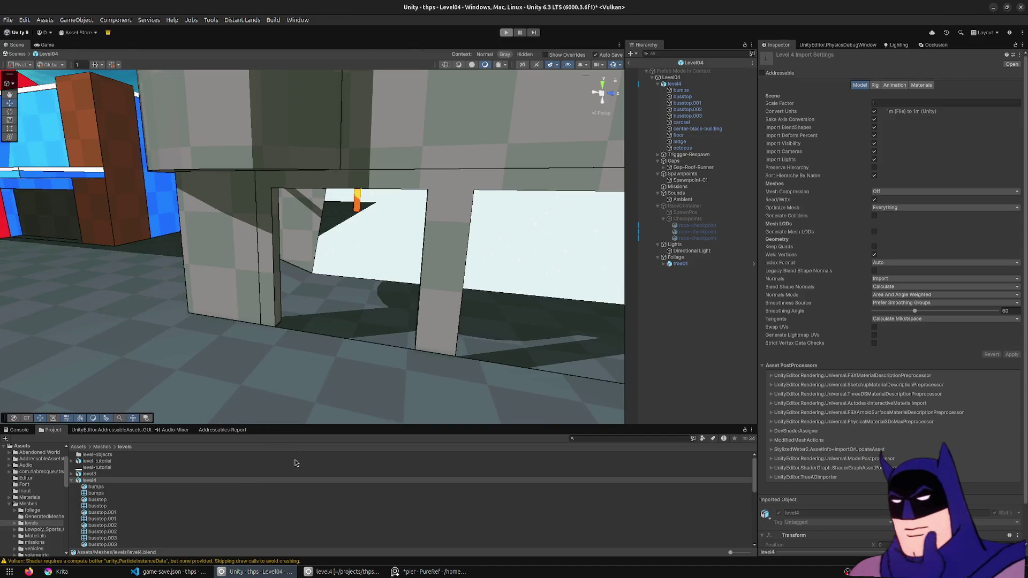
pyautogui.click(341, 570)
pyautogui.scroll(5, 406, 322)
pyautogui.moveTo(385, 306)
pyautogui.mouseDown(button='middle')
pyautogui.moveTo(407, 323)
pyautogui.moveTo(365, 282)
pyautogui.mouseUp(button='middle')
pyautogui.press('Tab')
pyautogui.scroll(3, 374, 303)
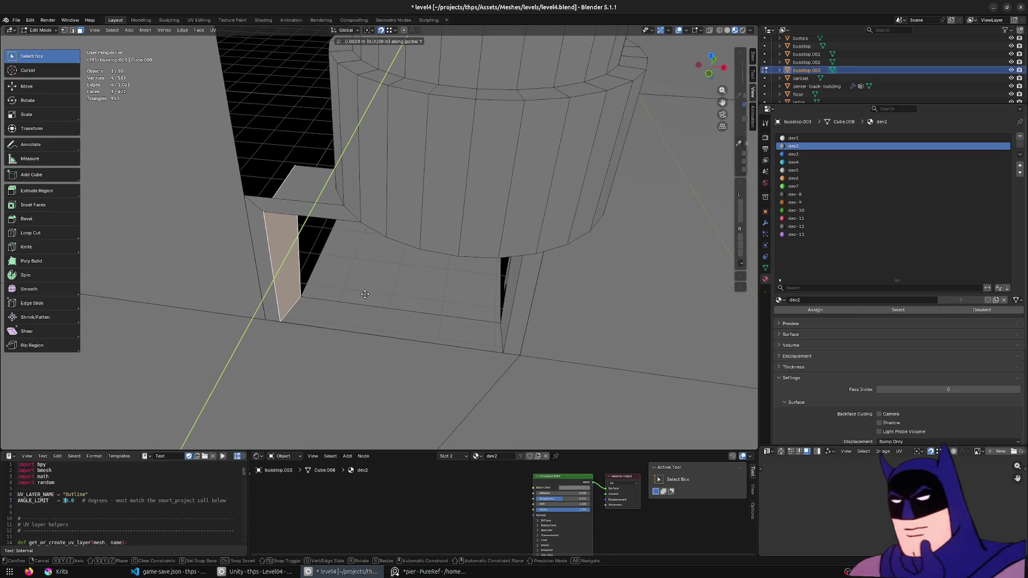
# - Move the doorway pillar's face loop 0.76 m along the X axis
pyautogui.keyDown('alt'); pyautogui.click(305, 274); pyautogui.keyUp('alt')
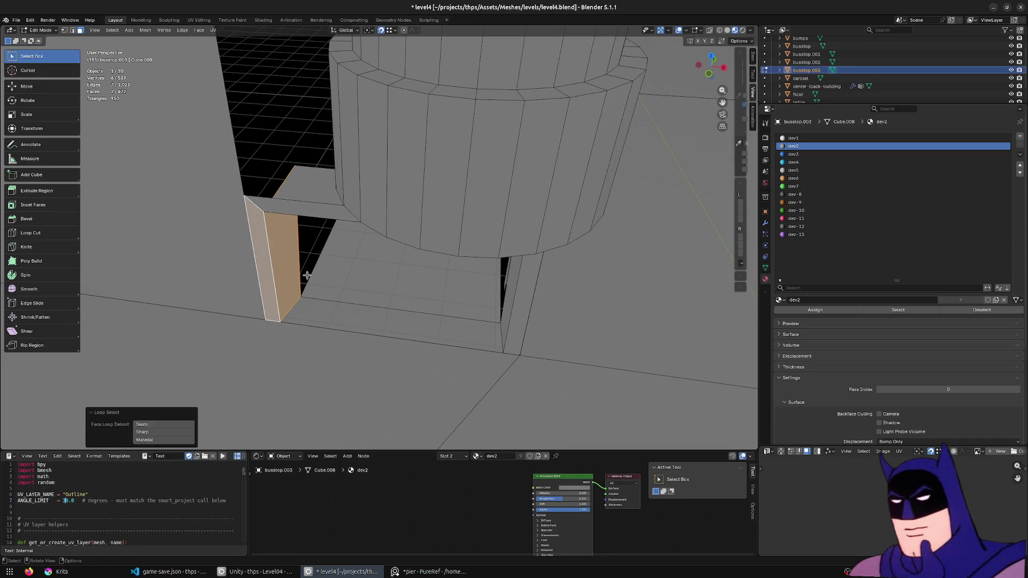
pyautogui.press('x')
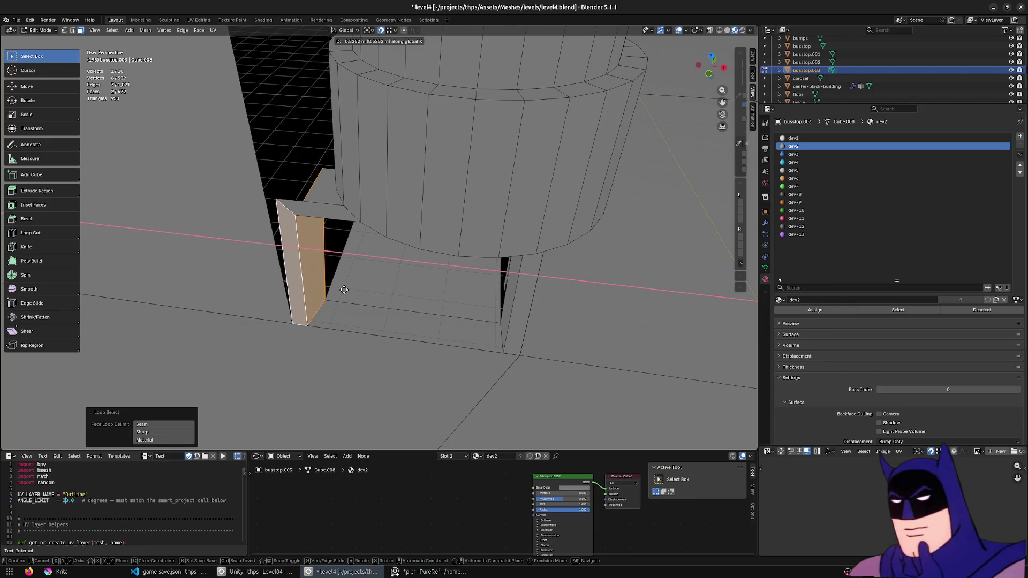
pyautogui.click(352, 289)
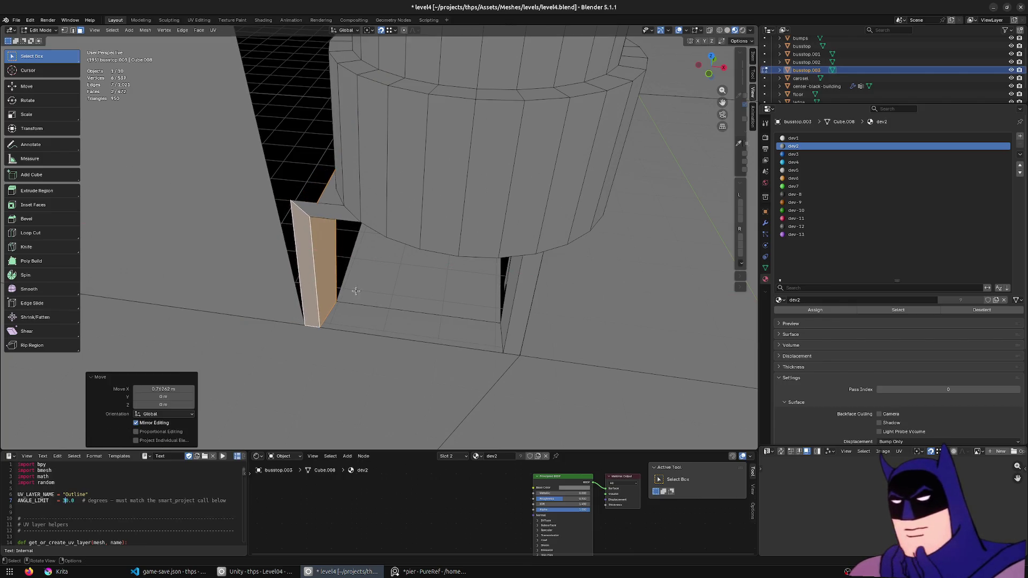
pyautogui.scroll(-4, 356, 287)
pyautogui.moveTo(356, 287)
pyautogui.mouseDown(button='middle')
pyautogui.moveTo(362, 268)
pyautogui.moveTo(357, 282)
pyautogui.mouseUp(button='middle')
# - Shift individual building vertices along X, using X-ray to reach hidden ones
pyautogui.click(331, 138)
pyautogui.moveTo(332, 139)
pyautogui.mouseDown(button='middle')
pyautogui.moveTo(355, 243)
pyautogui.moveTo(389, 267)
pyautogui.moveTo(384, 322)
pyautogui.mouseUp(button='middle')
pyautogui.click(348, 225)
pyautogui.hotkey('alt', 'z')
pyautogui.click(403, 256)
pyautogui.hotkey('alt', 'z')
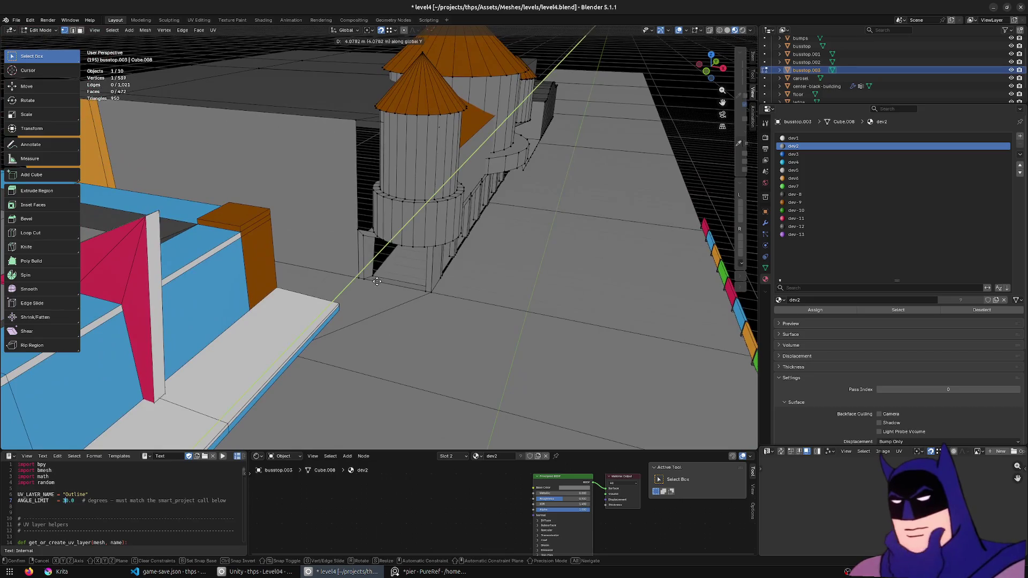
pyautogui.click(377, 281)
# - Move one more vertex along X, clear the selection and inspect the building and towers from several sides
pyautogui.rightClick(374, 273)
pyautogui.click(383, 279)
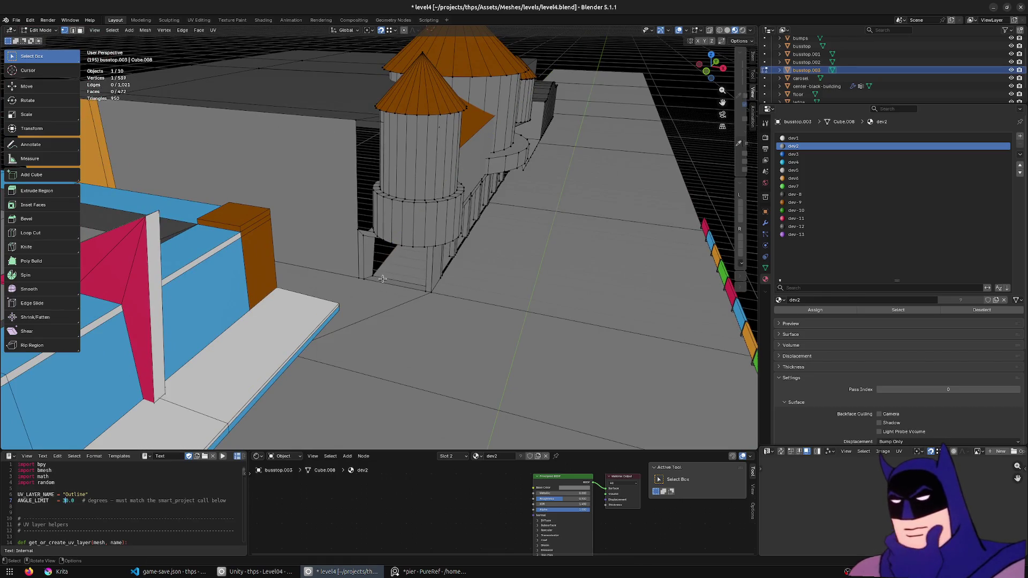
pyautogui.click(376, 277)
pyautogui.moveTo(377, 277); pyautogui.dragTo(419, 313, button='middle')
pyautogui.click(420, 314)
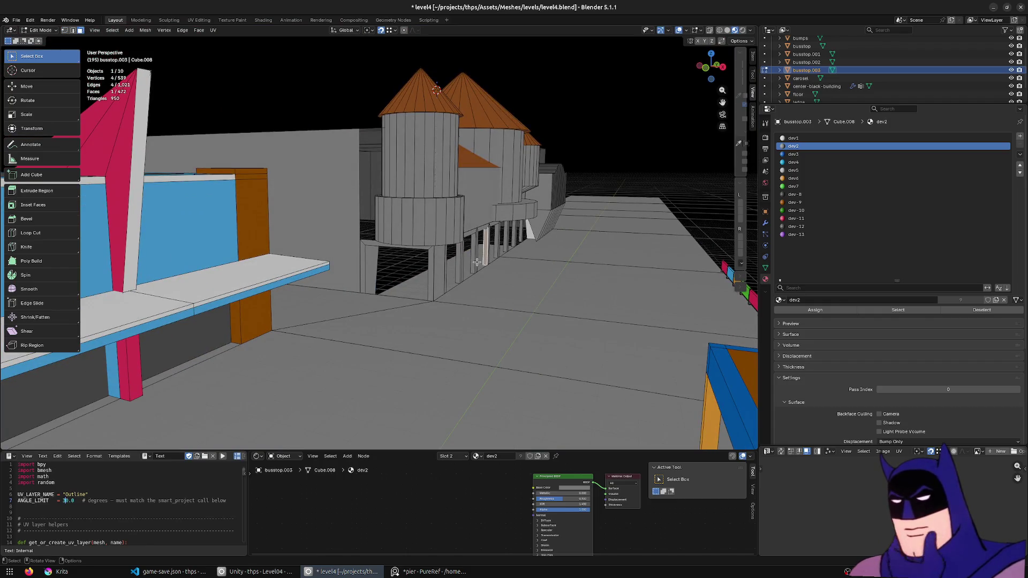
pyautogui.scroll(-5, 479, 264)
pyautogui.scroll(3, 480, 263)
pyautogui.moveTo(528, 257)
pyautogui.mouseDown(button='middle')
pyautogui.moveTo(402, 276)
pyautogui.moveTo(407, 281)
pyautogui.mouseUp(button='middle')
pyautogui.scroll(-2, 408, 282)
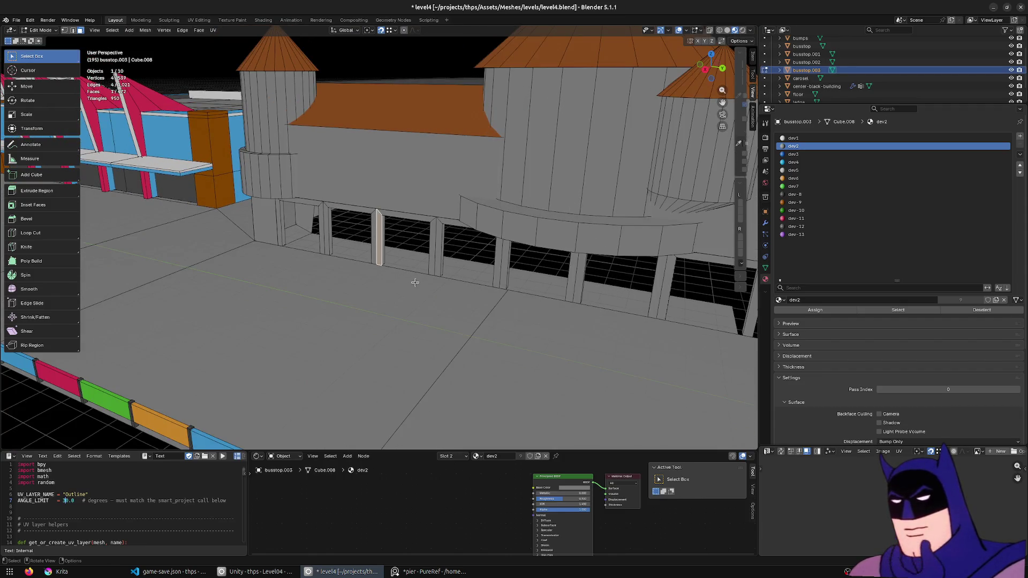
pyautogui.scroll(-3, 415, 282)
pyautogui.moveTo(415, 282)
pyautogui.mouseDown(button='middle')
pyautogui.moveTo(447, 298)
pyautogui.moveTo(376, 292)
pyautogui.moveTo(583, 303)
pyautogui.moveTo(176, 416)
pyautogui.mouseUp(button='middle')
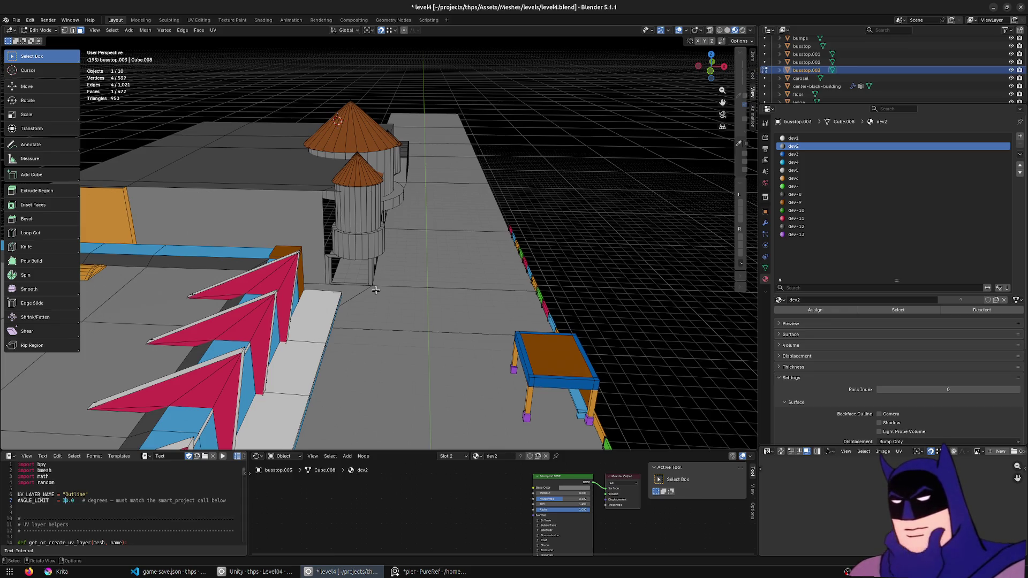
pyautogui.moveTo(478, 280)
pyautogui.mouseDown(button='middle')
pyautogui.moveTo(239, 276)
pyautogui.moveTo(225, 303)
pyautogui.moveTo(300, 262)
pyautogui.moveTo(311, 278)
pyautogui.moveTo(472, 273)
pyautogui.moveTo(312, 266)
pyautogui.moveTo(415, 283)
pyautogui.moveTo(349, 281)
pyautogui.moveTo(300, 258)
pyautogui.moveTo(302, 343)
pyautogui.mouseUp(button='middle')
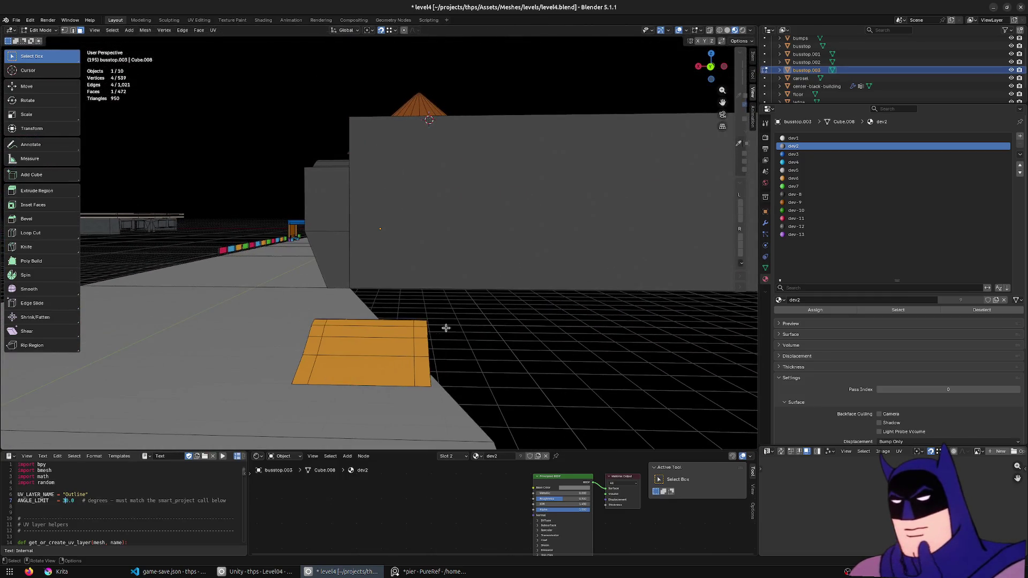
# - Switch from the bus stop to the bumps object and select the orange bump tile in the street
pyautogui.press('Tab')
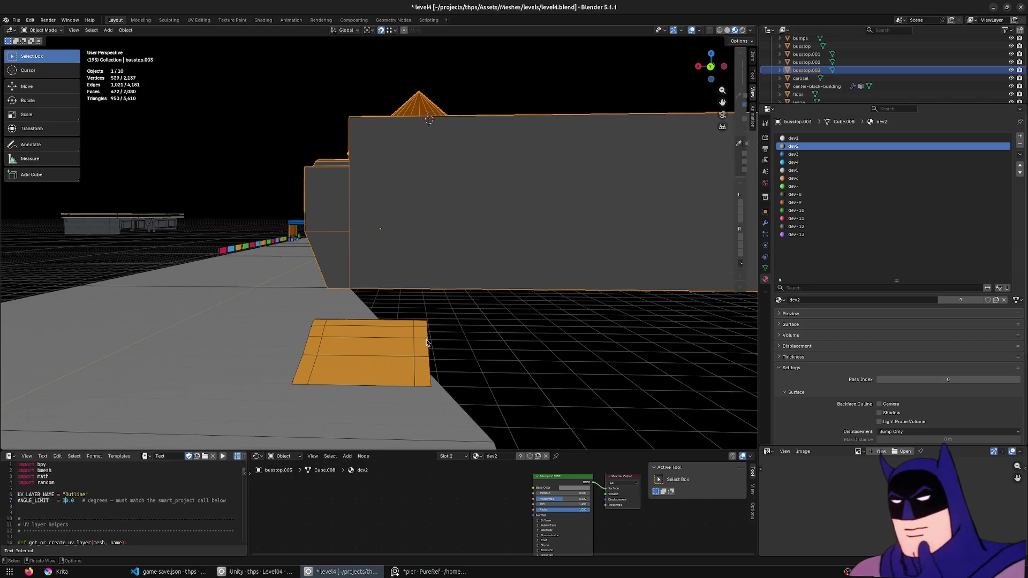
pyautogui.scroll(-3, 429, 343)
pyautogui.scroll(-3, 368, 334)
pyautogui.click(360, 305)
pyautogui.moveTo(360, 306)
pyautogui.mouseDown(button='middle')
pyautogui.moveTo(425, 360)
pyautogui.moveTo(531, 346)
pyautogui.mouseUp(button='middle')
pyautogui.press('Tab')
pyautogui.hotkey('shift', 'z')
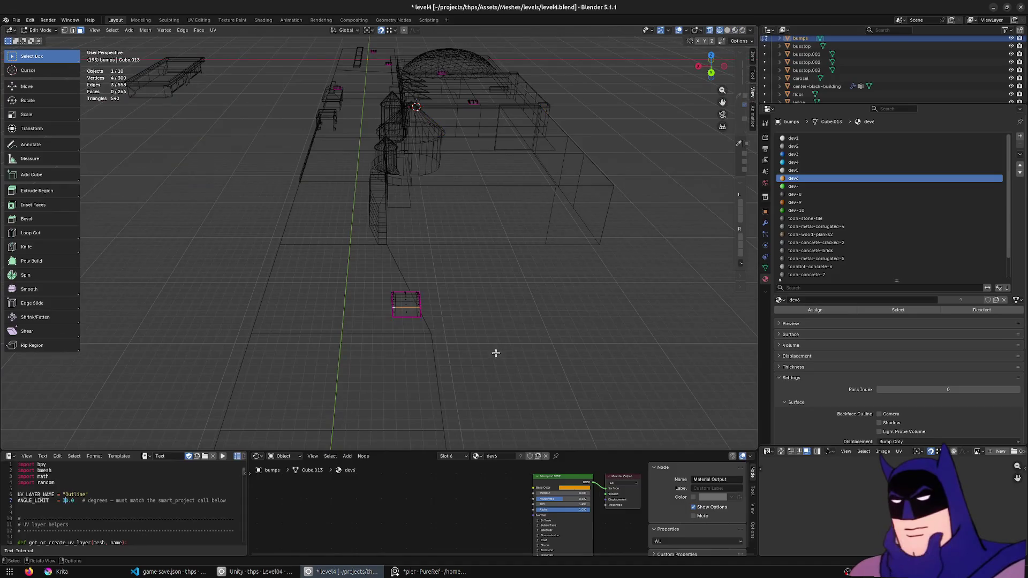
pyautogui.moveTo(373, 275); pyautogui.dragTo(373, 275)
pyautogui.hotkey('shift', 'z')
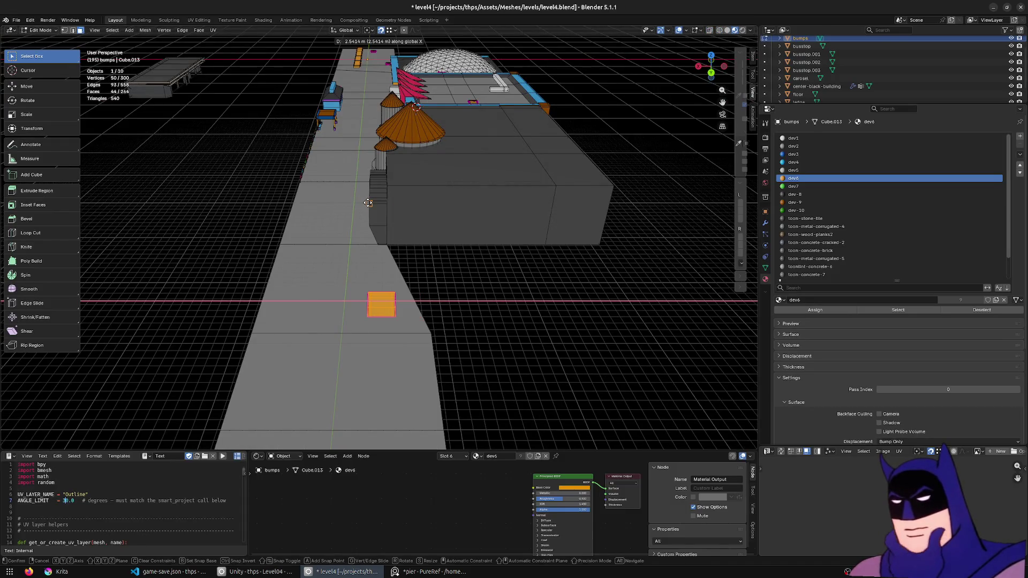
# - Slide the bump tile along X and save the level file
pyautogui.click(368, 202)
pyautogui.scroll(1, 378, 241)
pyautogui.scroll(2, 429, 301)
pyautogui.scroll(1, 461, 348)
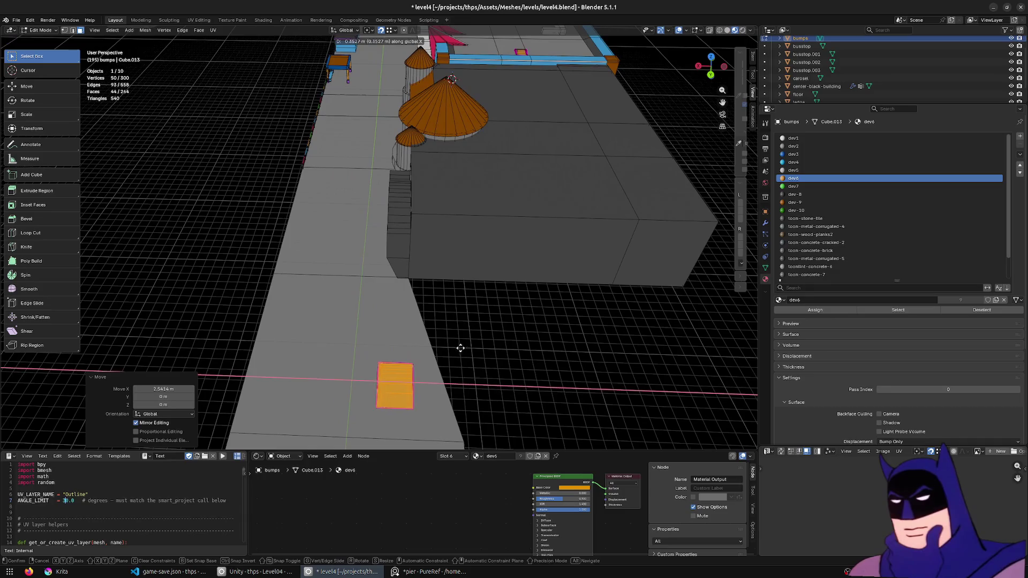
pyautogui.moveTo(456, 348); pyautogui.dragTo(471, 336, button='middle')
pyautogui.click(473, 333)
pyautogui.moveTo(534, 261)
pyautogui.mouseDown(button='middle')
pyautogui.moveTo(519, 266)
pyautogui.moveTo(587, 262)
pyautogui.mouseUp(button='middle')
pyautogui.hotkey('ctrl', 's')
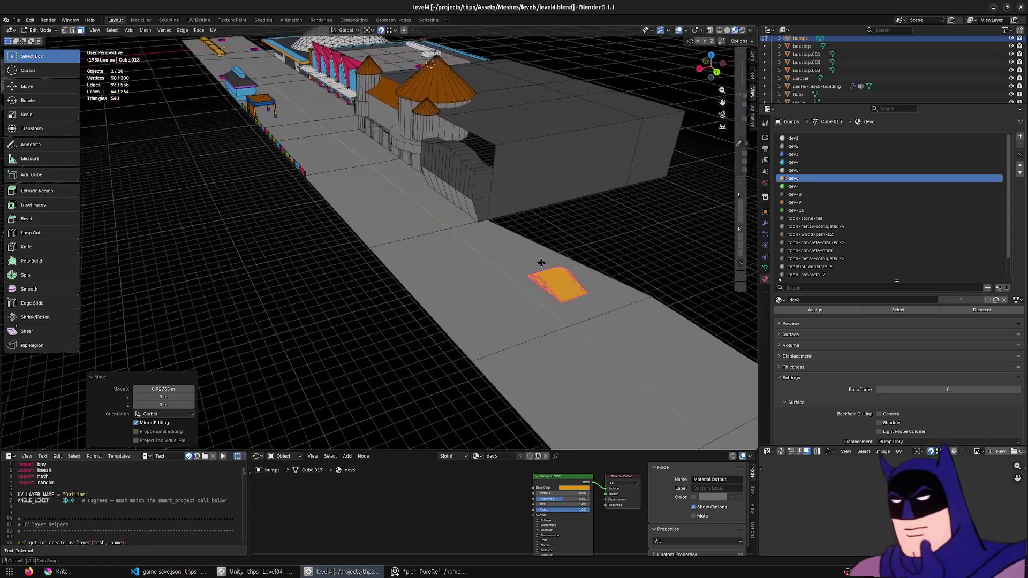
# - Switch over to the Unity project and start playtesting the level
pyautogui.moveTo(587, 261); pyautogui.dragTo(516, 258, button='middle')
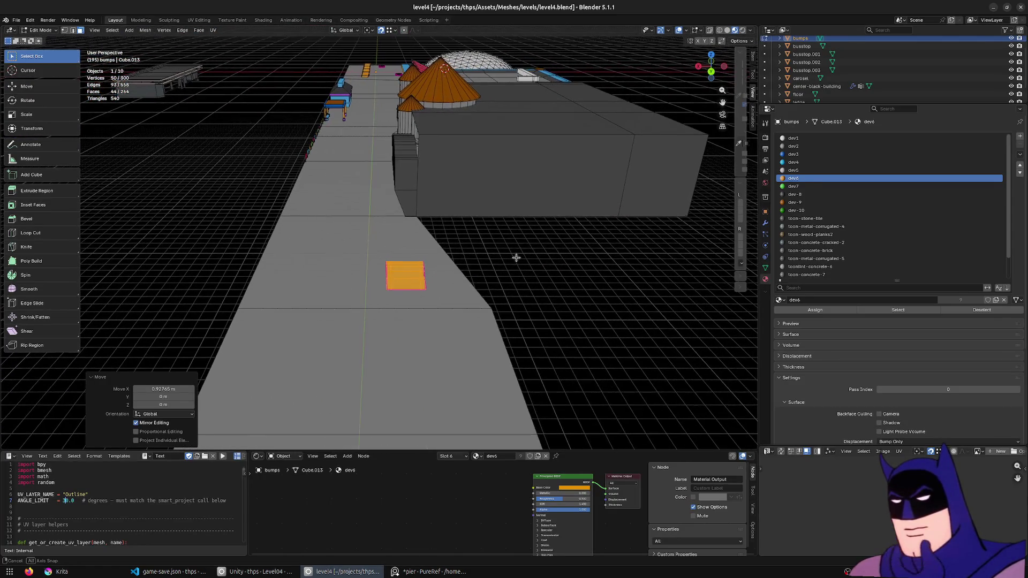
pyautogui.hotkey('alt', 'Tab')
pyautogui.click(506, 33)
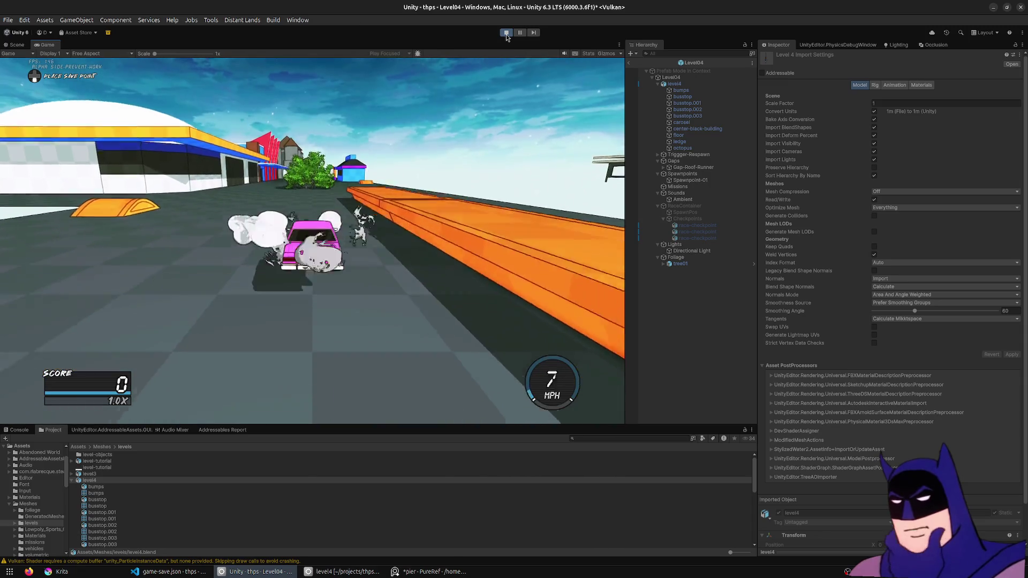
# - Drive the car onto the ledge beside the building, grind it, then reset to the start
pyautogui.press('w')
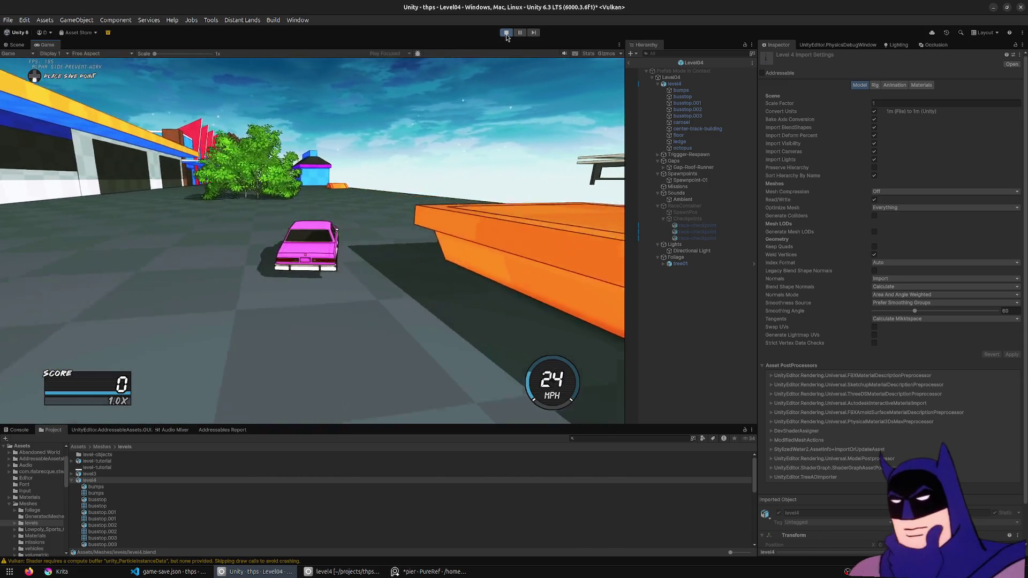
pyautogui.press('a')
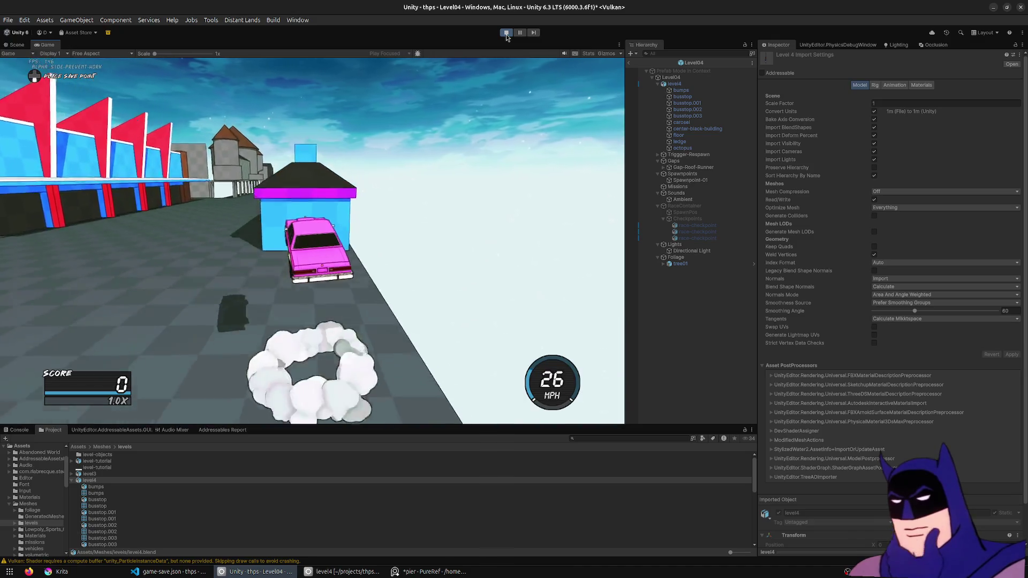
pyautogui.press('a')
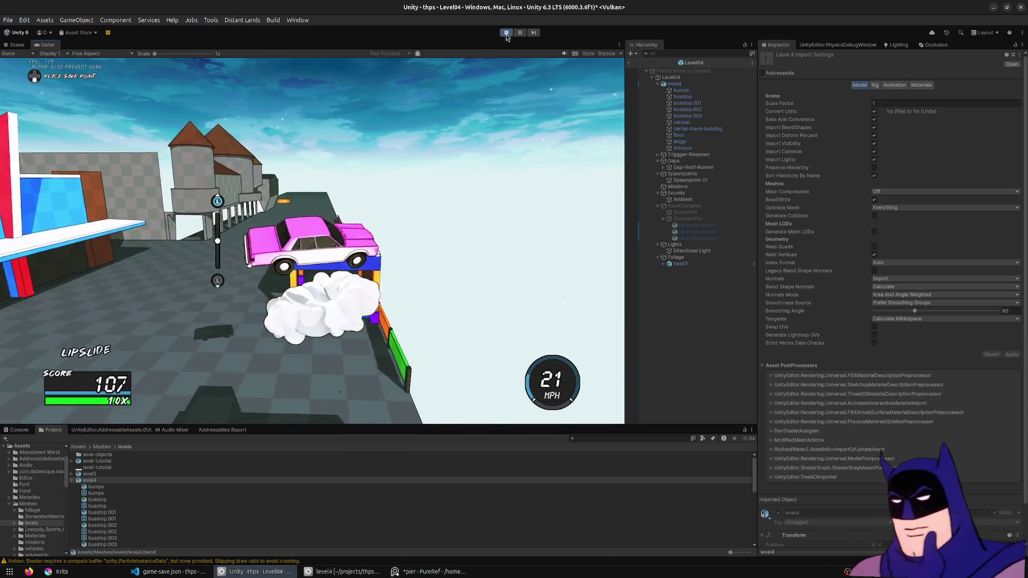
pyautogui.press('w')
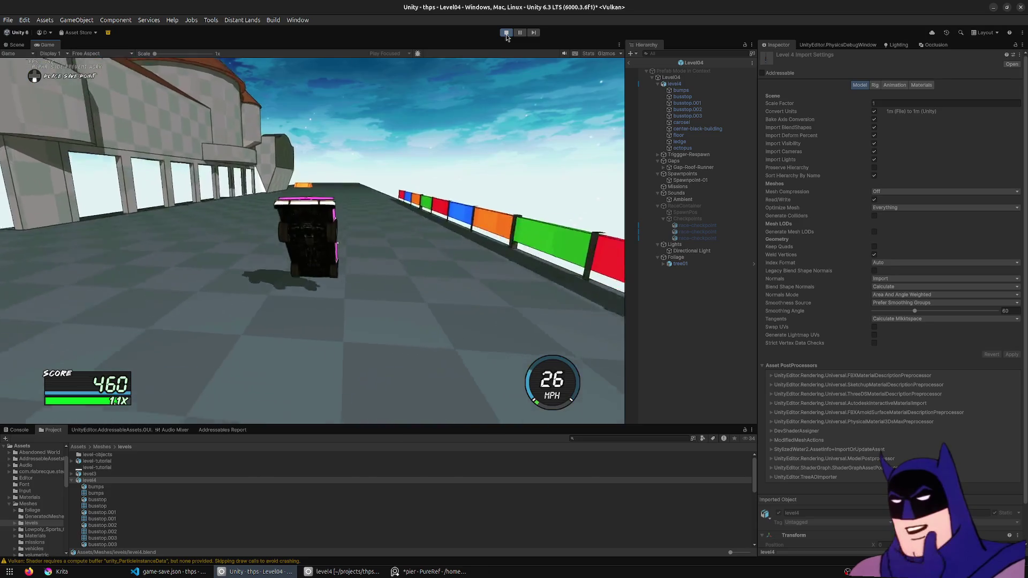
pyautogui.press('a')
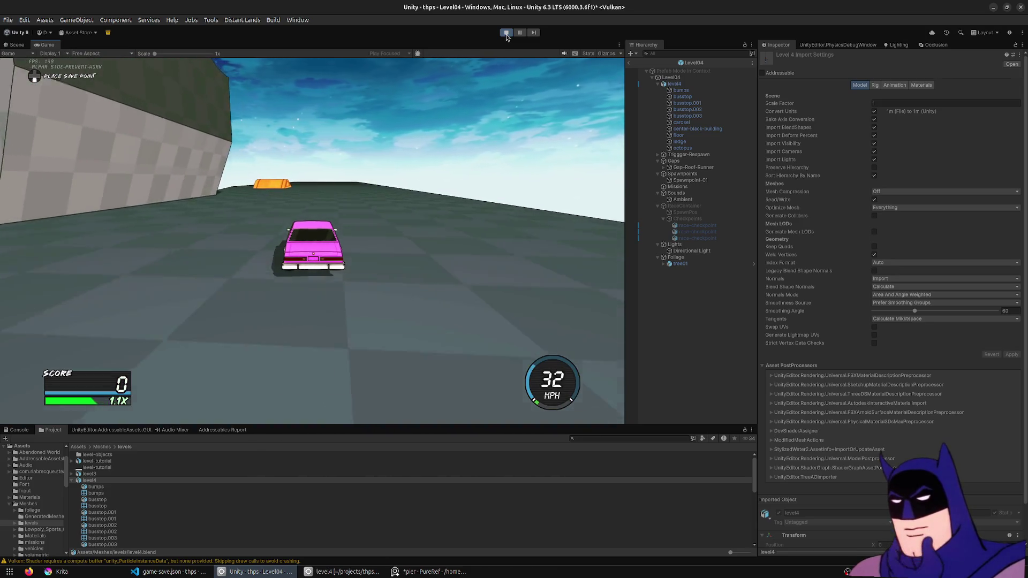
# - Place a save point past the yellow ramp, jump the ramp, then bring up the pier reference image
pyautogui.press('w')
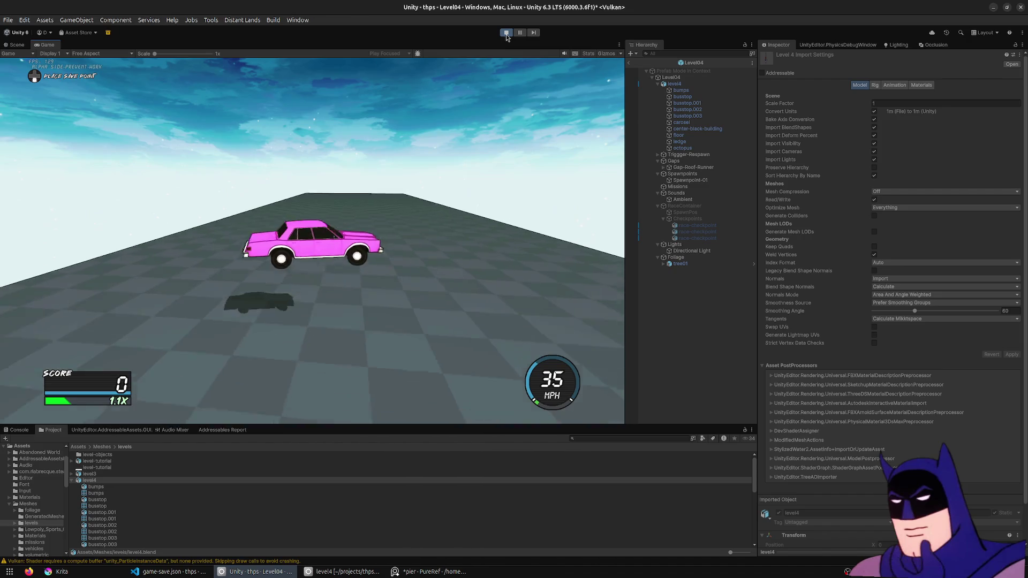
pyautogui.press('q')
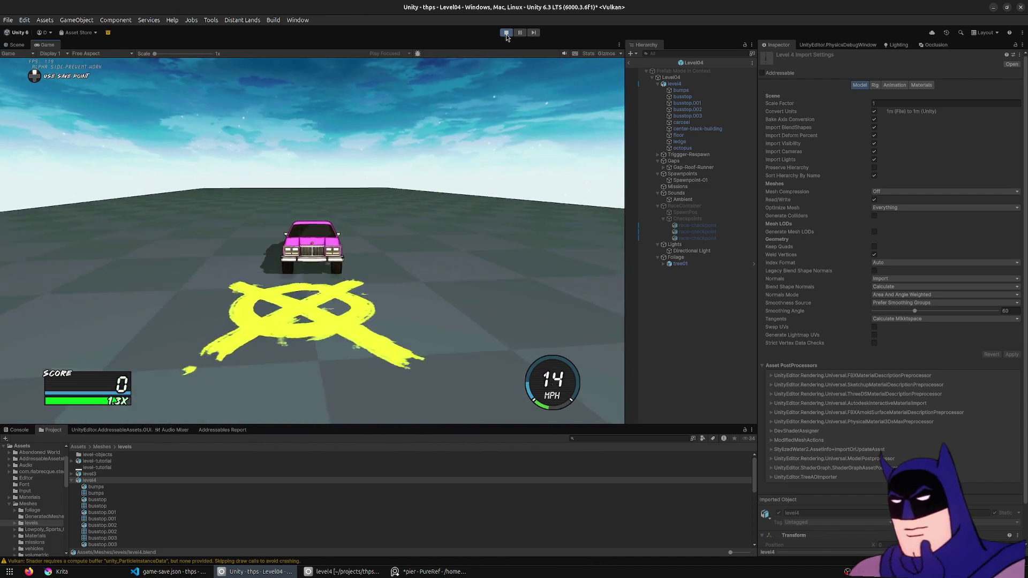
pyautogui.press('w')
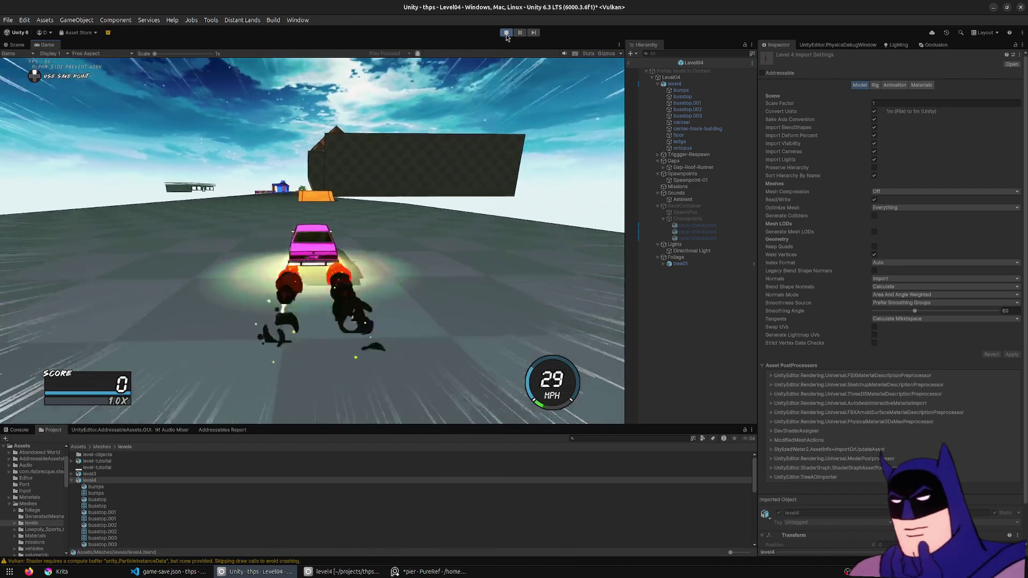
pyautogui.press('a')
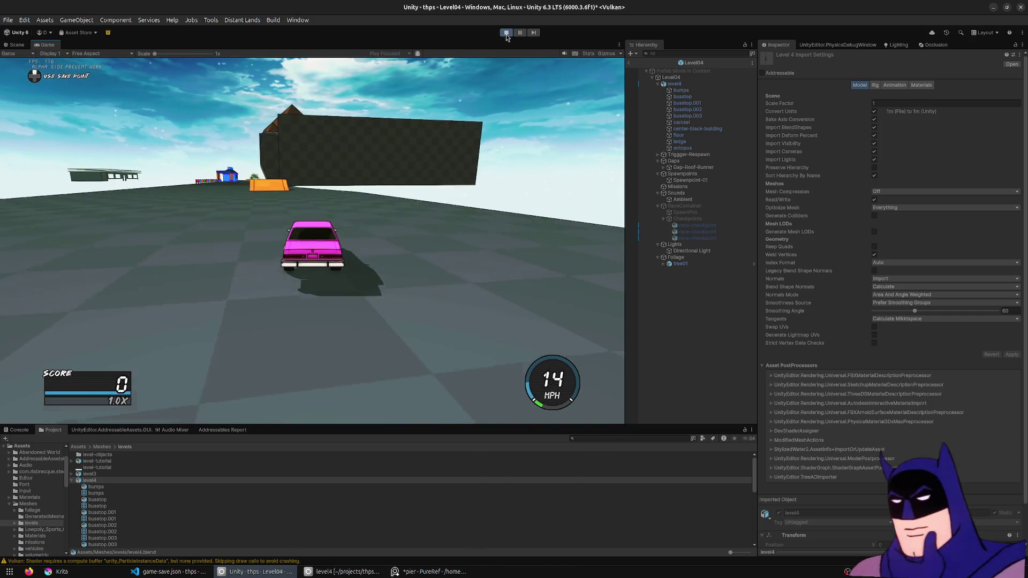
pyautogui.click(433, 574)
pyautogui.scroll(-5, 307, 354)
pyautogui.scroll(8, 481, 288)
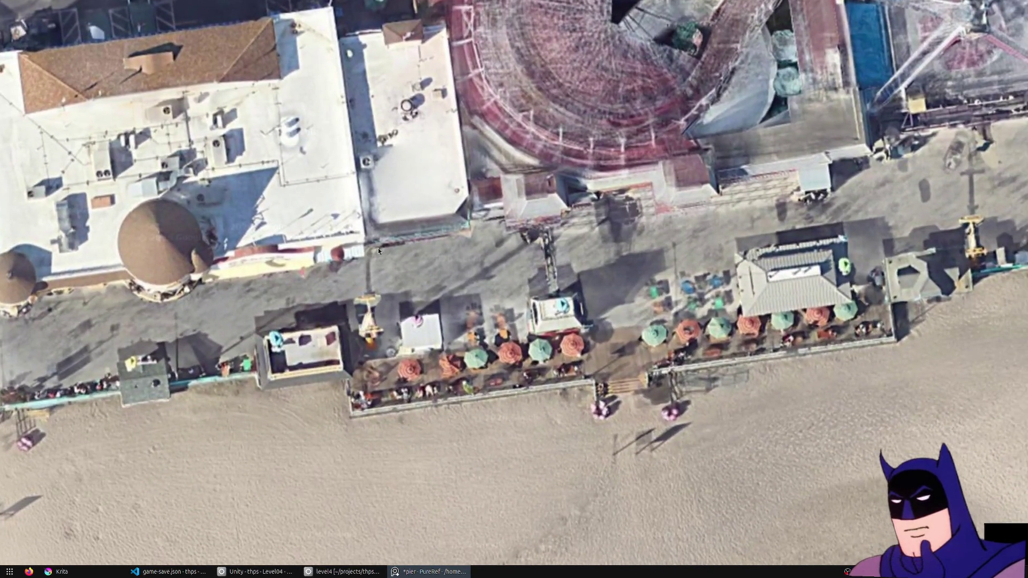
pyautogui.scroll(3, 404, 222)
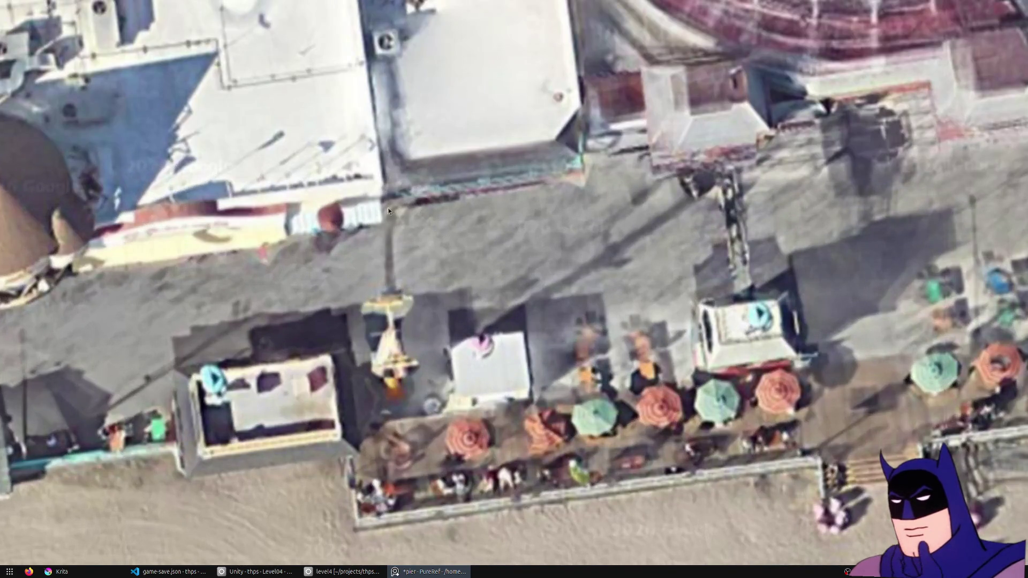
# - Pan around the aerial pier photo near the domed building, then bring Blender back up
pyautogui.moveTo(300, 195); pyautogui.dragTo(351, 194, button='middle')
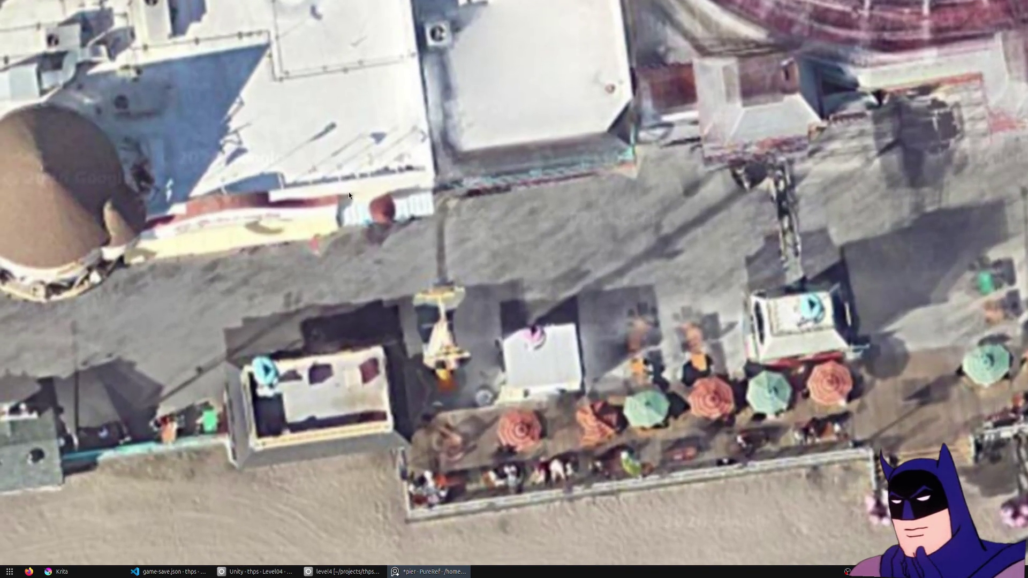
pyautogui.moveTo(575, 201); pyautogui.dragTo(394, 297, button='middle')
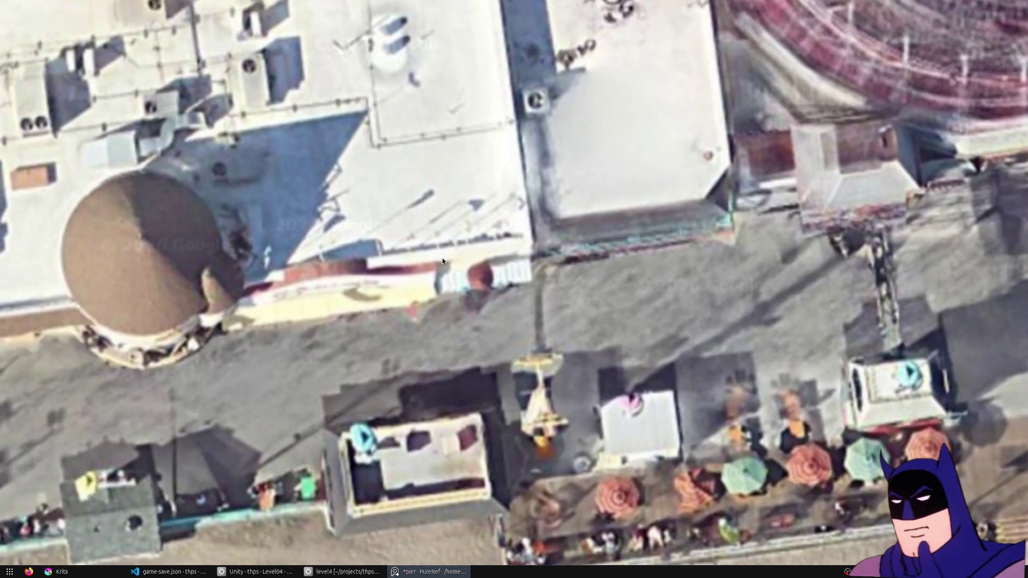
pyautogui.moveTo(344, 327); pyautogui.dragTo(706, 297, button='middle')
pyautogui.moveTo(653, 317); pyautogui.dragTo(629, 433, button='middle')
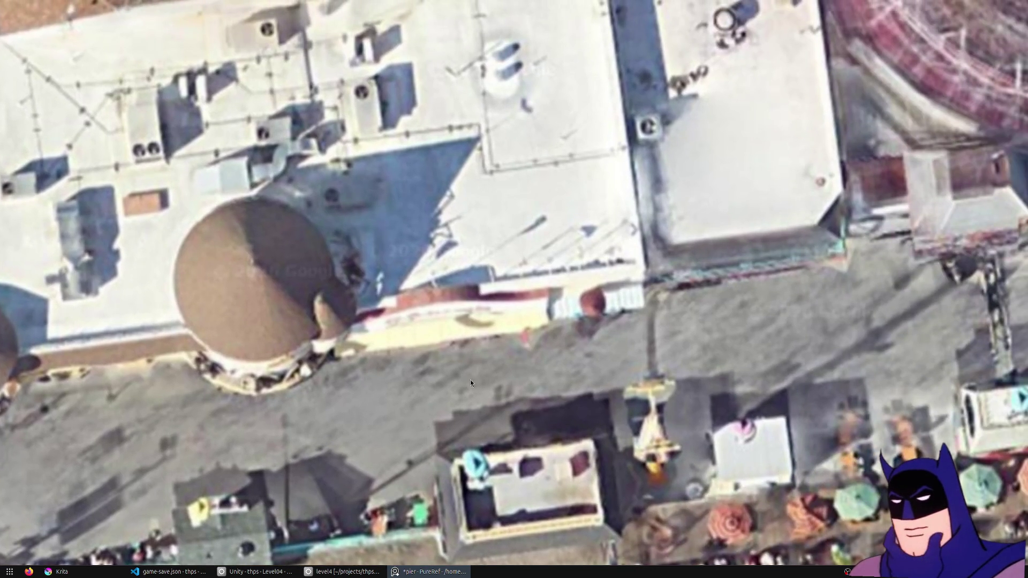
pyautogui.moveTo(460, 388); pyautogui.dragTo(735, 290, button='middle')
pyautogui.moveTo(630, 314)
pyautogui.mouseDown(button='middle')
pyautogui.moveTo(485, 268)
pyautogui.moveTo(464, 343)
pyautogui.moveTo(316, 290)
pyautogui.mouseUp(button='middle')
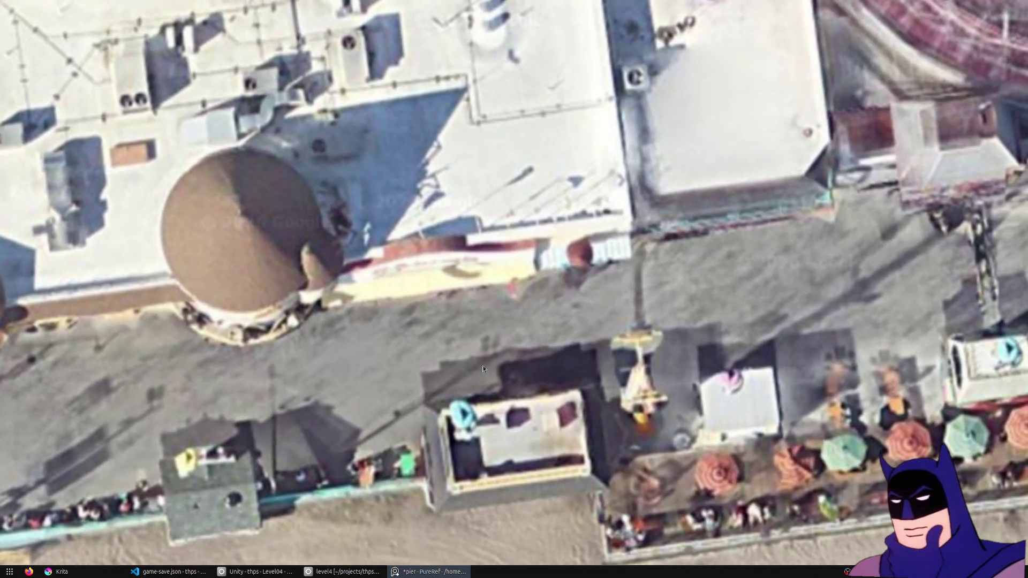
pyautogui.click(342, 571)
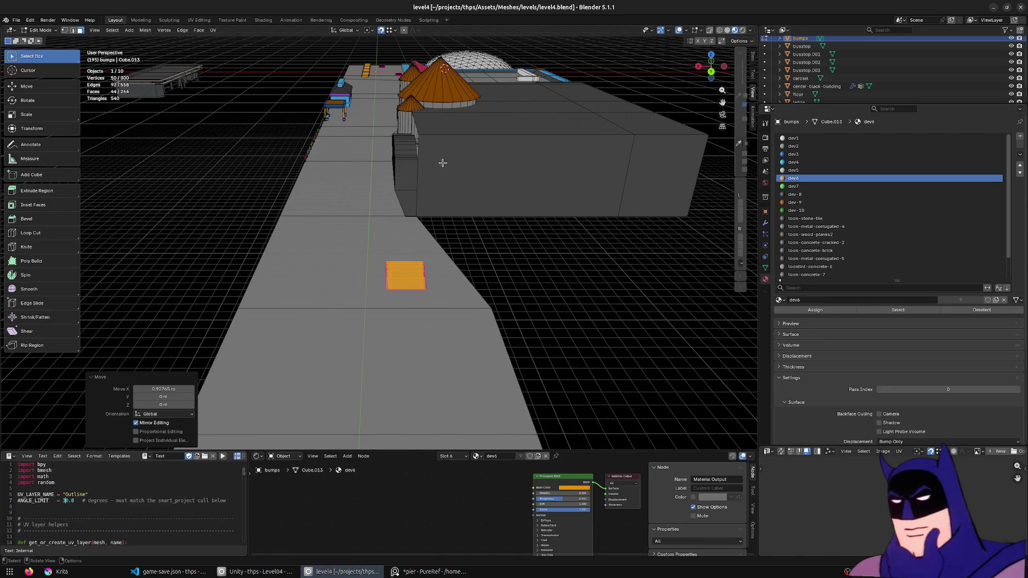
# - Select the large bus stop building and extrude a face out into a long box
pyautogui.press('Tab')
pyautogui.press('Tab')
pyautogui.moveTo(440, 165)
pyautogui.mouseDown(button='middle')
pyautogui.moveTo(538, 194)
pyautogui.moveTo(561, 257)
pyautogui.mouseUp(button='middle')
pyautogui.press('Tab')
pyautogui.click(547, 201)
pyautogui.press('Tab')
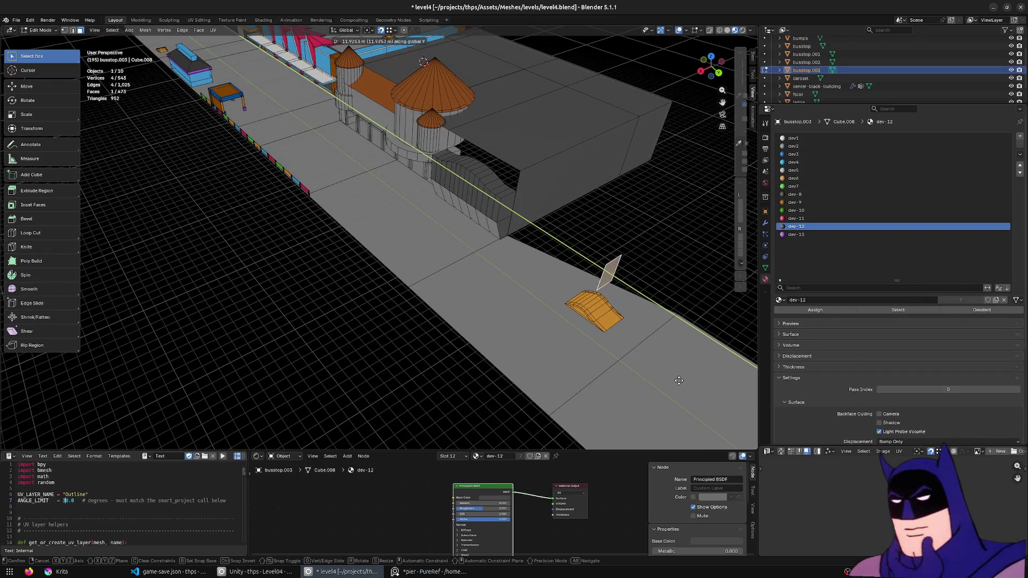
pyautogui.click(632, 350)
pyautogui.press('e')
pyautogui.click(619, 306)
pyautogui.moveTo(619, 305); pyautogui.dragTo(597, 309, button='middle')
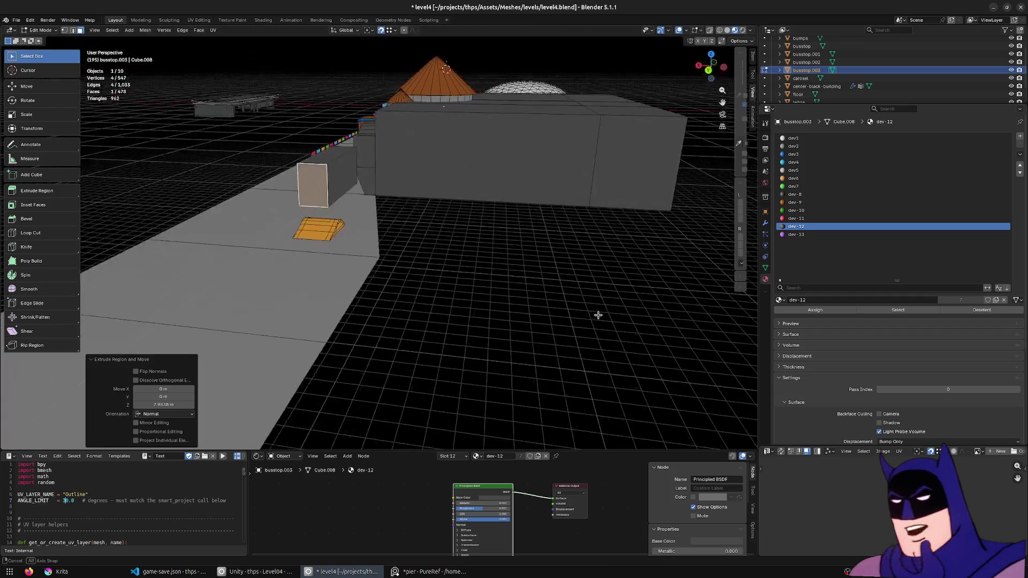
pyautogui.scroll(3, 597, 309)
# - Reposition the end face of the new box
pyautogui.moveTo(477, 249)
pyautogui.mouseDown(button='middle')
pyautogui.moveTo(574, 275)
pyautogui.moveTo(413, 255)
pyautogui.moveTo(458, 270)
pyautogui.moveTo(574, 223)
pyautogui.mouseUp(button='middle')
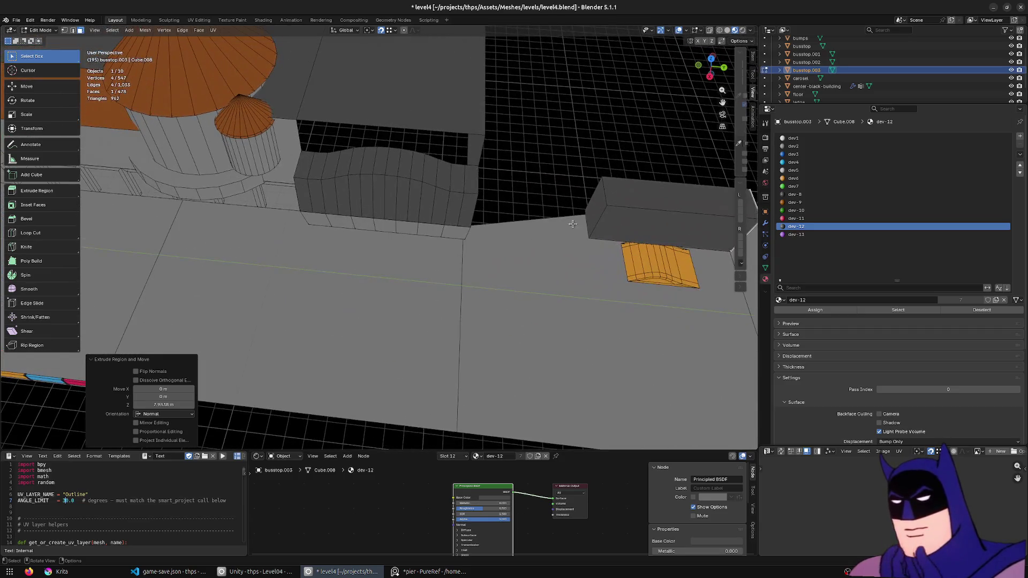
pyautogui.click(586, 219)
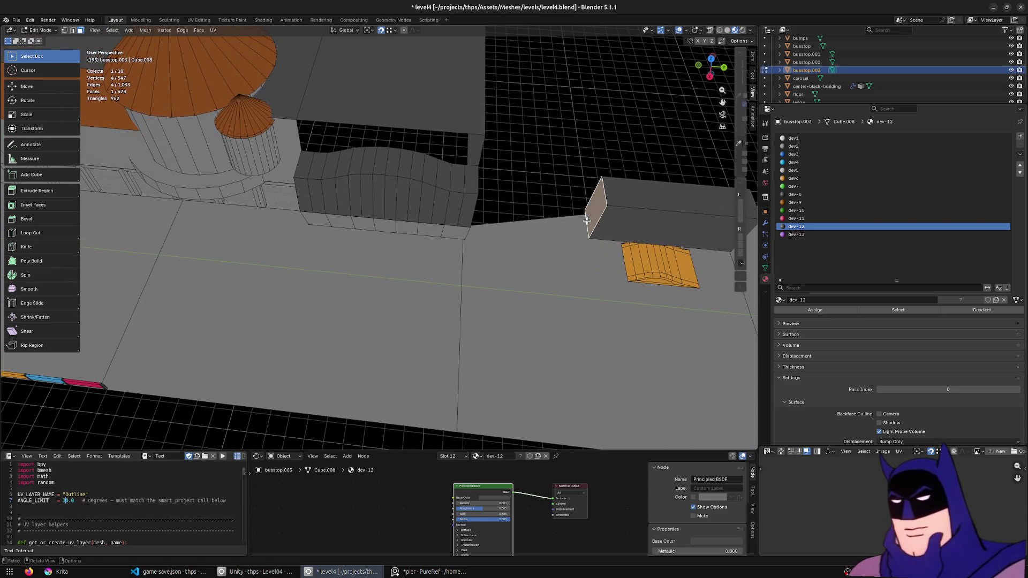
pyautogui.click(503, 324)
pyautogui.moveTo(504, 324); pyautogui.dragTo(377, 258, button='middle')
# - Select part of the orange bumps mesh with X-ray and move it along the road
pyautogui.press('Tab')
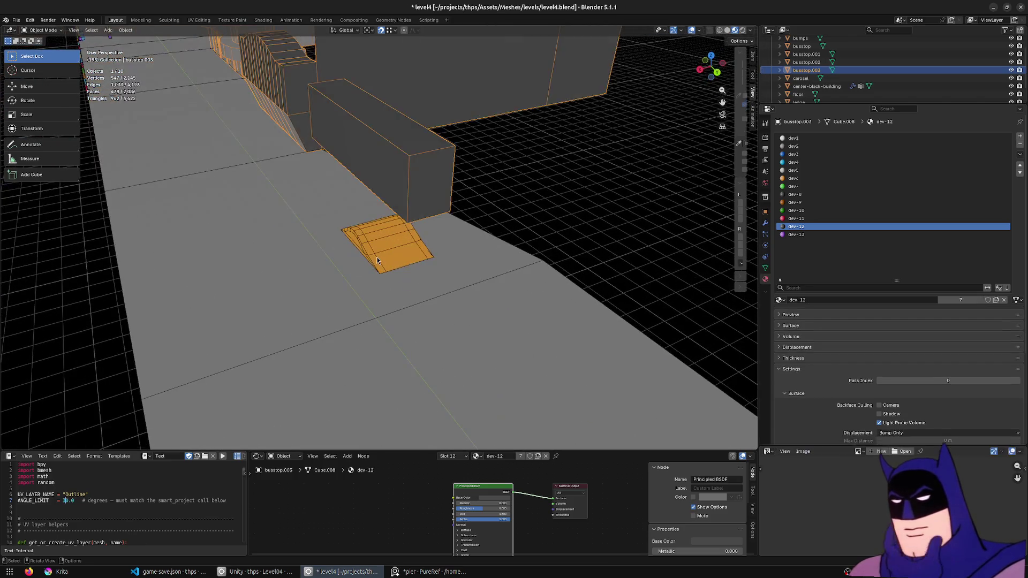
pyautogui.click(377, 258)
pyautogui.press('Tab')
pyautogui.scroll(-3, 389, 255)
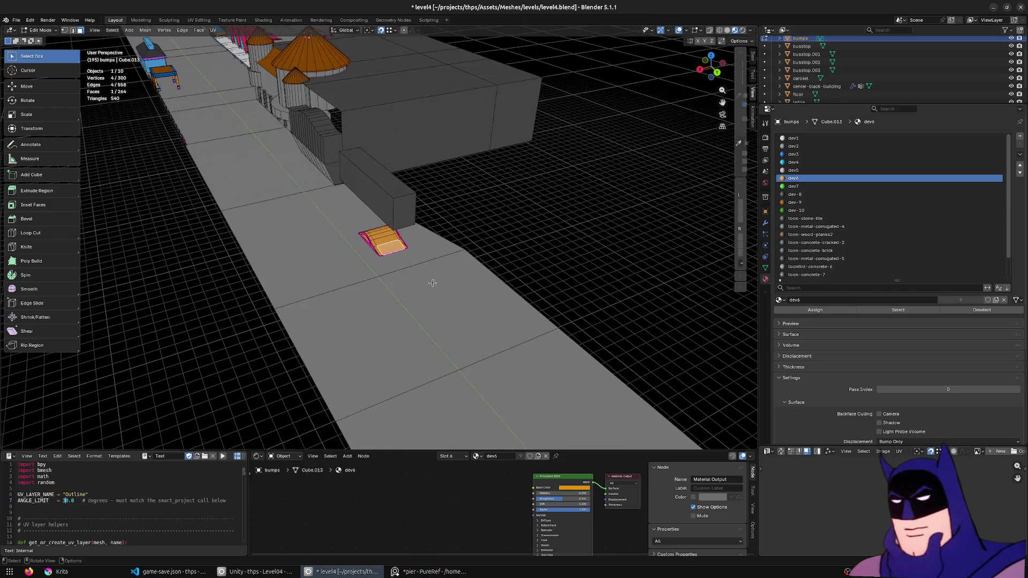
pyautogui.hotkey('alt', 'z')
pyautogui.moveTo(449, 204); pyautogui.dragTo(387, 306)
pyautogui.hotkey('ctrl', 'l')
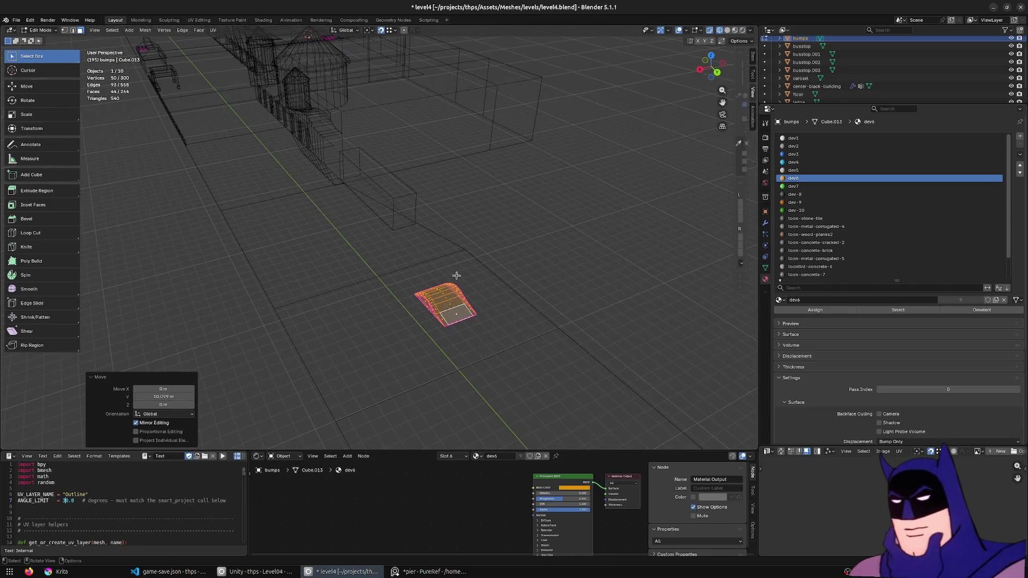
pyautogui.hotkey('alt', 'z')
pyautogui.moveTo(462, 285); pyautogui.dragTo(510, 291, button='middle')
# - Move the selected bus stop building geometry along the X axis
pyautogui.press('Tab')
pyautogui.moveTo(570, 218); pyautogui.dragTo(468, 200, button='middle')
pyautogui.click(304, 198)
pyautogui.moveTo(305, 197); pyautogui.dragTo(361, 212, button='middle')
pyautogui.press('Tab')
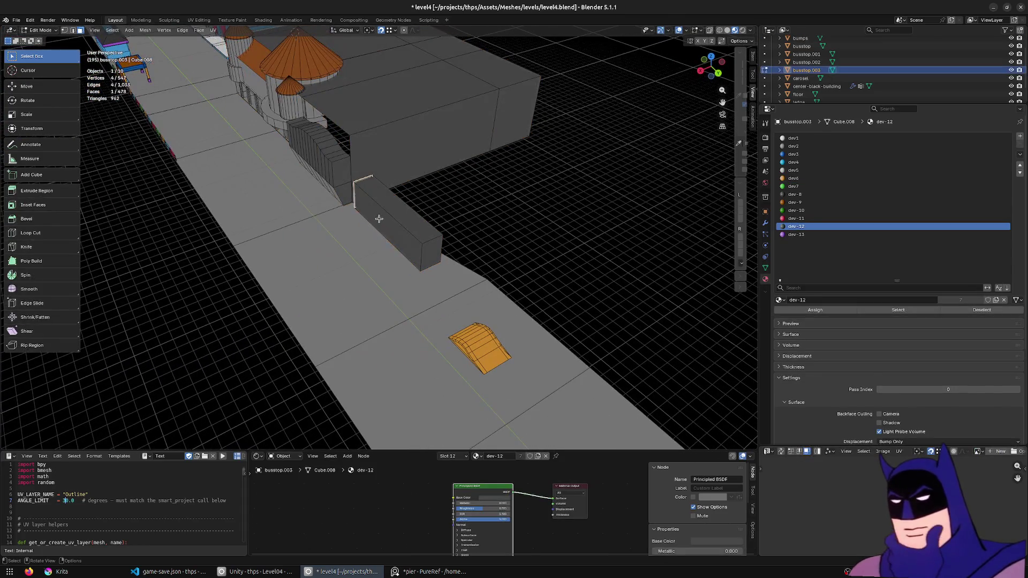
pyautogui.click(480, 205)
pyautogui.moveTo(480, 204); pyautogui.dragTo(454, 197, button='middle')
pyautogui.press('g')
pyautogui.press('x')
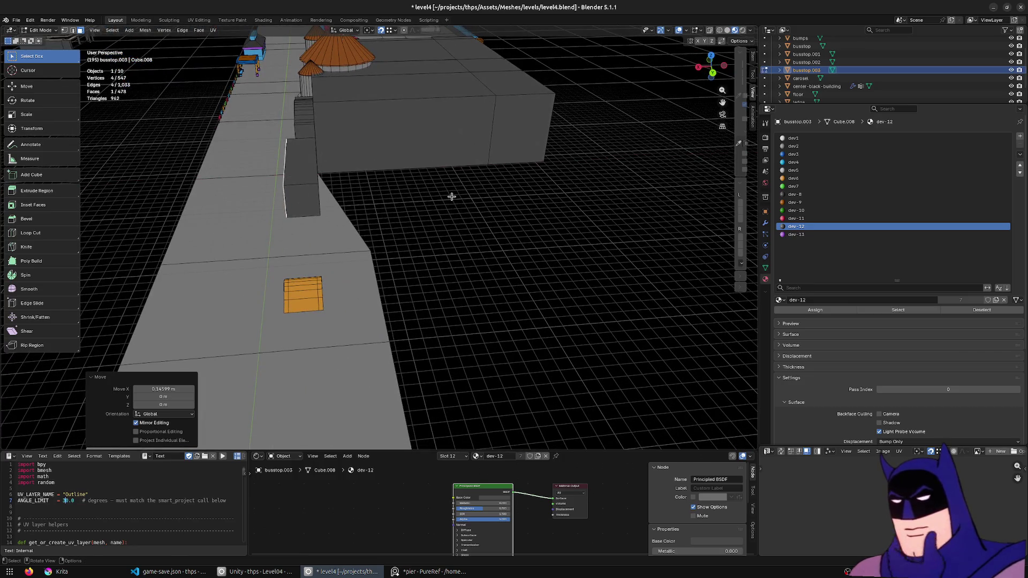
# - Leave mesh editing and return to the Unity project via the reference image
pyautogui.press('Tab')
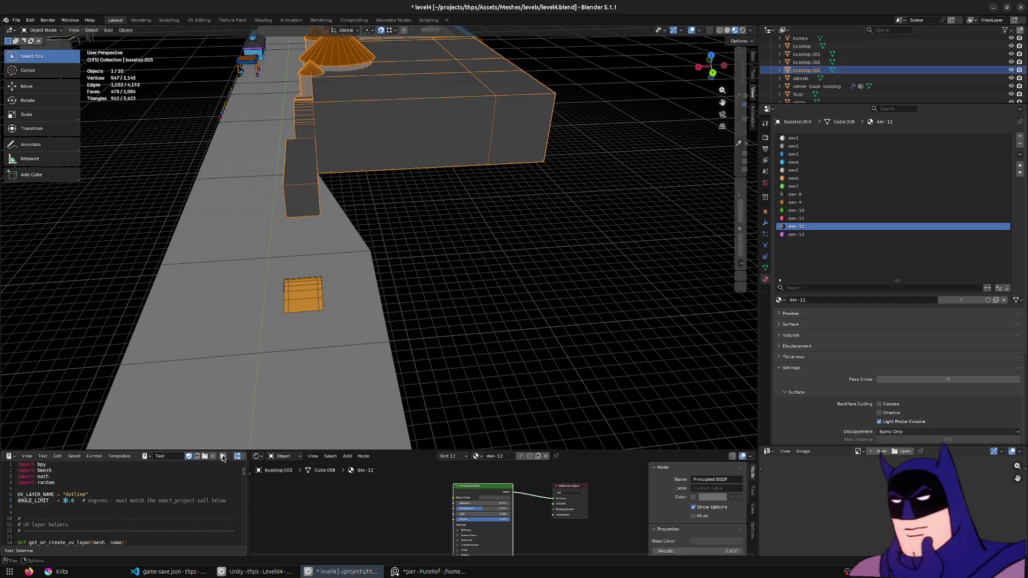
pyautogui.moveTo(241, 434); pyautogui.dragTo(415, 281, button='middle')
pyautogui.hotkey('alt', 'Tab')
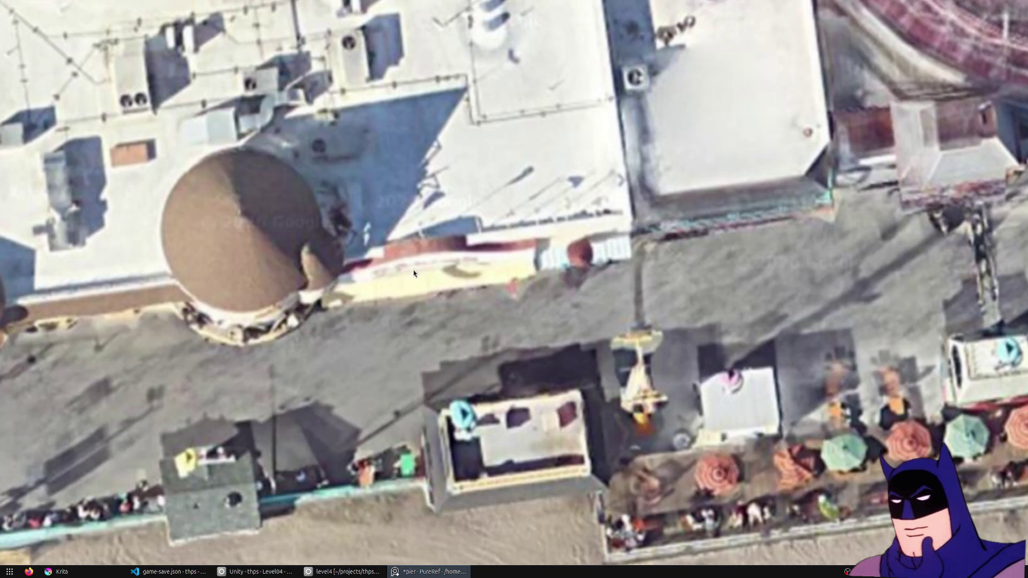
pyautogui.click(257, 571)
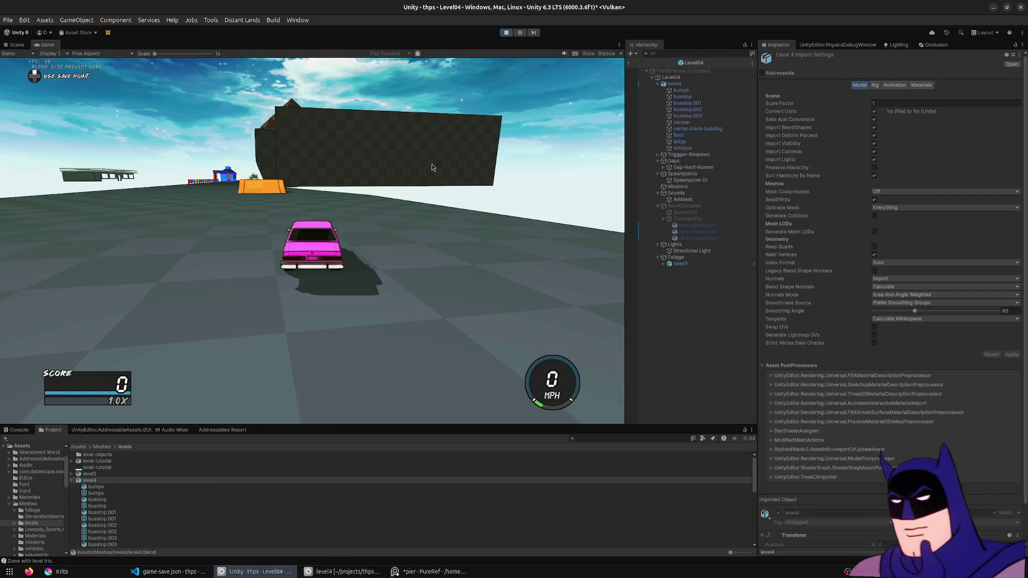
# - Restart the playtest and trick off the blue box along the coloured wall with heelflips
pyautogui.click(506, 33)
pyautogui.click(506, 33)
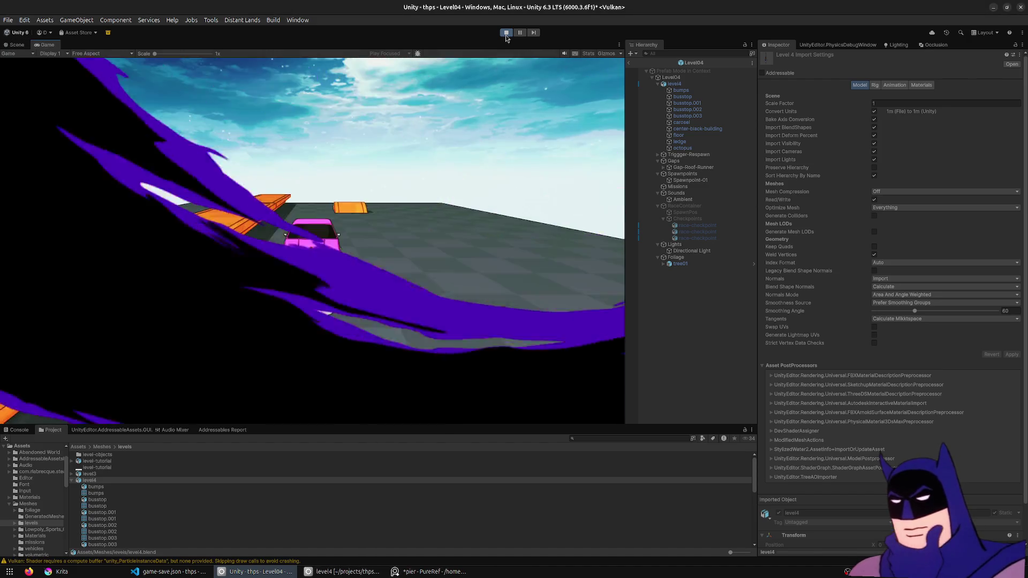
pyautogui.press('a')
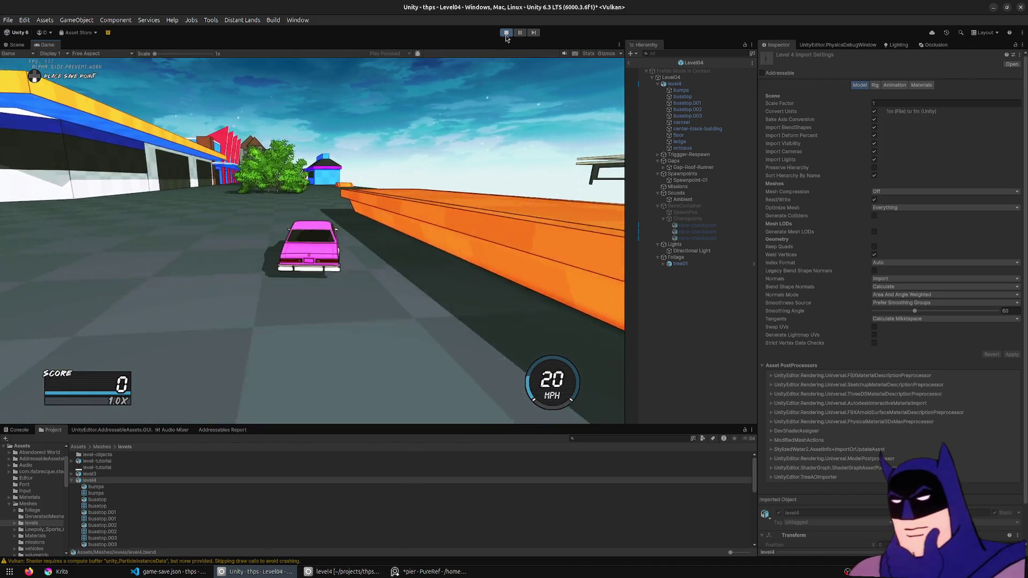
pyautogui.press('a')
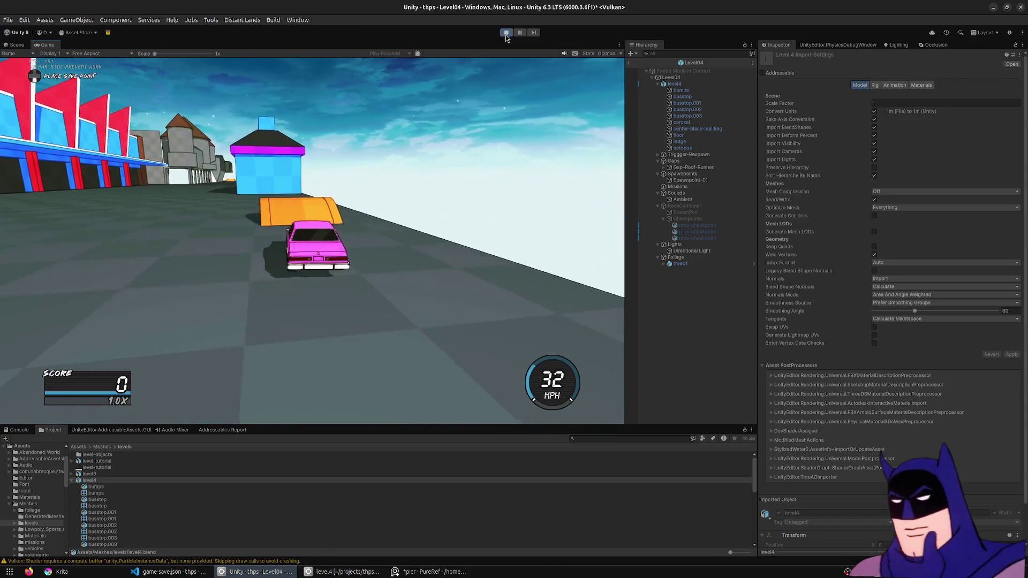
pyautogui.press('space')
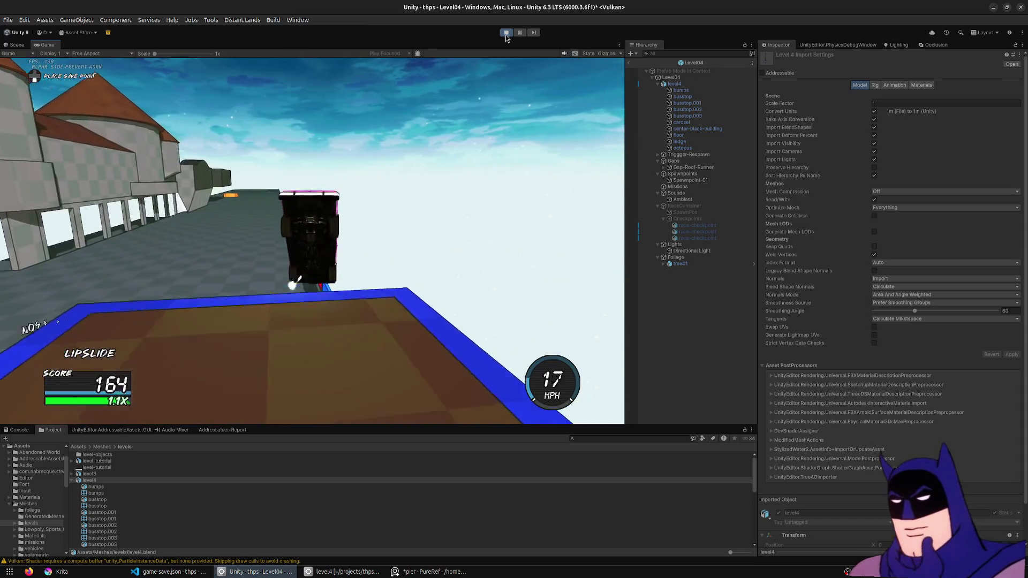
pyautogui.press('w')
pyautogui.press('a')
pyautogui.press('space')
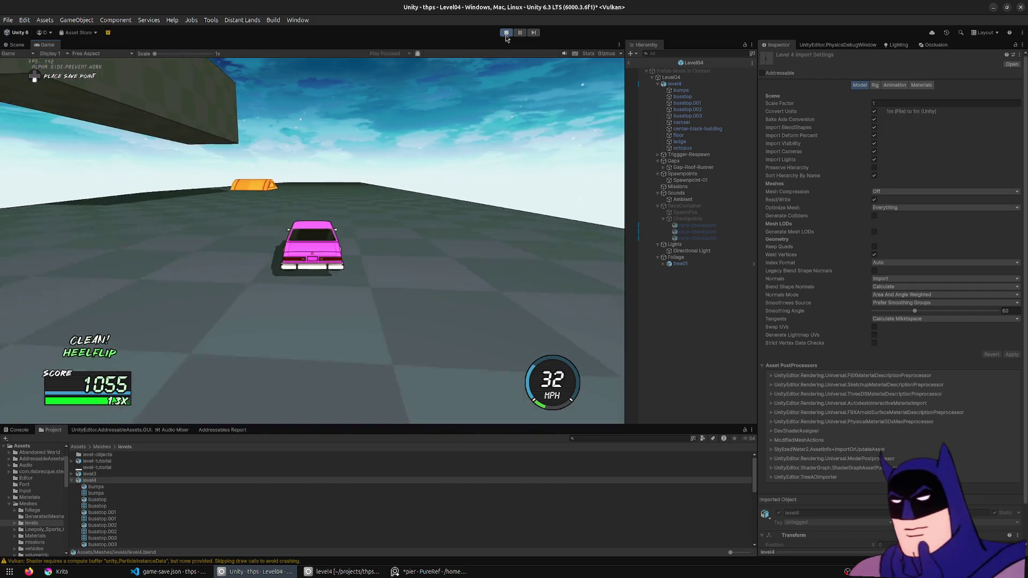
pyautogui.press('space')
pyautogui.press('a')
pyautogui.press('a')
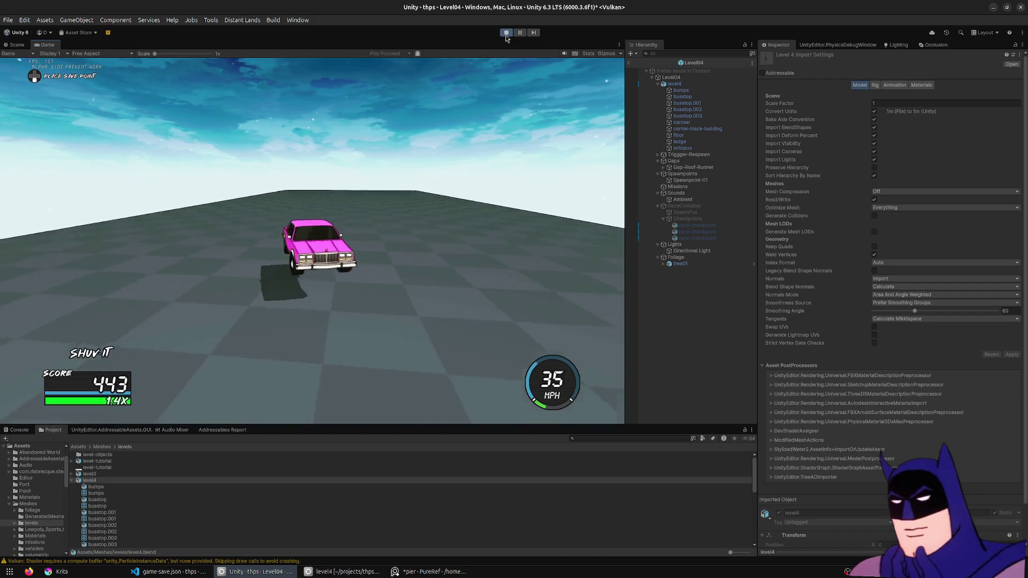
# - Place a save point, lipslide and boardslide the rooftop wall, respawning between runs
pyautogui.press('e')
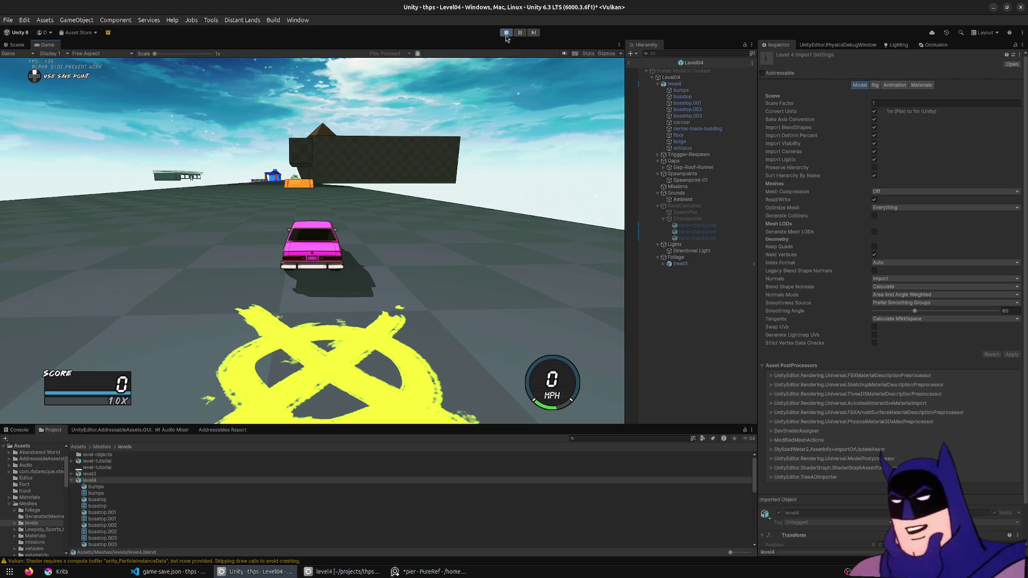
pyautogui.press('w')
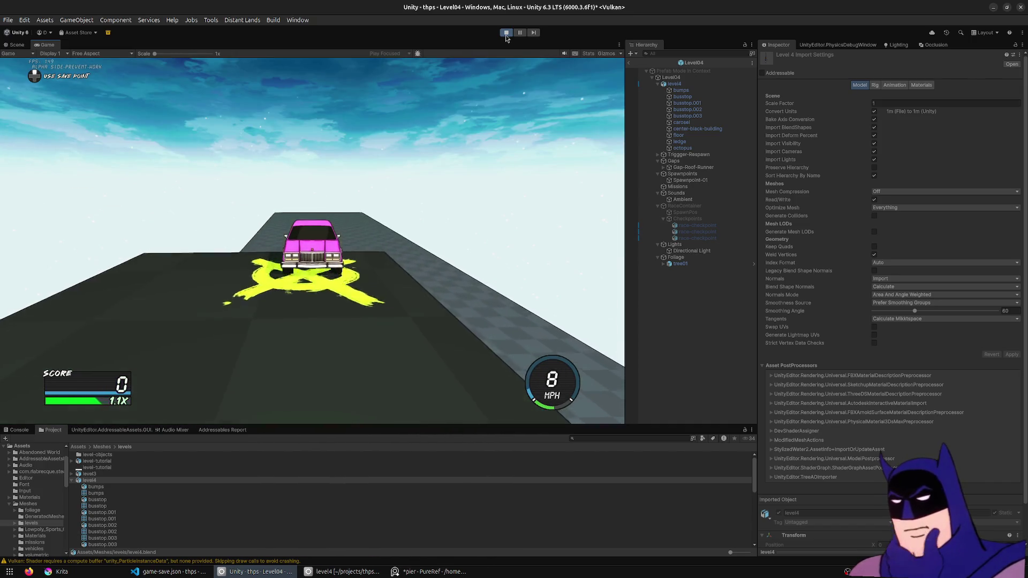
pyautogui.press('w')
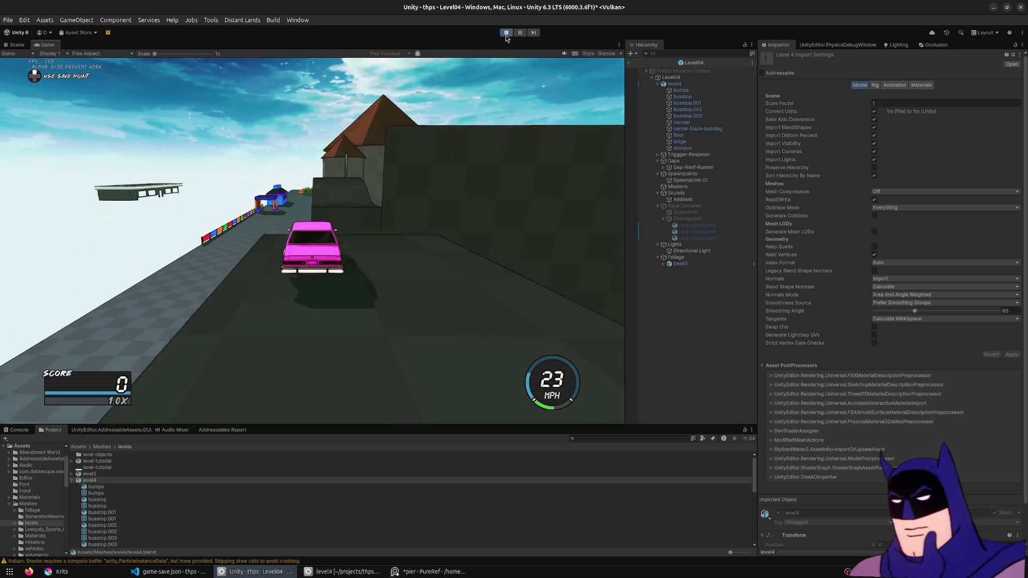
pyautogui.press('d')
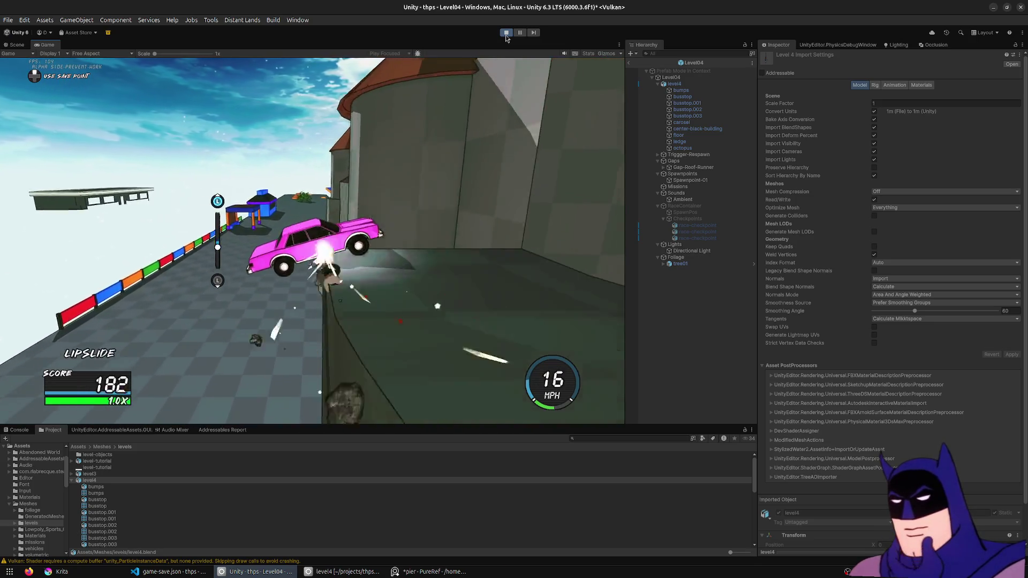
pyautogui.press('space')
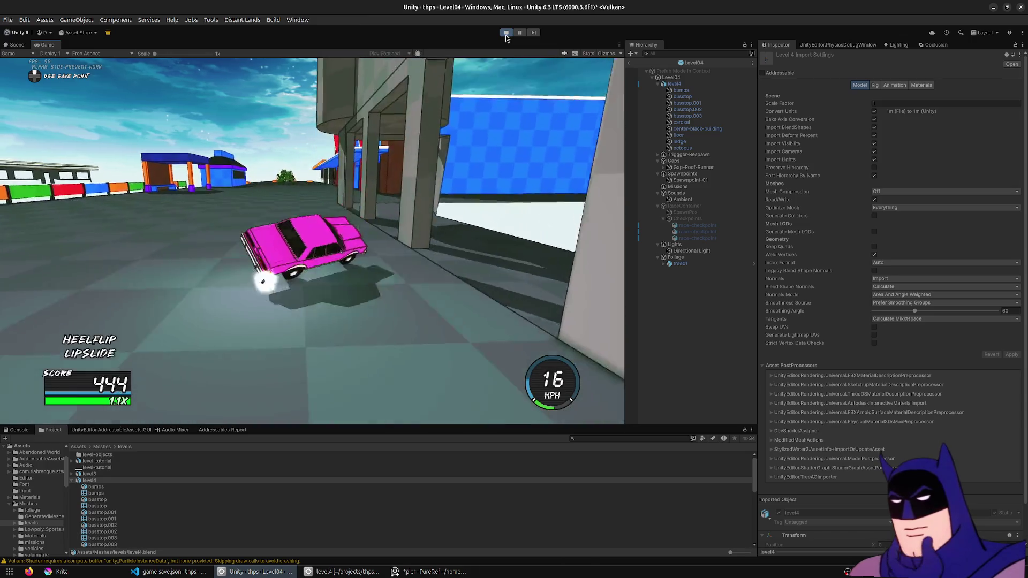
pyautogui.press('r')
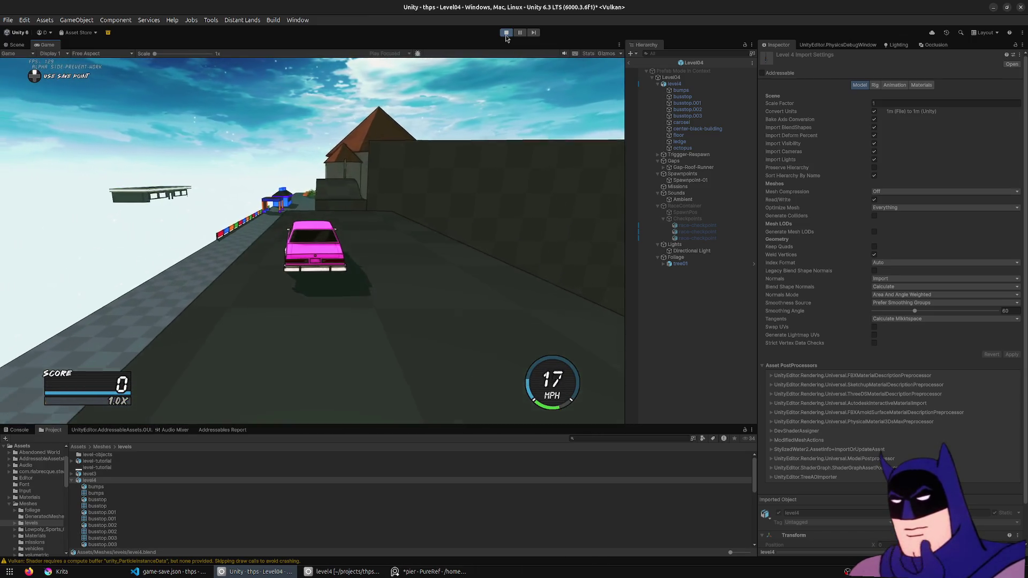
pyautogui.press('d')
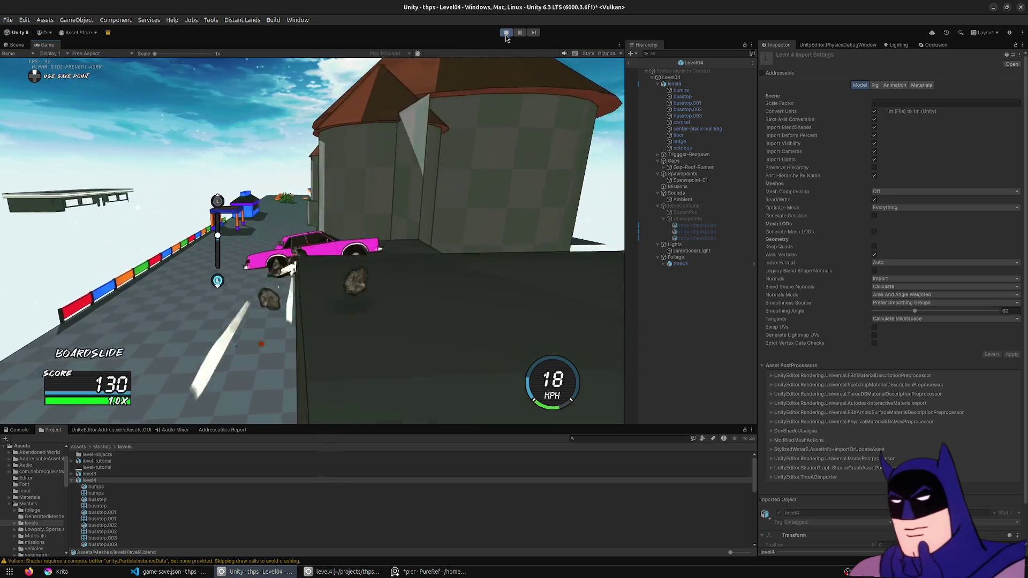
pyautogui.press('space')
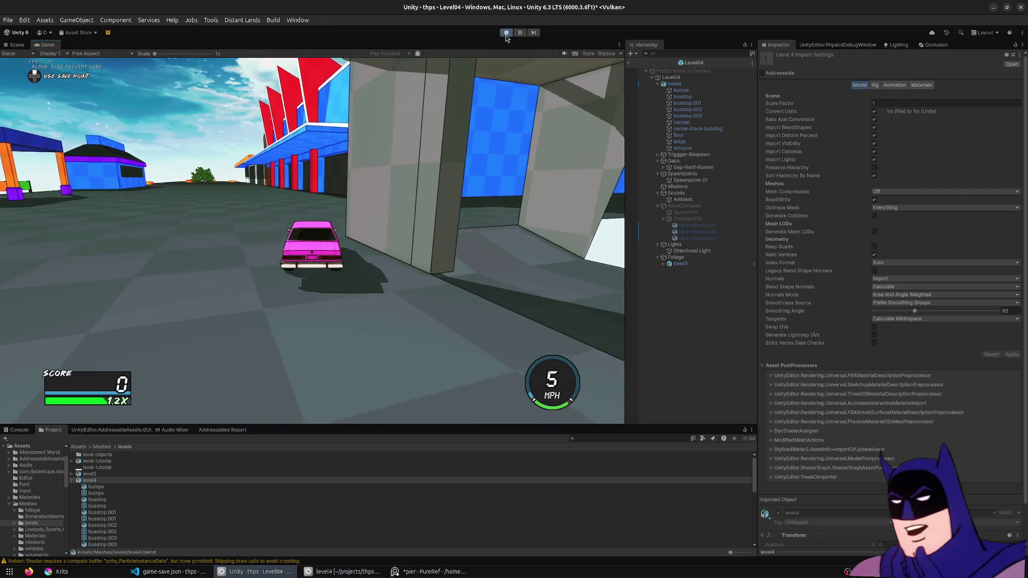
# - Repeatedly respawn the tumbling car at the rooftop save point after each fall
pyautogui.press('r')
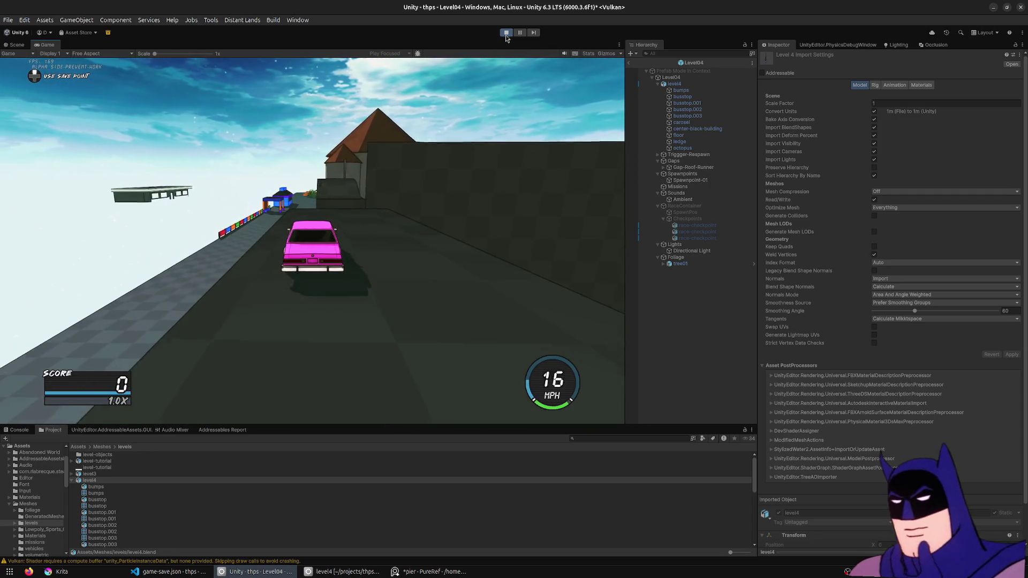
pyautogui.press('r')
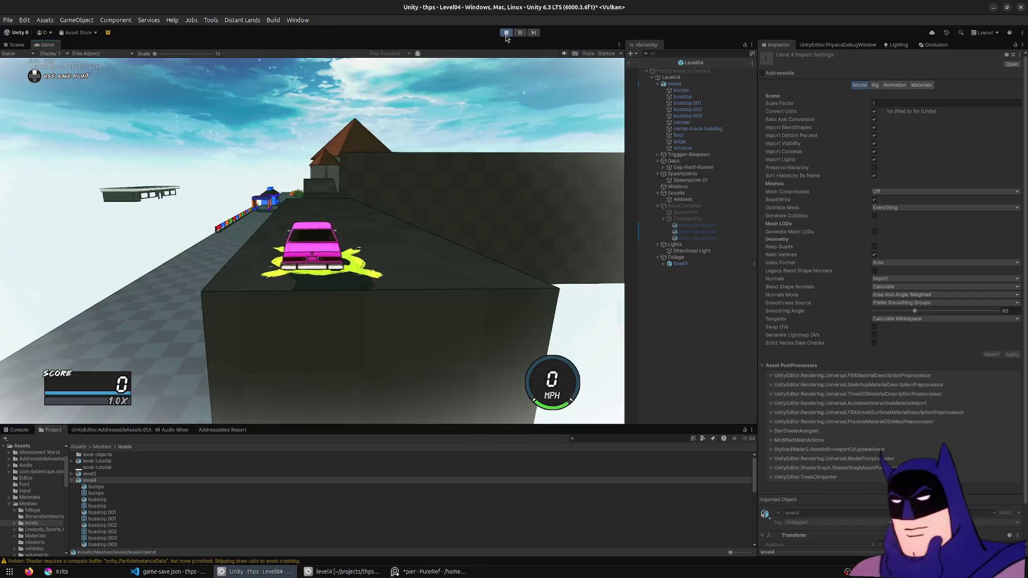
pyautogui.press('w')
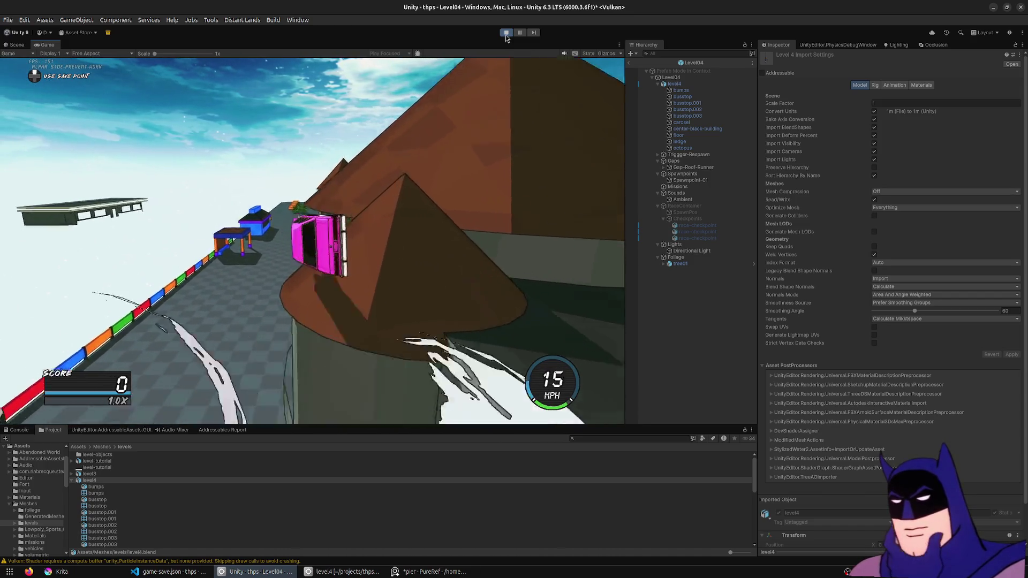
pyautogui.press('r')
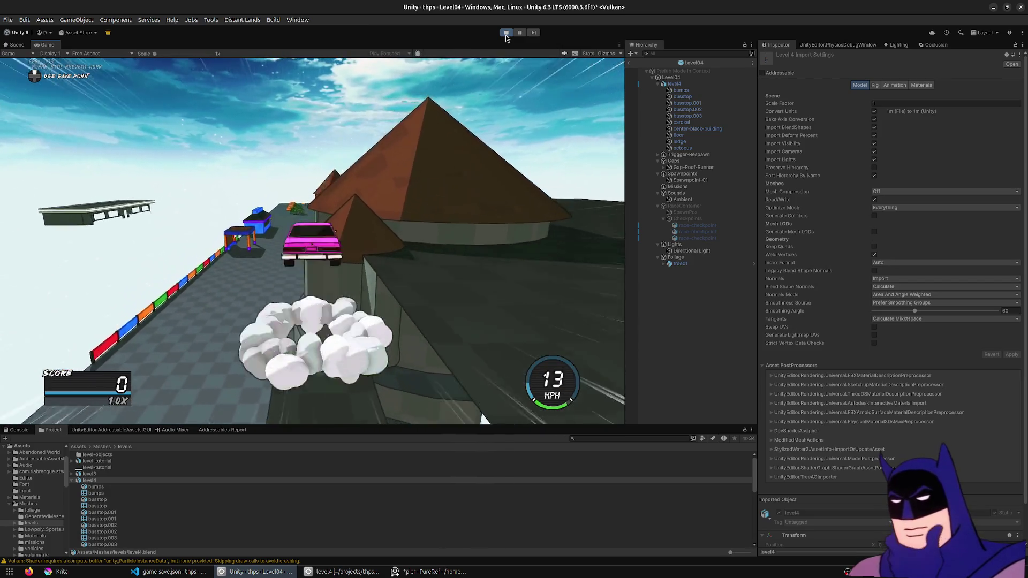
pyautogui.press('r')
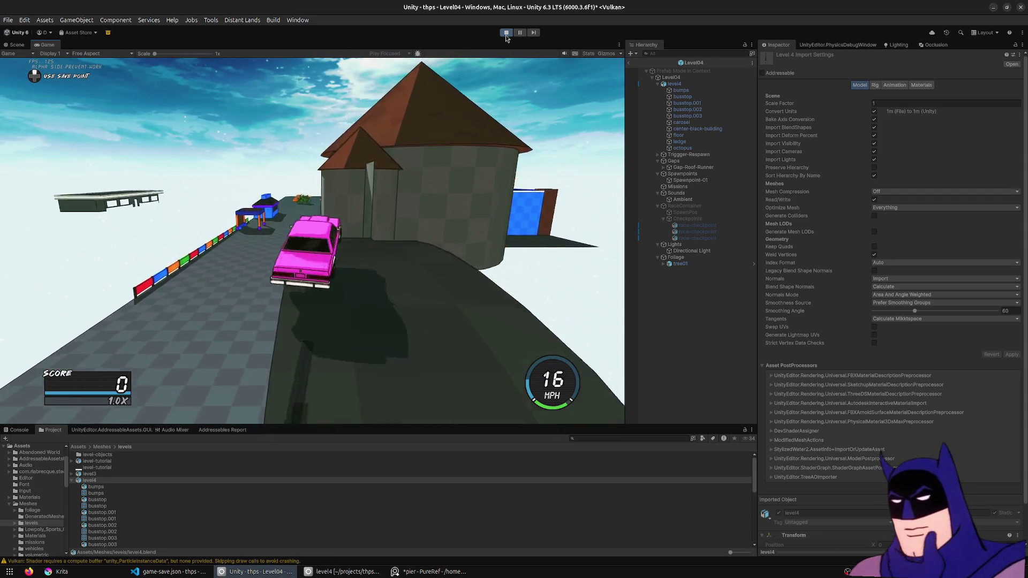
pyautogui.press('r')
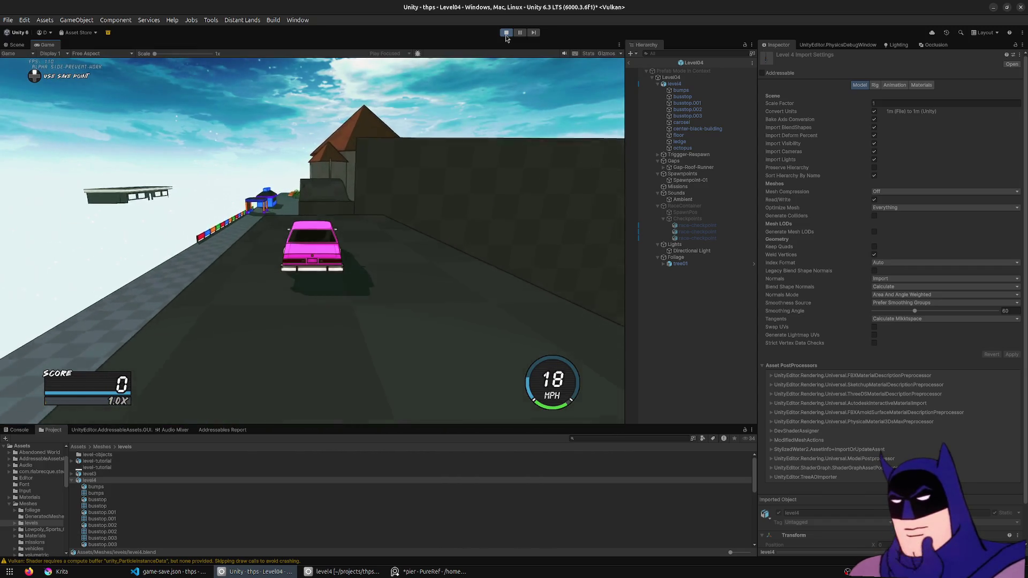
pyautogui.press('r')
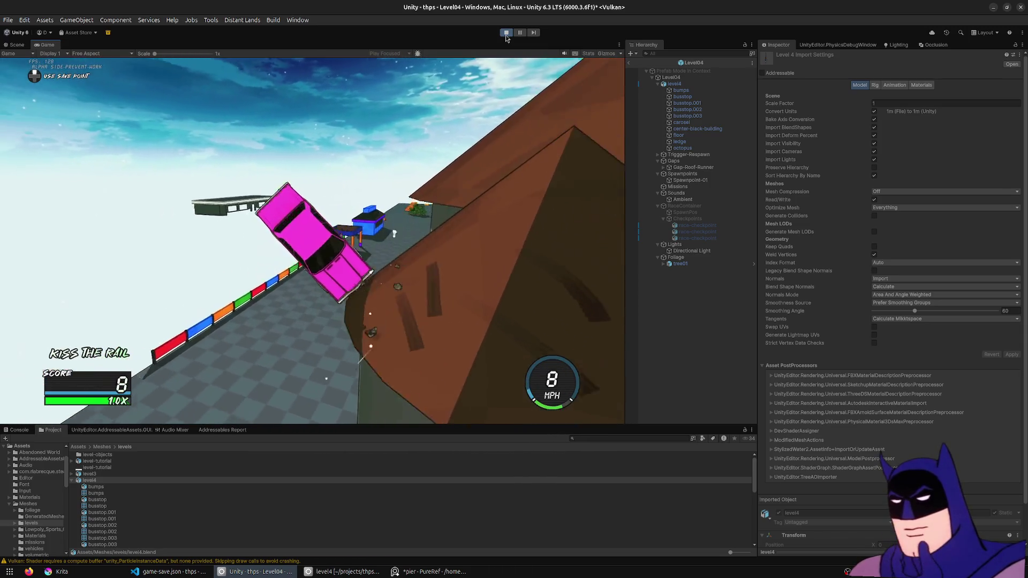
pyautogui.press('r')
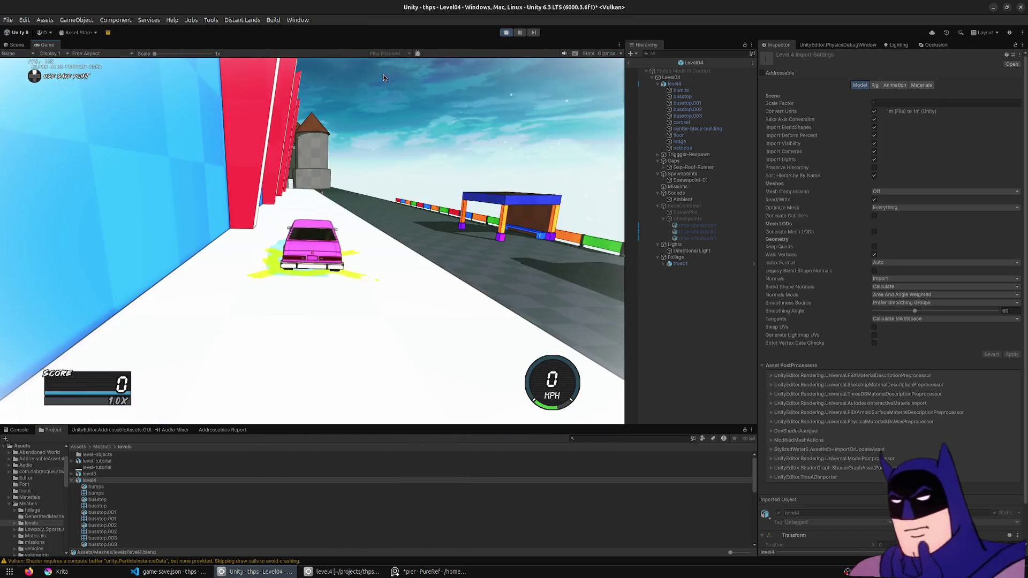
# - Drive the car past the red wall and under the overhang, respawning after the crash
pyautogui.press('w')
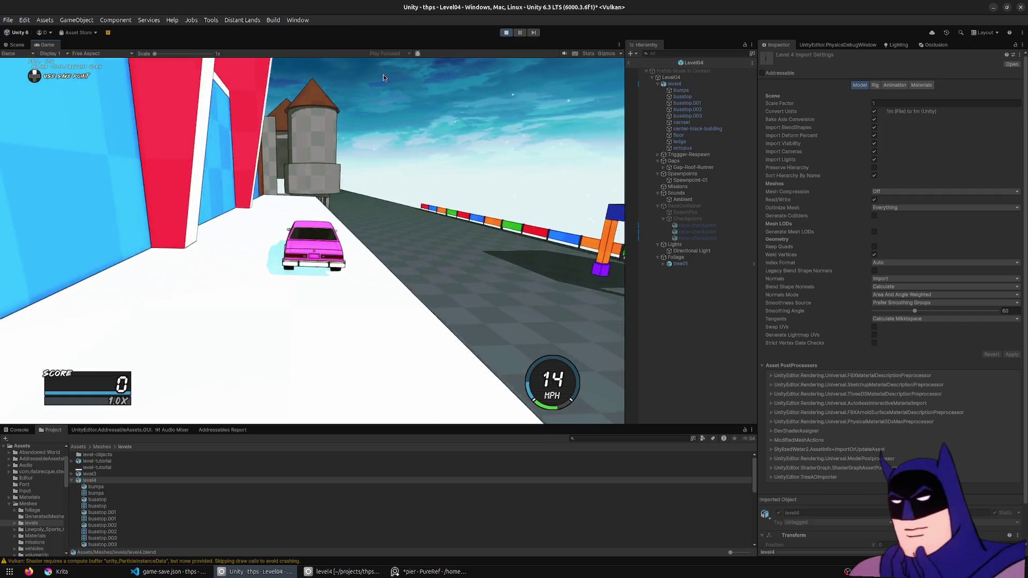
pyautogui.press('a')
pyautogui.press('w')
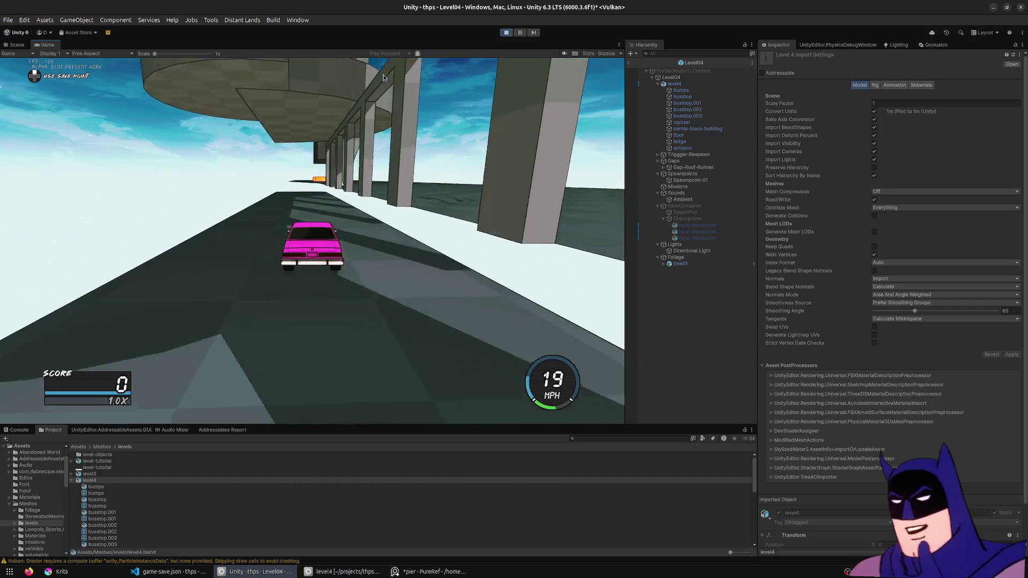
pyautogui.press('w')
pyautogui.press('w')
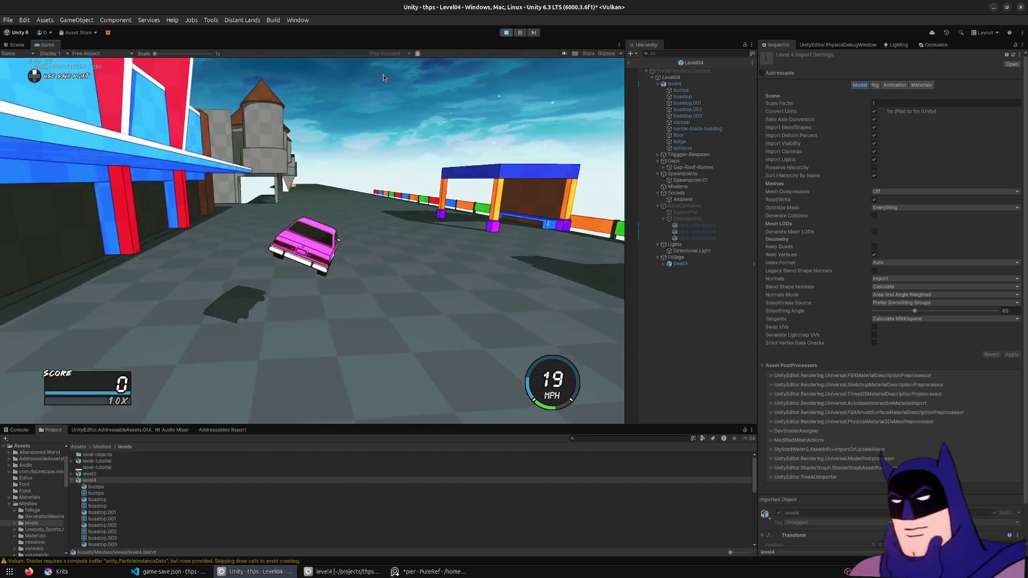
# - Drift, respawn, stop the playtest and fly the scene camera over the arcaded building
pyautogui.press('a')
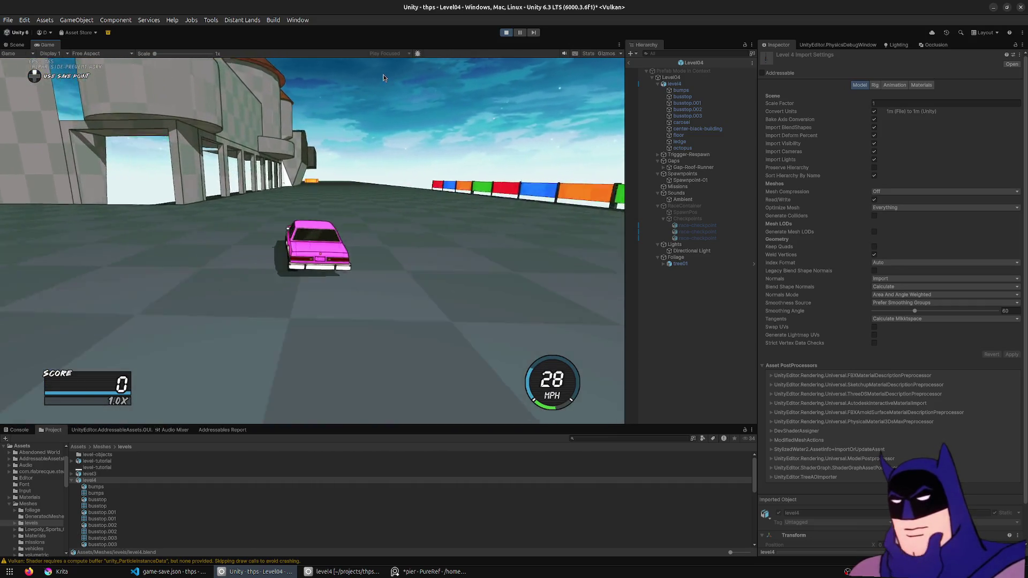
pyautogui.press('r')
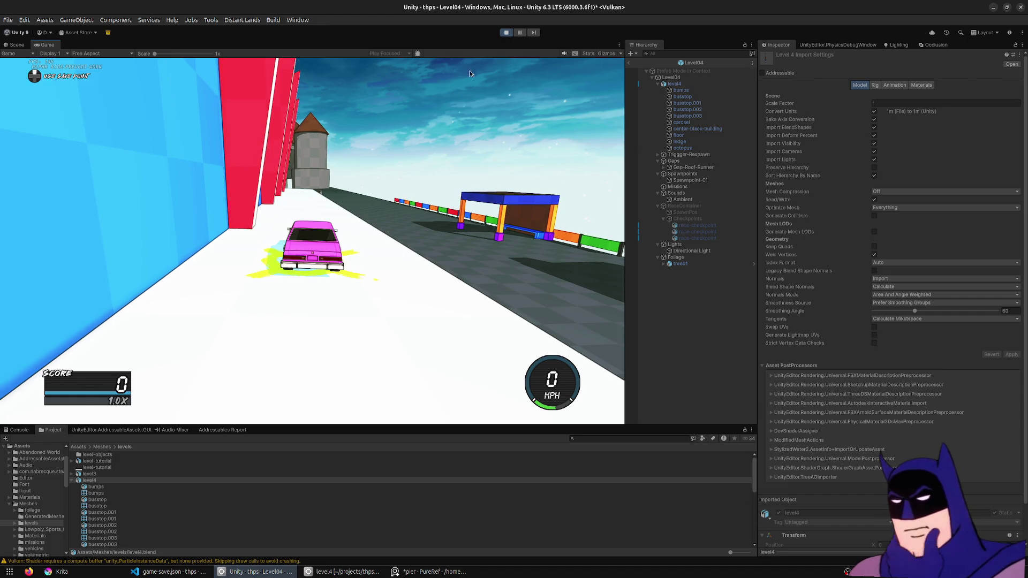
pyautogui.click(506, 34)
pyautogui.moveTo(173, 294)
pyautogui.mouseDown(button='right')
pyautogui.moveTo(551, 277)
pyautogui.moveTo(394, 233)
pyautogui.mouseUp(button='right')
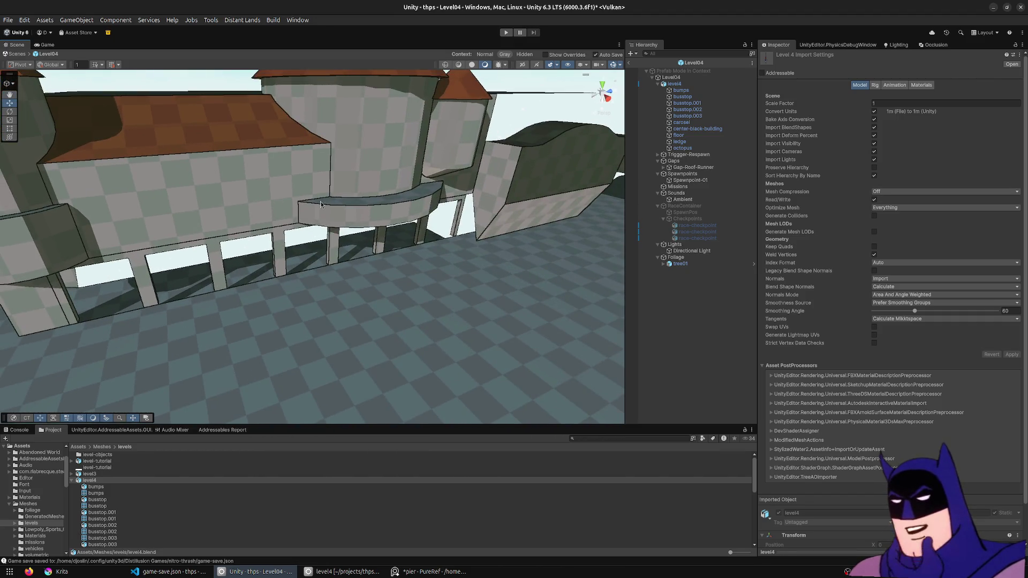
pyautogui.moveTo(321, 204)
pyautogui.mouseDown(button='right')
pyautogui.moveTo(150, 191)
pyautogui.moveTo(100, 200)
pyautogui.moveTo(381, 199)
pyautogui.moveTo(72, 184)
pyautogui.moveTo(77, 171)
pyautogui.moveTo(120, 189)
pyautogui.mouseUp(button='right')
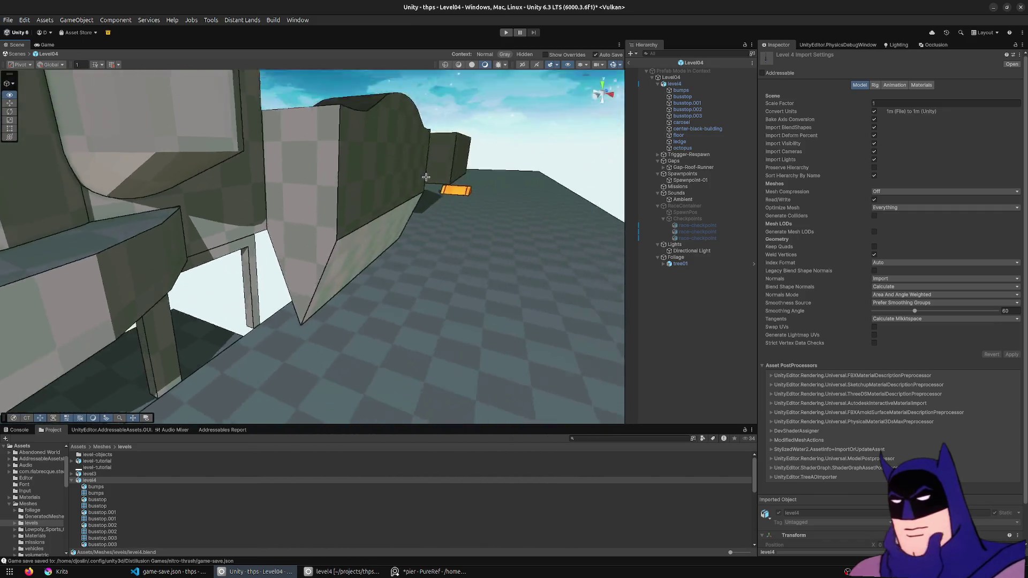
pyautogui.moveTo(120, 189)
pyautogui.mouseDown(button='right')
pyautogui.moveTo(485, 151)
pyautogui.moveTo(325, 218)
pyautogui.mouseUp(button='right')
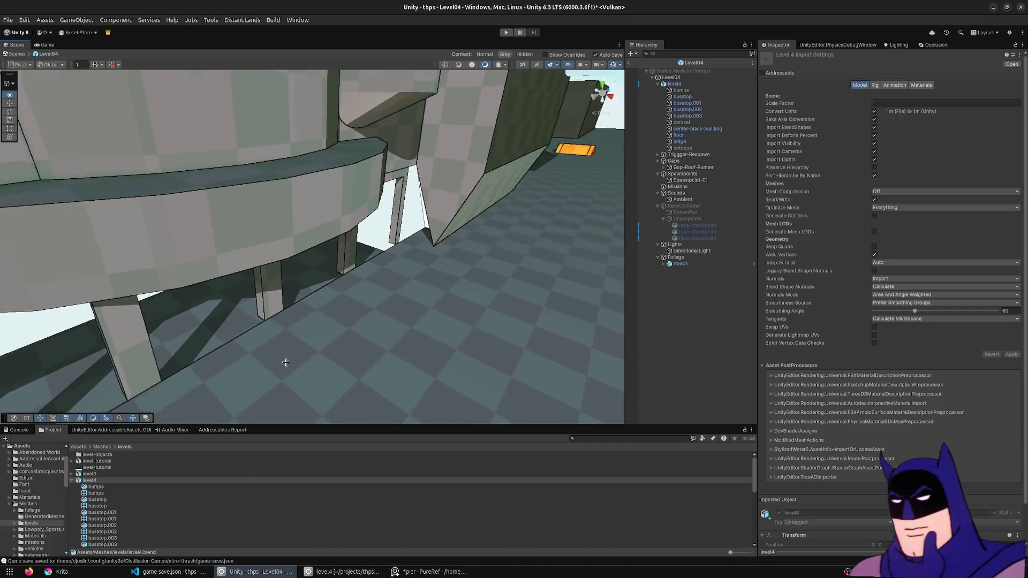
# - Check the gap beside the ledge in Unity and the reference board, then return to the Blender model
pyautogui.moveTo(279, 378); pyautogui.dragTo(283, 384, button='right')
pyautogui.click(337, 571)
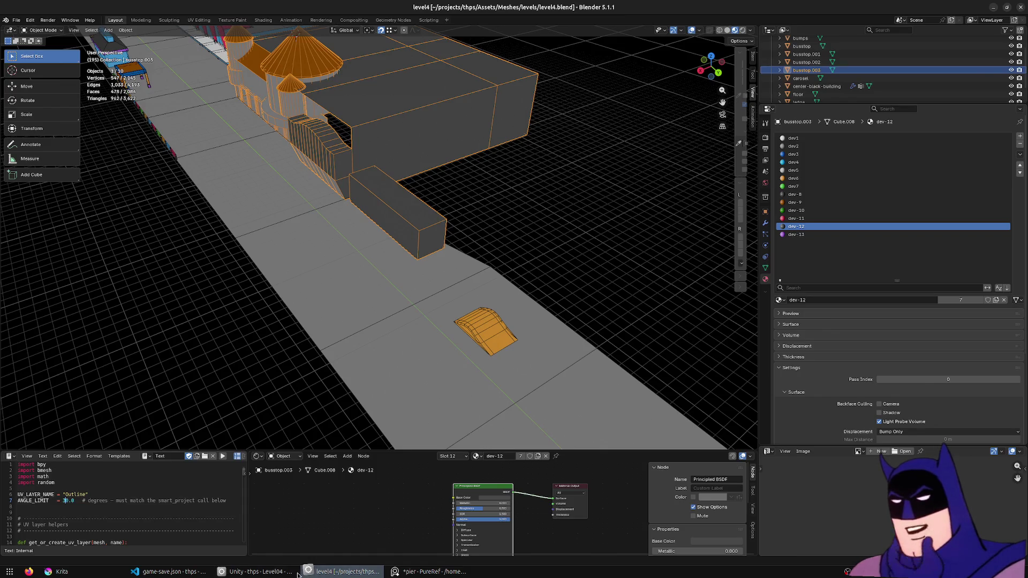
pyautogui.click(255, 571)
pyautogui.moveTo(393, 264); pyautogui.dragTo(427, 395, button='right')
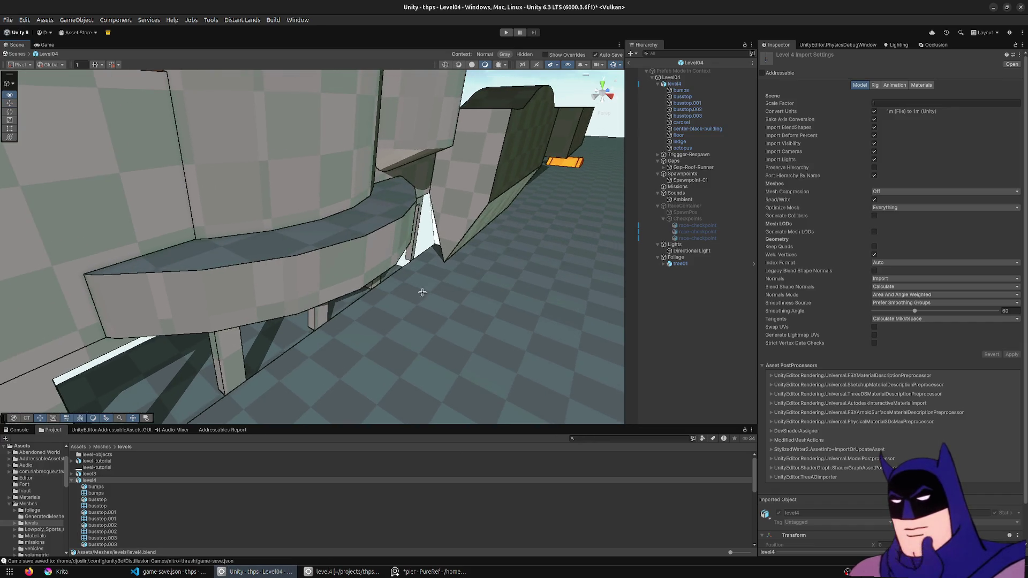
pyautogui.click(430, 571)
pyautogui.click(338, 571)
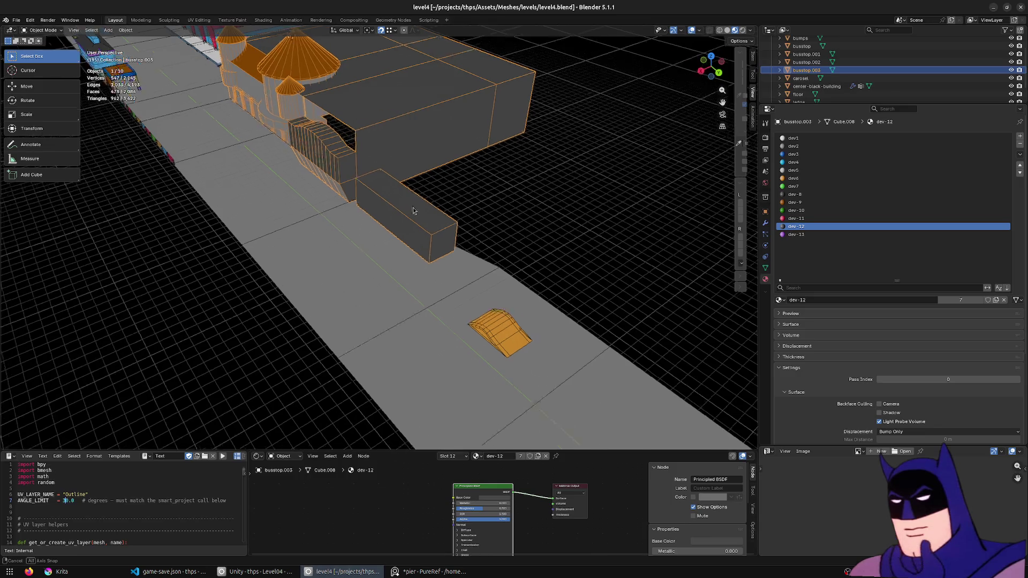
pyautogui.moveTo(418, 305); pyautogui.dragTo(448, 212, button='middle')
pyautogui.scroll(5, 340, 172)
# - In Edit Mode select the whole small dome, duplicate it and drop the copy beside the original
pyautogui.press('Tab')
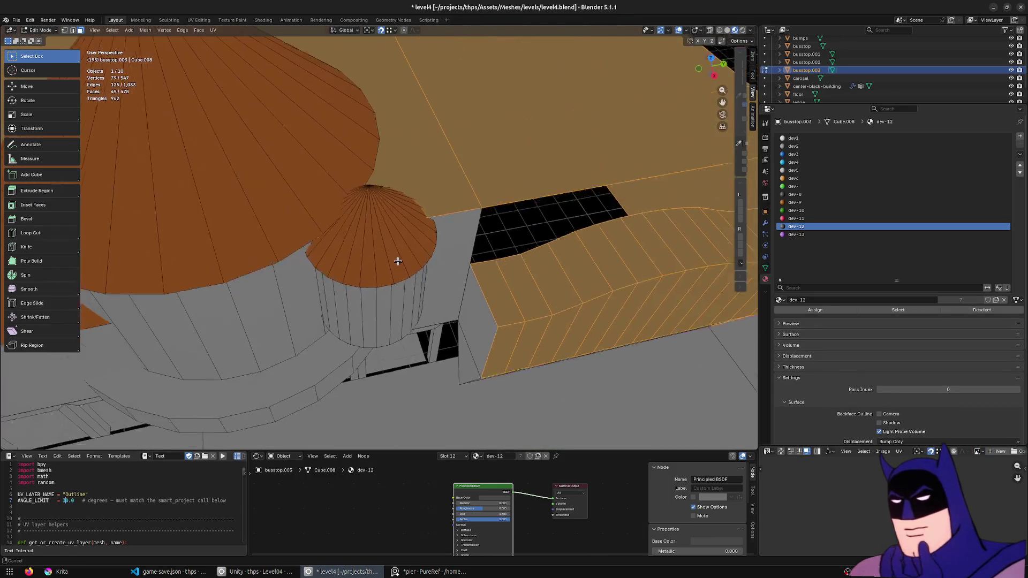
pyautogui.scroll(3, 387, 239)
pyautogui.moveTo(386, 238); pyautogui.dragTo(434, 388, button='middle')
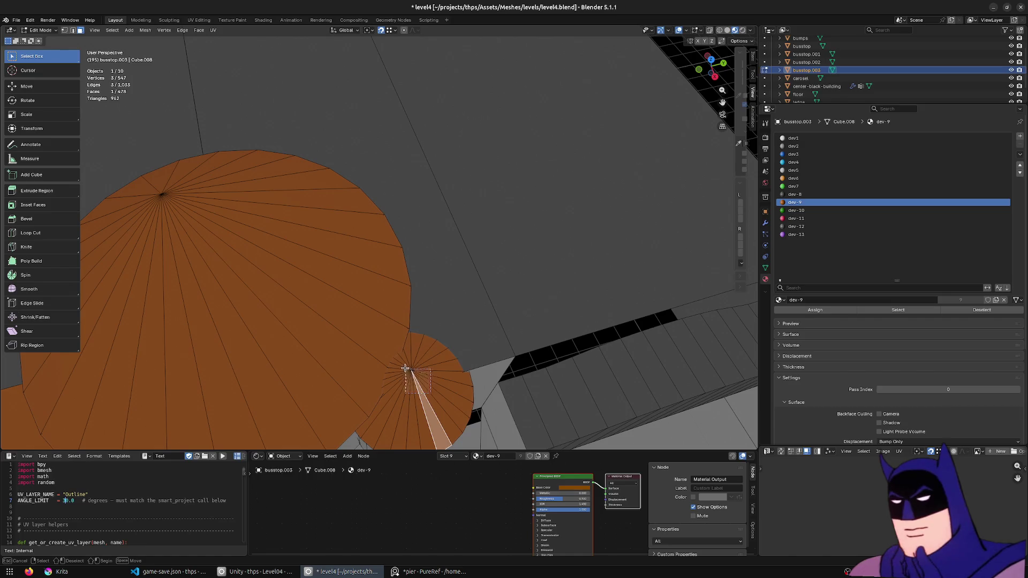
pyautogui.press('l')
pyautogui.press('KP_7')
pyautogui.press('KP_Decimal')
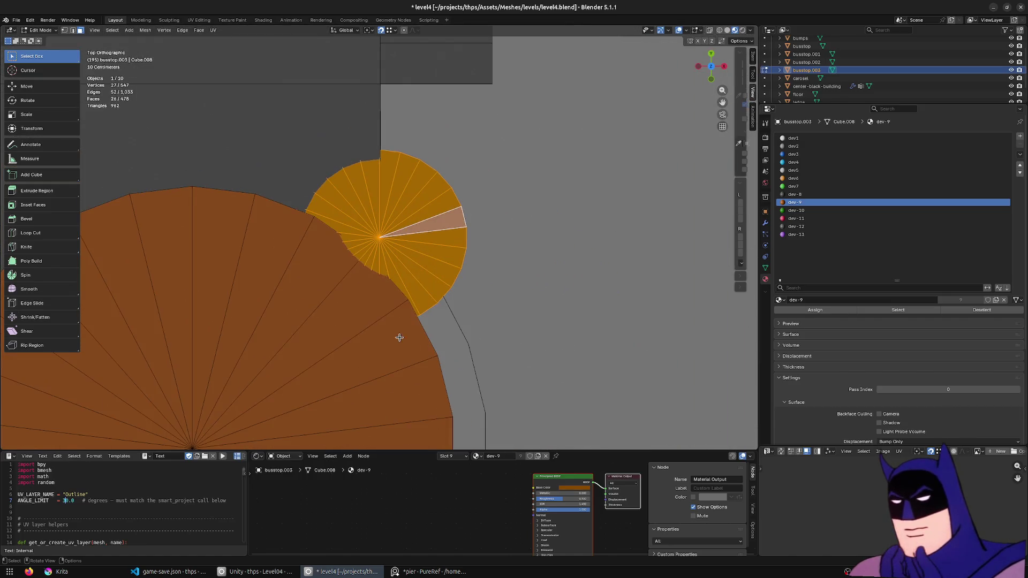
pyautogui.scroll(-4, 494, 240)
pyautogui.hotkey('shift', 'd')
pyautogui.click(572, 271)
pyautogui.moveTo(571, 271); pyautogui.dragTo(494, 189, button='middle')
# - Lower the dome copy toward the ground and scale its height down to flatten it
pyautogui.press('g')
pyautogui.press('z')
pyautogui.click(505, 391)
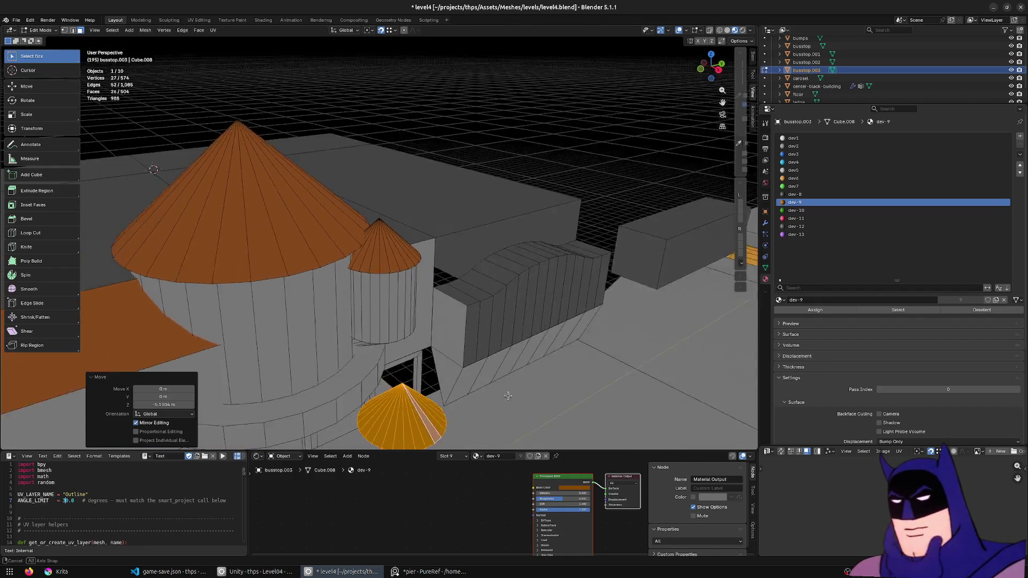
pyautogui.moveTo(504, 391); pyautogui.dragTo(555, 258, button='middle')
pyautogui.press('s')
pyautogui.press('z')
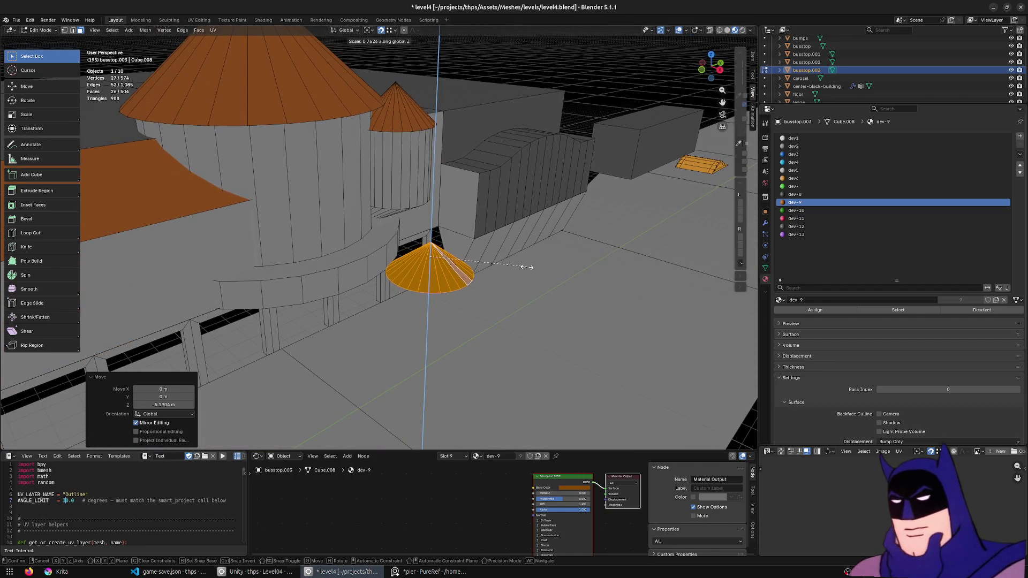
pyautogui.press('Escape')
pyautogui.press('s')
pyautogui.press('z')
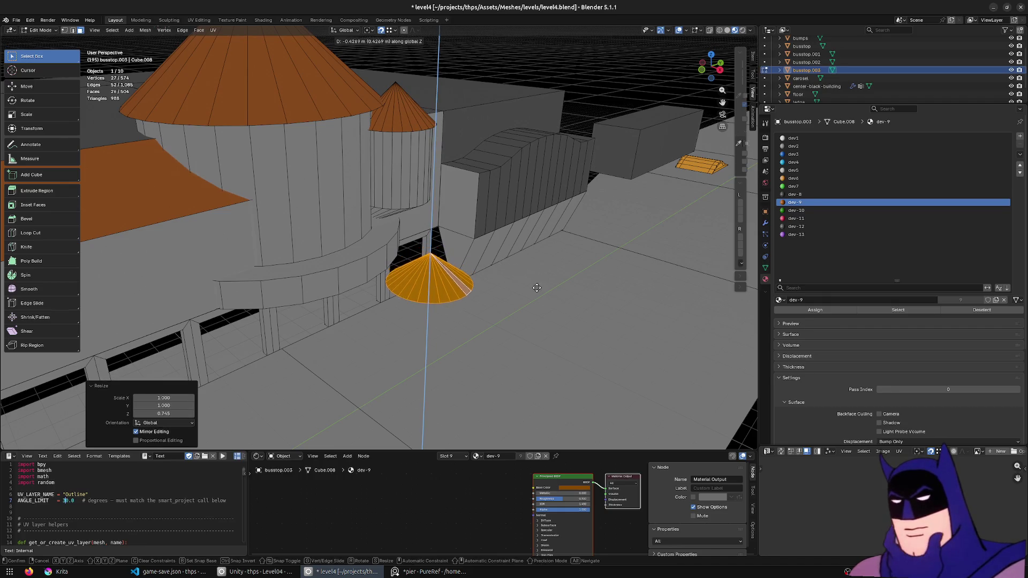
pyautogui.click(524, 270)
pyautogui.moveTo(524, 271)
pyautogui.mouseDown(button='middle')
pyautogui.moveTo(522, 285)
pyautogui.moveTo(383, 289)
pyautogui.moveTo(409, 306)
pyautogui.moveTo(338, 342)
pyautogui.mouseUp(button='middle')
# - Shift the flattened copy along Y and X beside the building and lower it onto the ground
pyautogui.press('g')
pyautogui.press('y')
pyautogui.click(346, 264)
pyautogui.press('g')
pyautogui.press('y')
pyautogui.click(354, 264)
pyautogui.moveTo(355, 265)
pyautogui.mouseDown(button='middle')
pyautogui.moveTo(223, 314)
pyautogui.moveTo(379, 321)
pyautogui.moveTo(533, 255)
pyautogui.moveTo(433, 315)
pyautogui.mouseUp(button='middle')
pyautogui.press('g')
pyautogui.press('z')
pyautogui.click(526, 266)
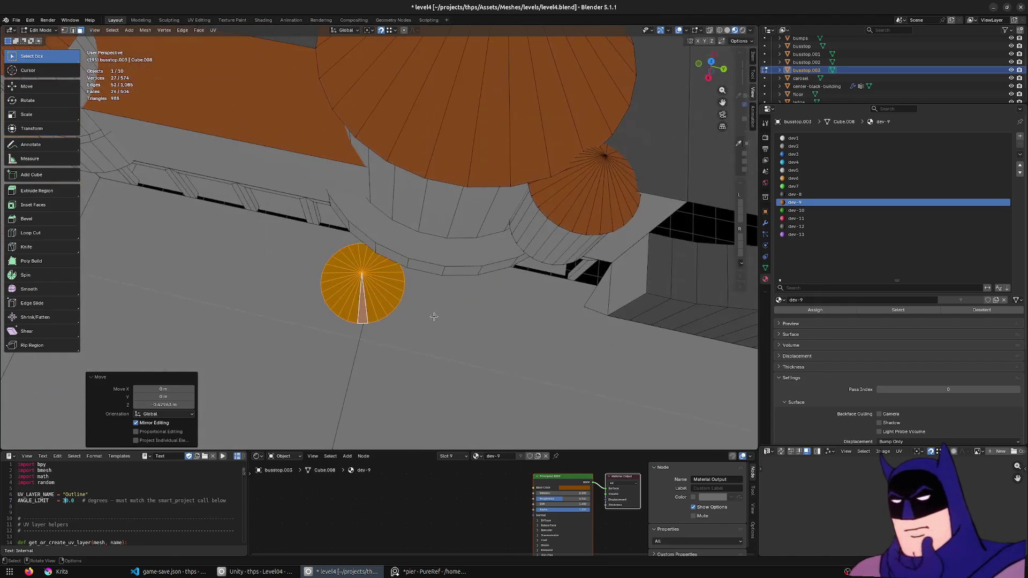
# - From top view slightly enlarge the copy, then squash its height further
pyautogui.press('KP_7')
pyautogui.moveTo(552, 212)
pyautogui.keyDown('shift'); pyautogui.mouseDown(button='middle')
pyautogui.moveTo(483, 427)
pyautogui.moveTo(531, 275)
pyautogui.moveTo(491, 194)
pyautogui.mouseUp(button='middle'); pyautogui.keyUp('shift')
pyautogui.click(546, 273)
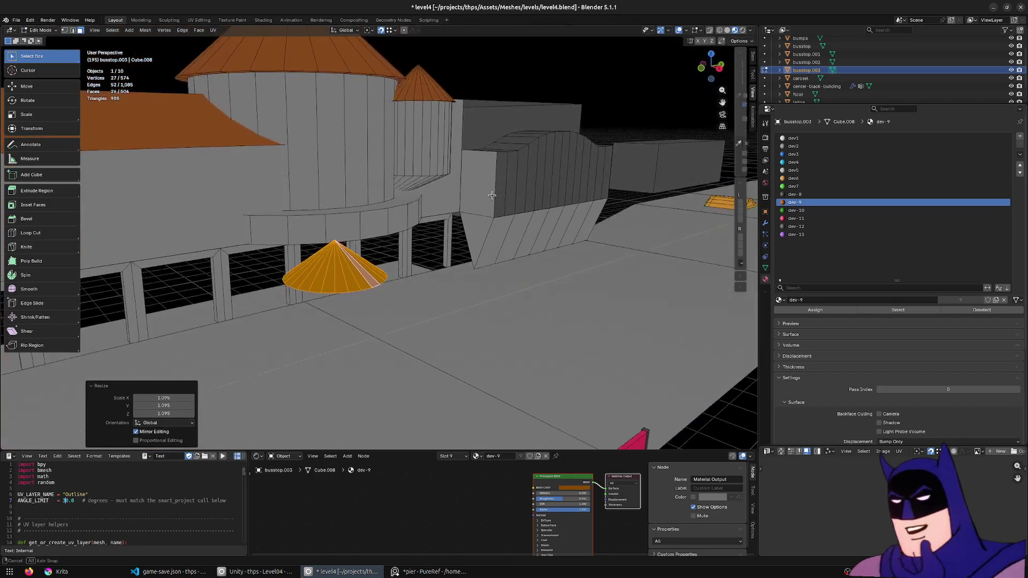
pyautogui.press('s')
pyautogui.press('z')
pyautogui.moveTo(518, 294)
pyautogui.mouseDown(button='middle')
pyautogui.moveTo(538, 289)
pyautogui.moveTo(516, 289)
pyautogui.moveTo(472, 322)
pyautogui.mouseUp(button='middle')
pyautogui.click(523, 289)
# - In wireframe move the bumps object along Y, save level4.blend and switch back to Unity
pyautogui.press('KP_Decimal')
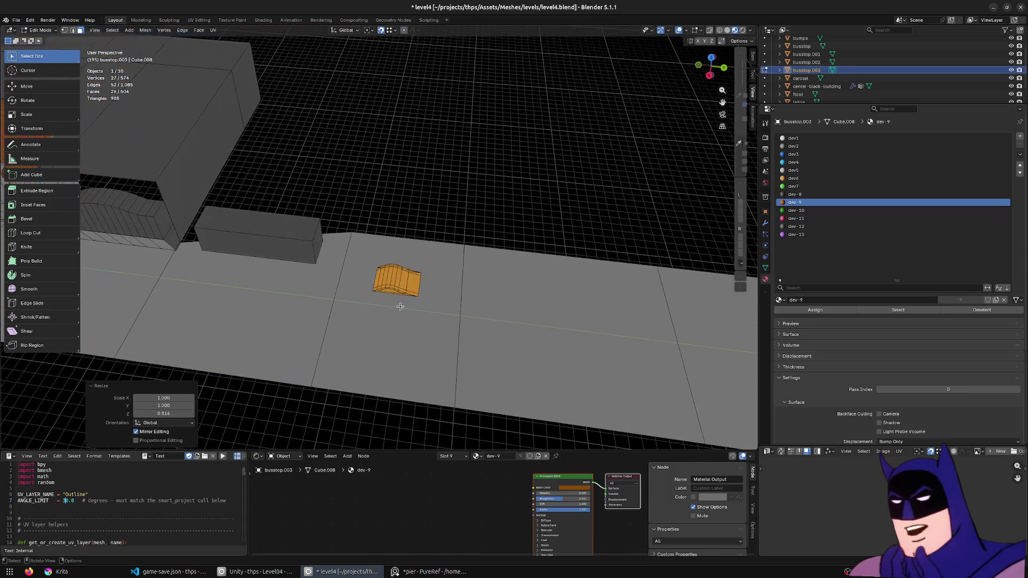
pyautogui.hotkey('shift', 'z')
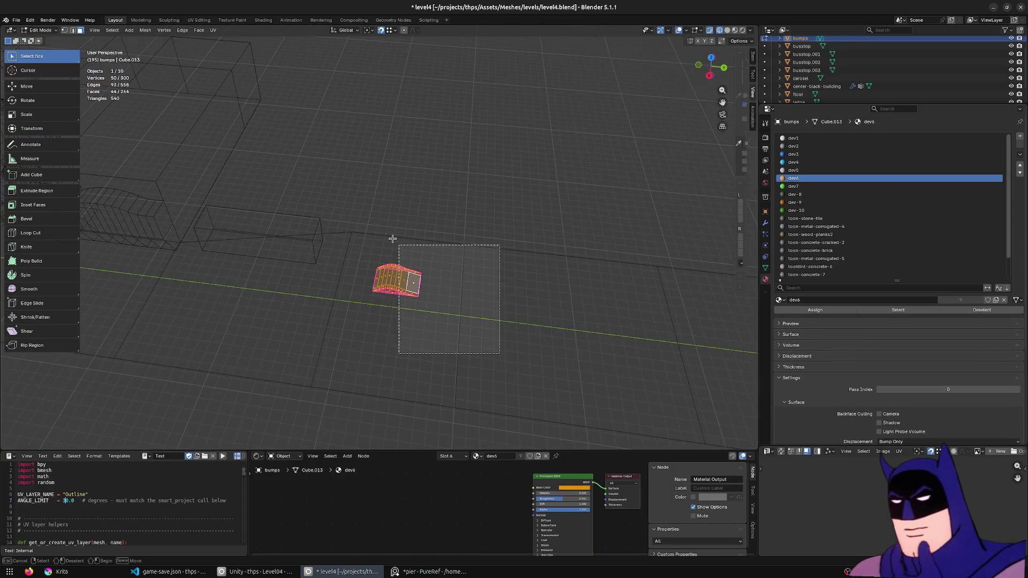
pyautogui.press('g')
pyautogui.press('y')
pyautogui.click(531, 353)
pyautogui.hotkey('ctrl', 's')
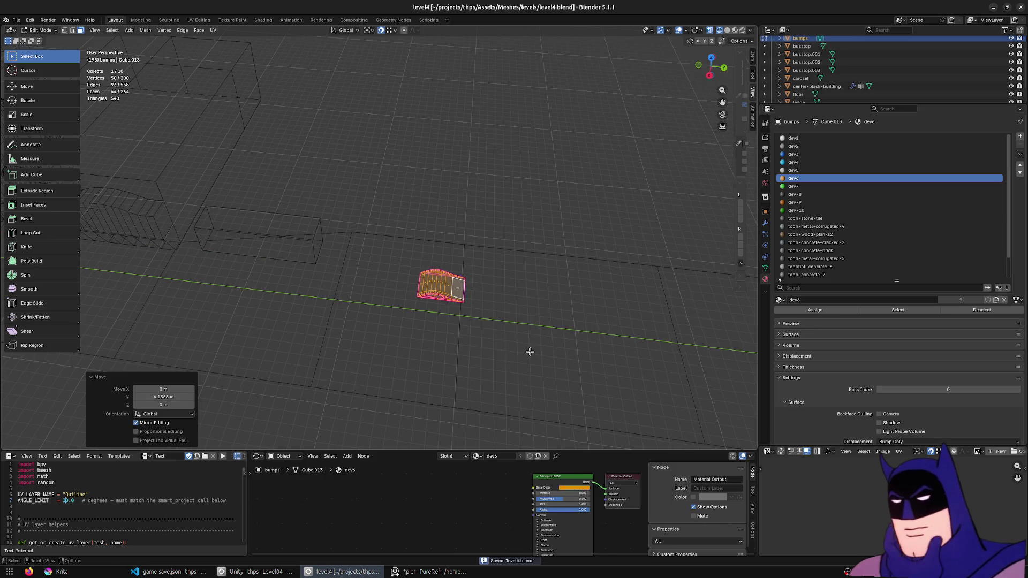
pyautogui.press('Tab')
pyautogui.hotkey('alt', 'Tab')
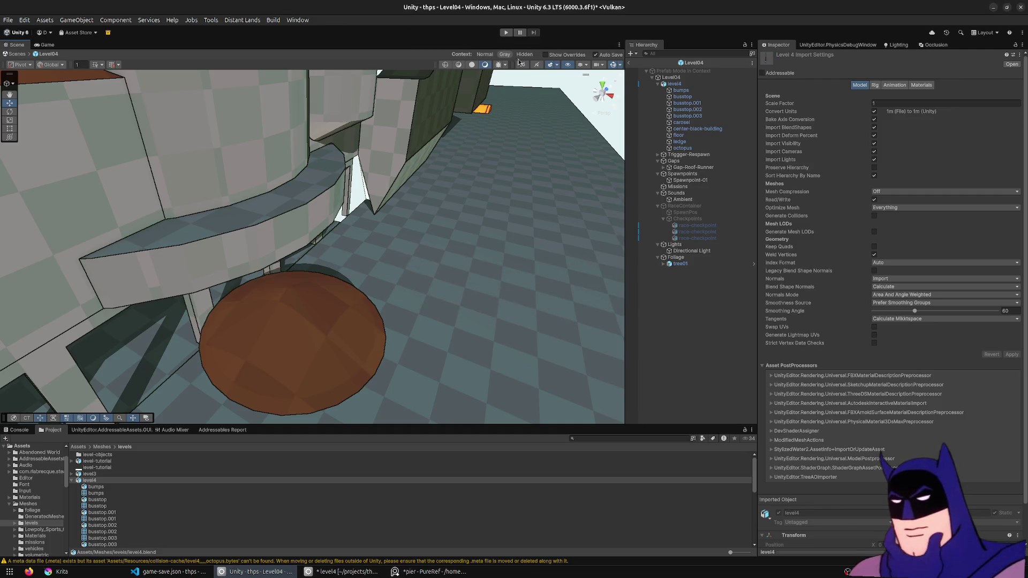
# - Start Play mode and drive the car through the bush into a manual and flip-trick combo
pyautogui.click(506, 33)
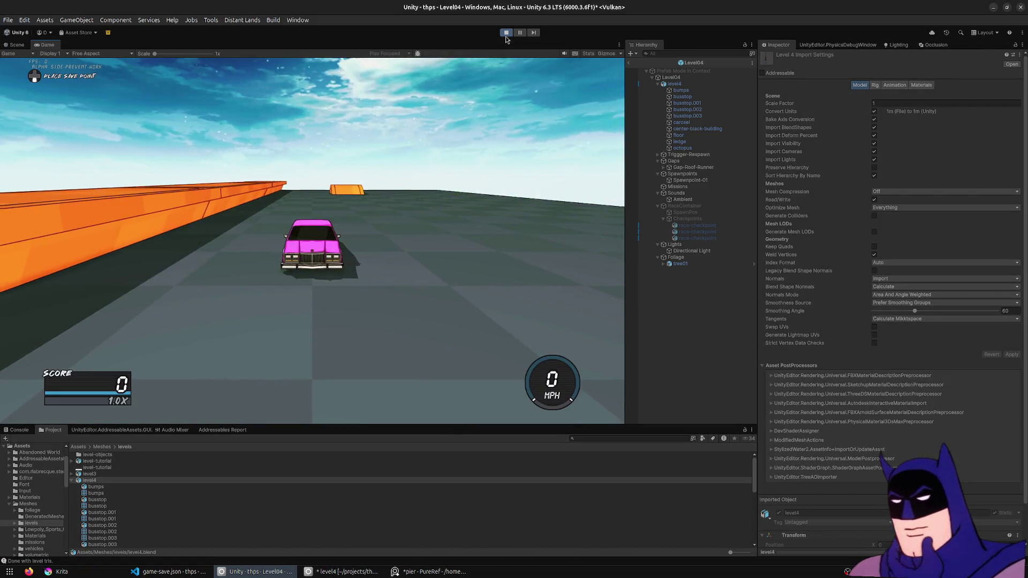
pyautogui.press('w')
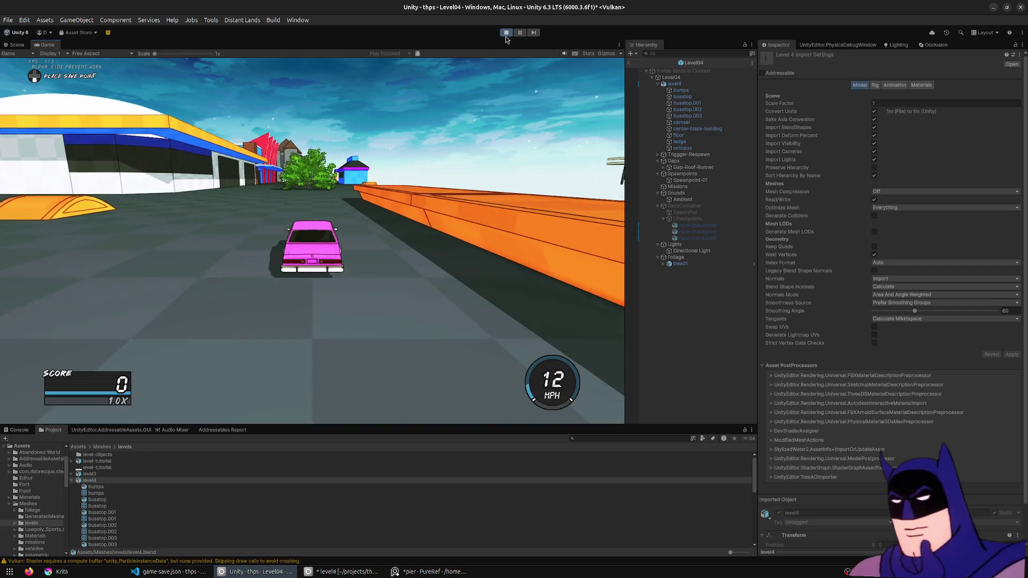
pyautogui.press('a')
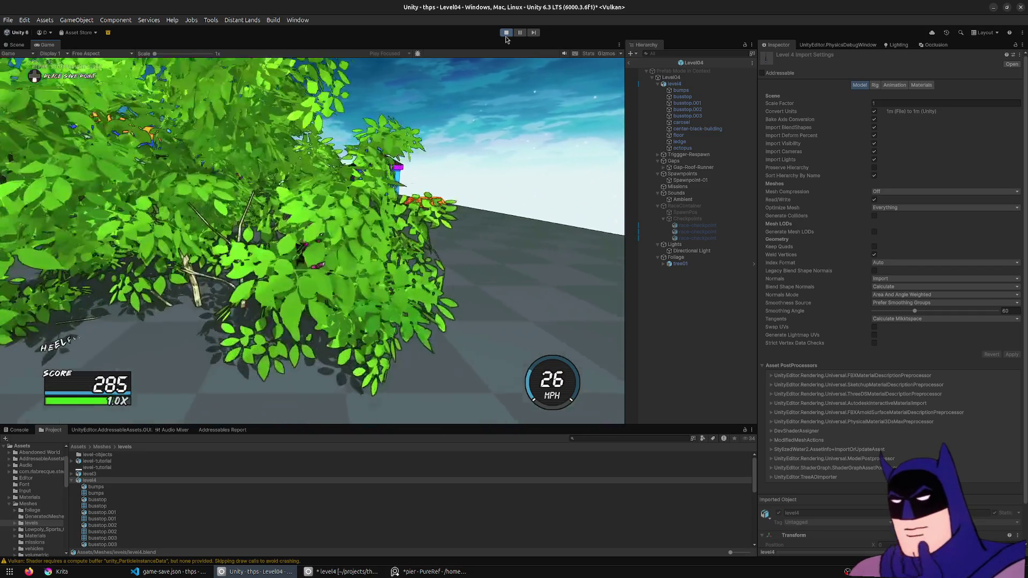
pyautogui.press('d')
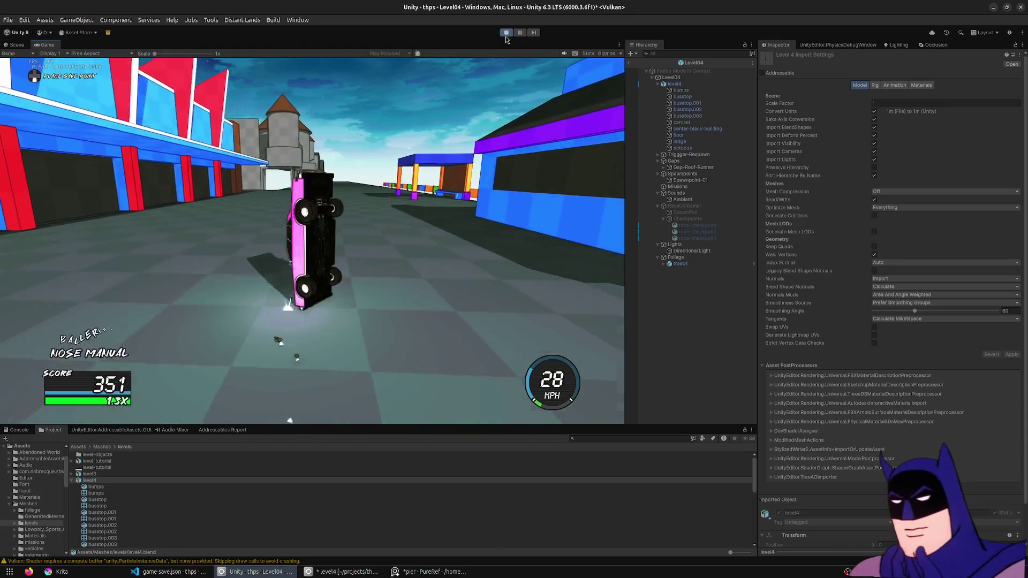
pyautogui.press('a')
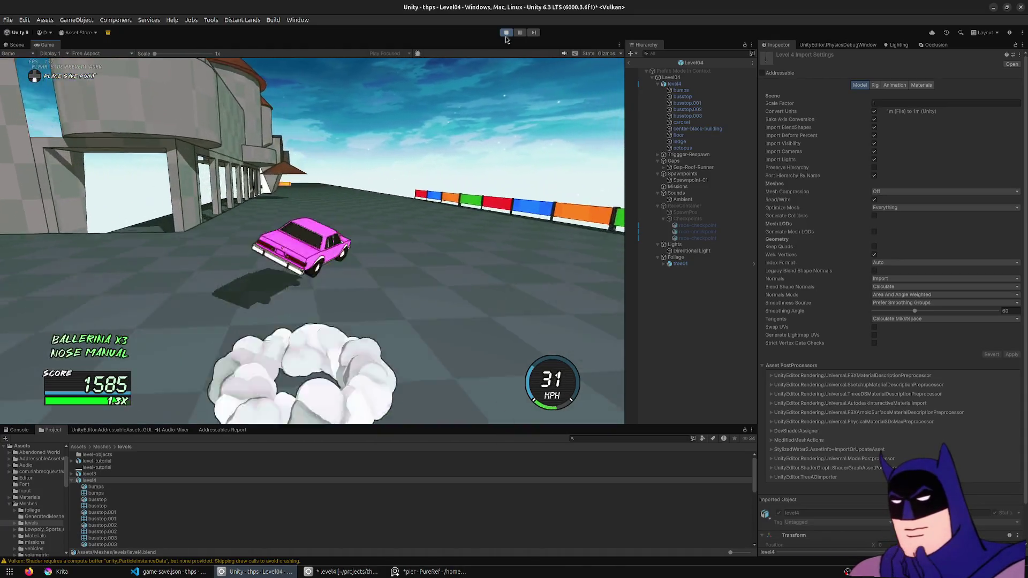
pyautogui.press('a')
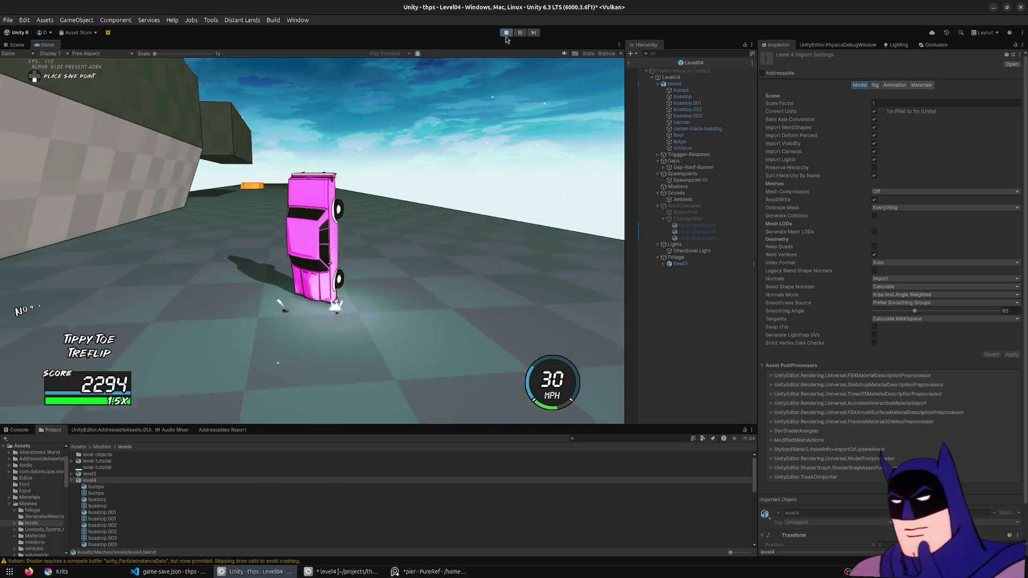
pyautogui.press('d')
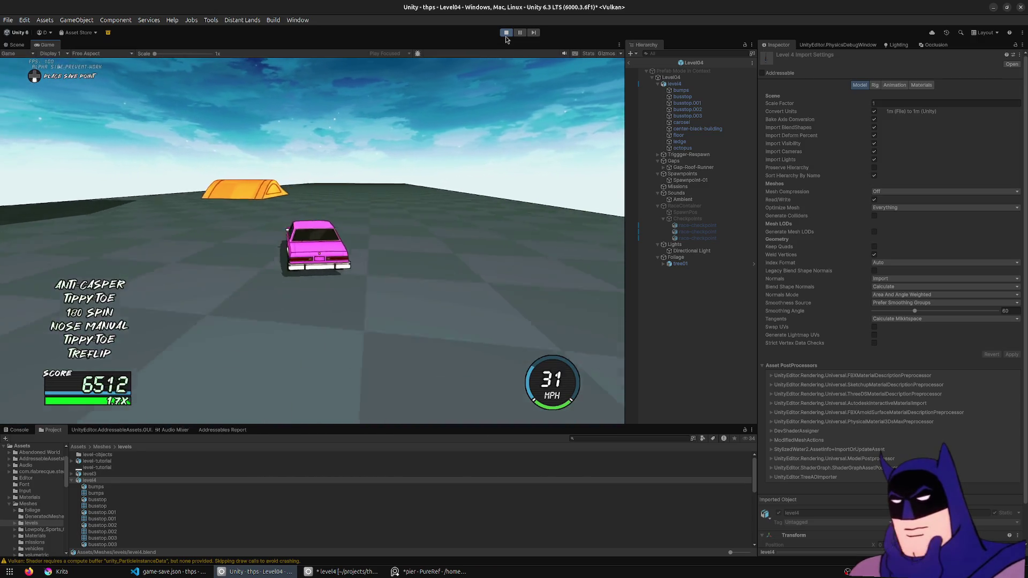
pyautogui.press('d')
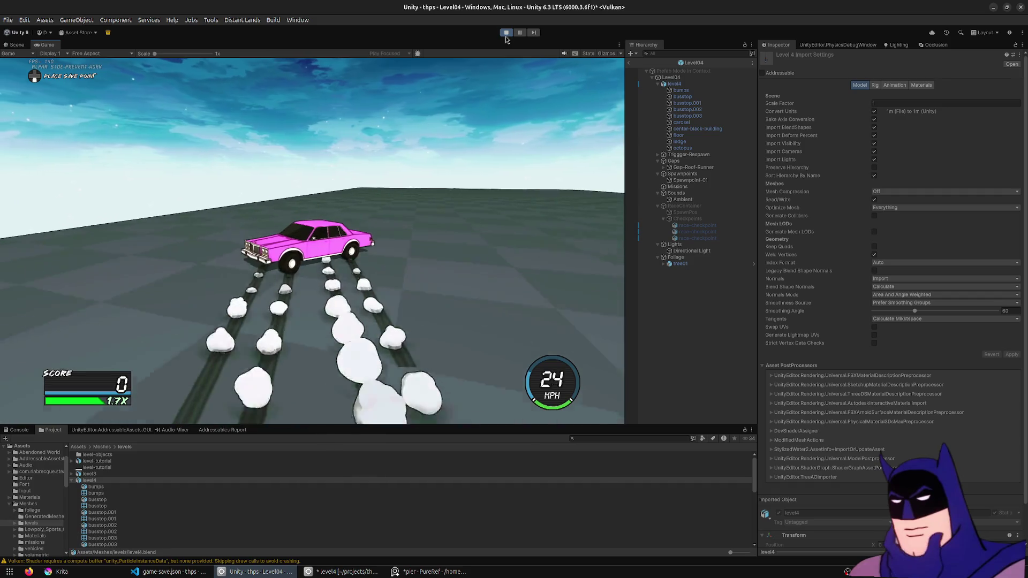
# - Drive up the orange ramp onto the rooftop and grind and lipslide the building ledge, respawning between runs
pyautogui.press('d')
pyautogui.press('w')
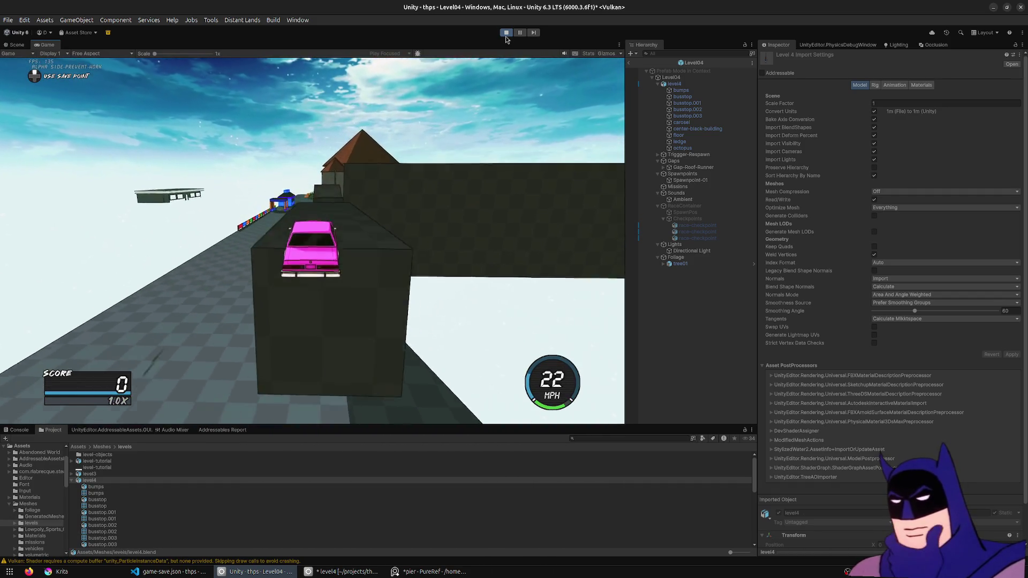
pyautogui.press('a')
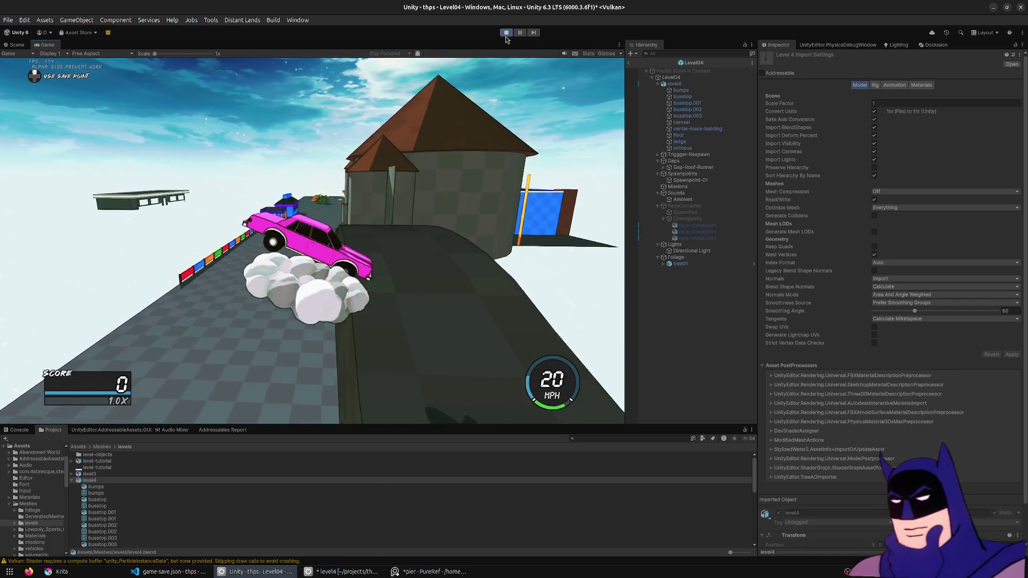
pyautogui.press('space')
pyautogui.press('w')
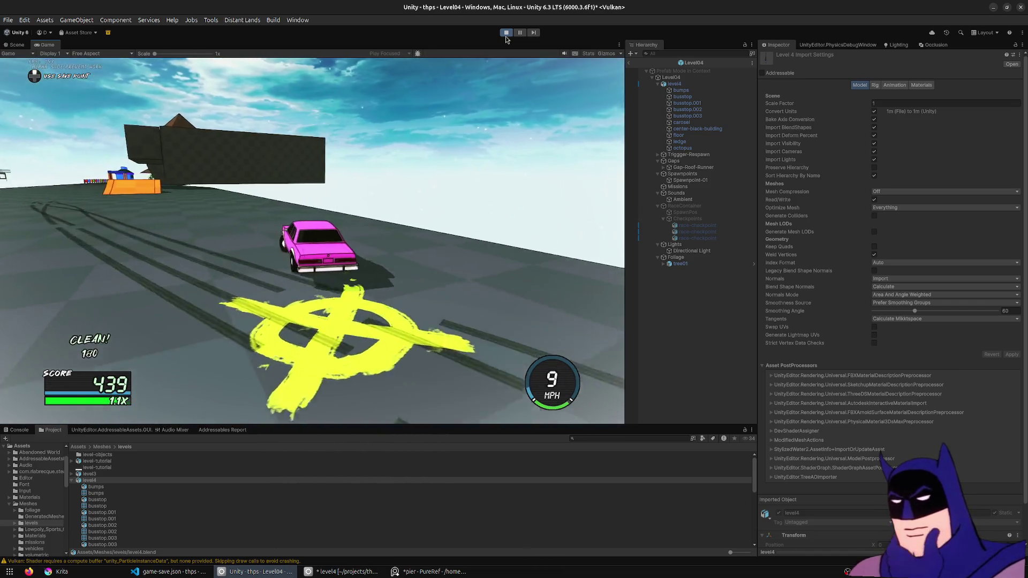
pyautogui.press('d')
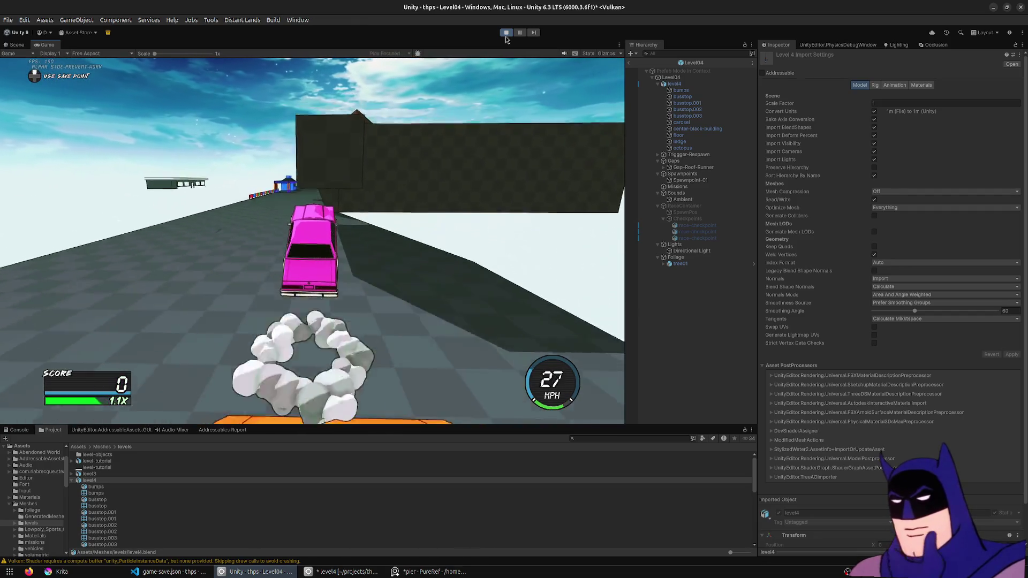
pyautogui.press('s')
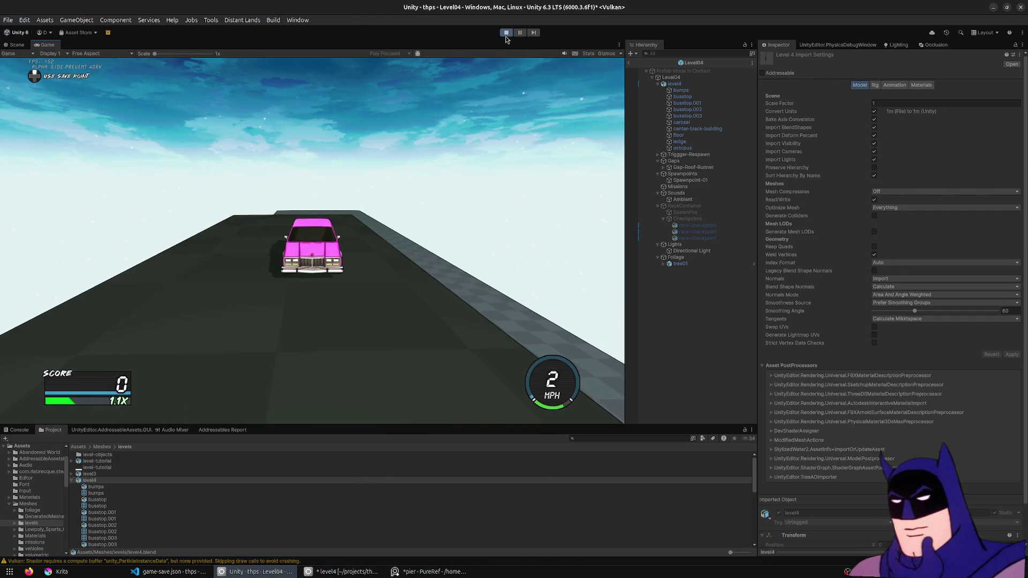
pyautogui.press('r')
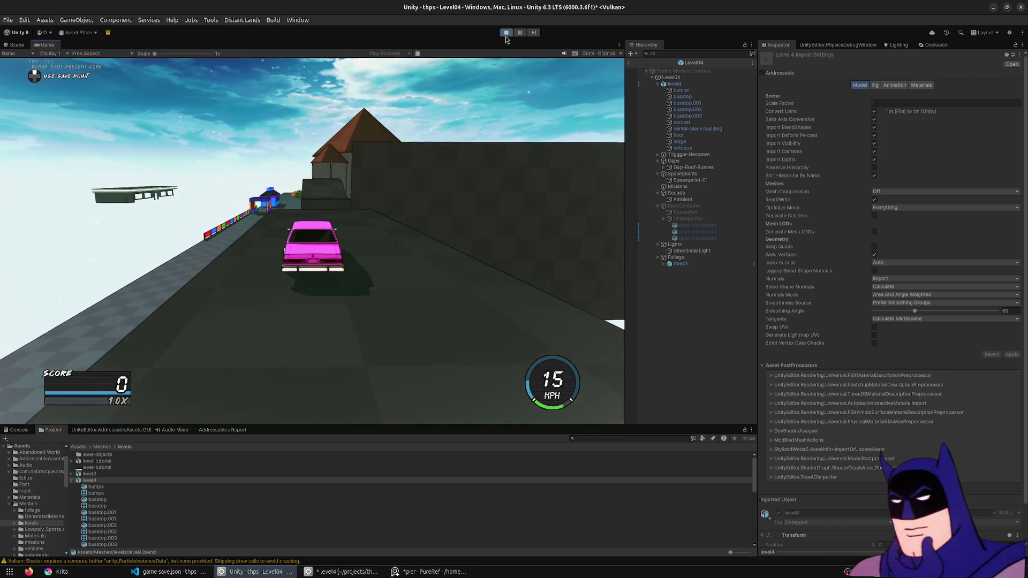
pyautogui.press('a')
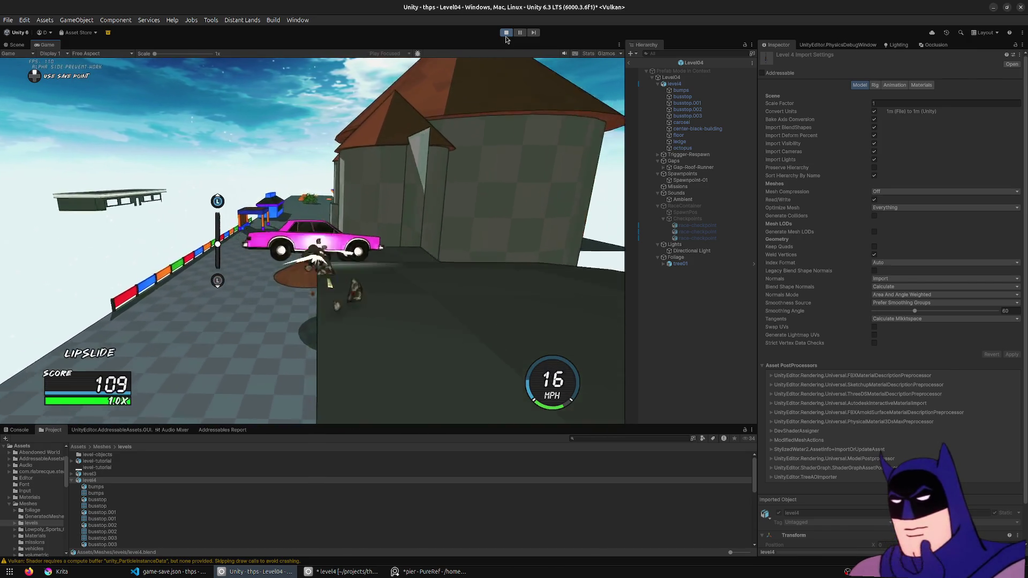
pyautogui.press('d')
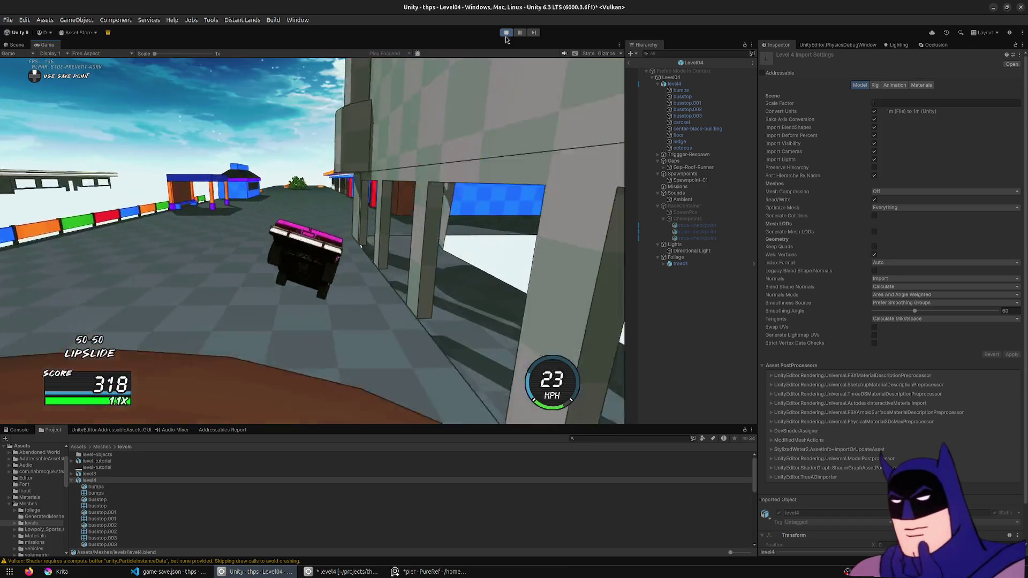
# - Respawn on the rooftop and drive across it, then pause and bring up the replay
pyautogui.press('r')
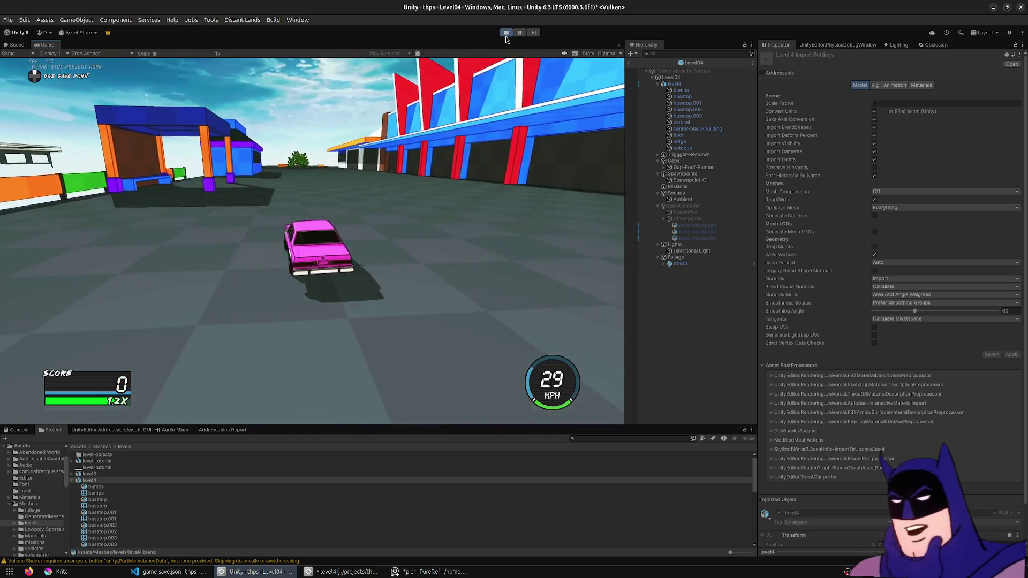
pyautogui.press('w')
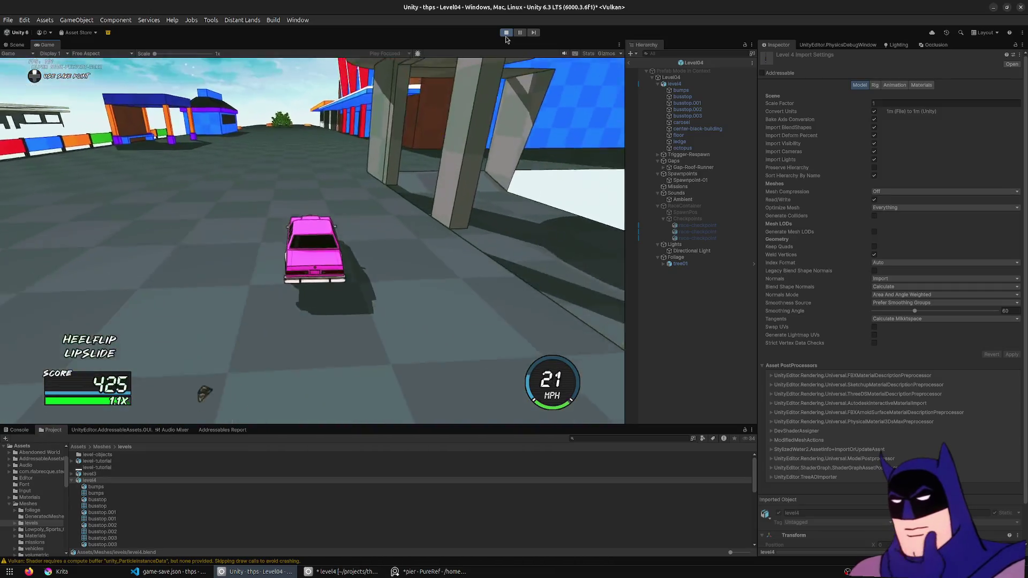
pyautogui.press('r')
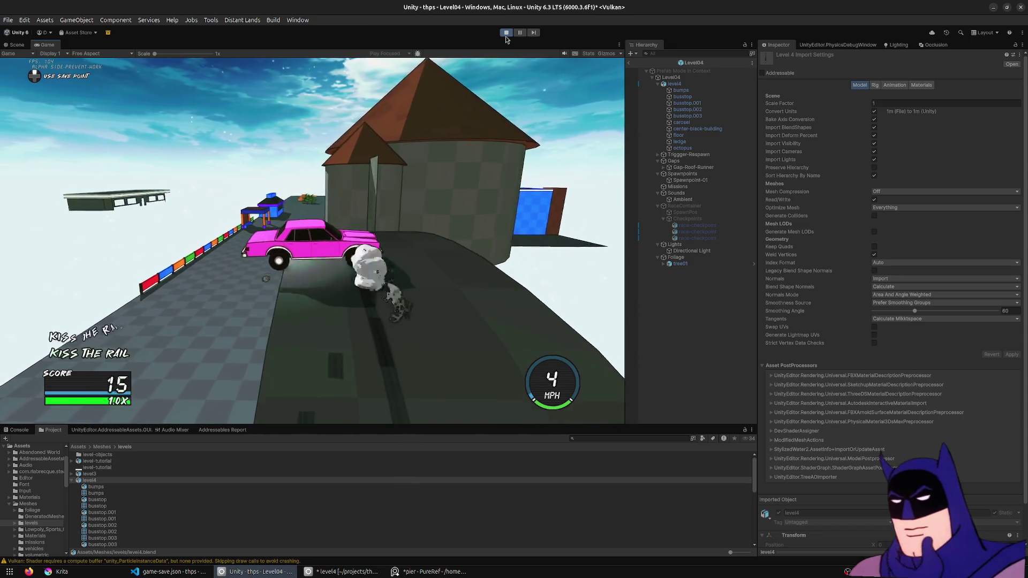
pyautogui.press('Escape')
pyautogui.press('Return')
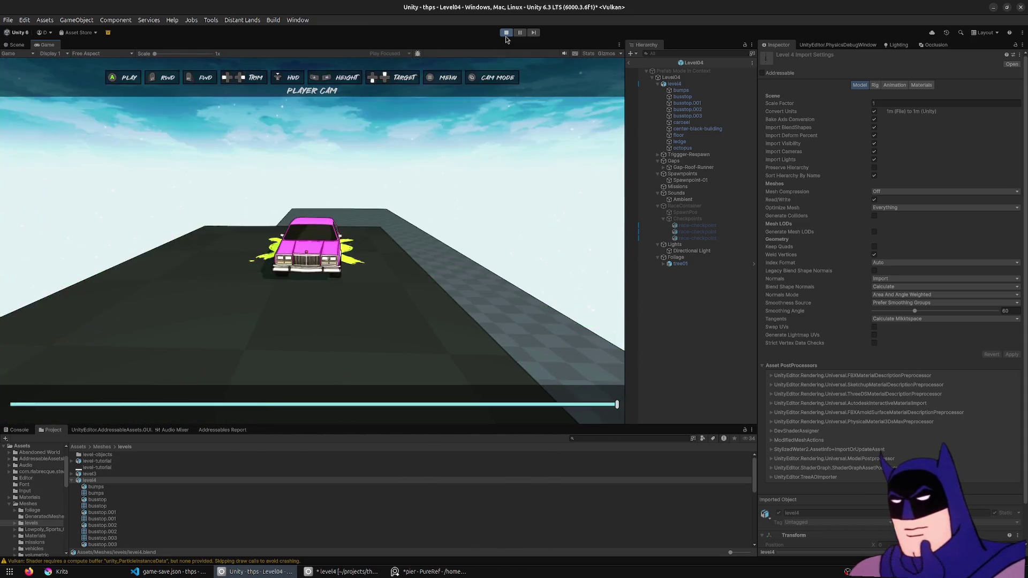
# - Cycle the replay to Tripod and Static cameras, rewind the timeline in steps, then close the replay to resume driving
pyautogui.press('c')
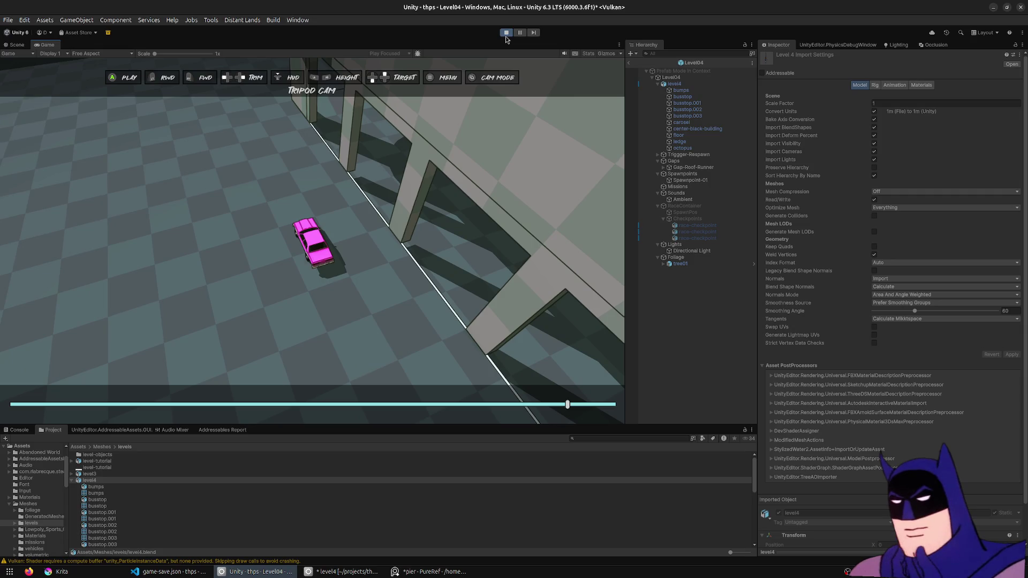
pyautogui.press('c')
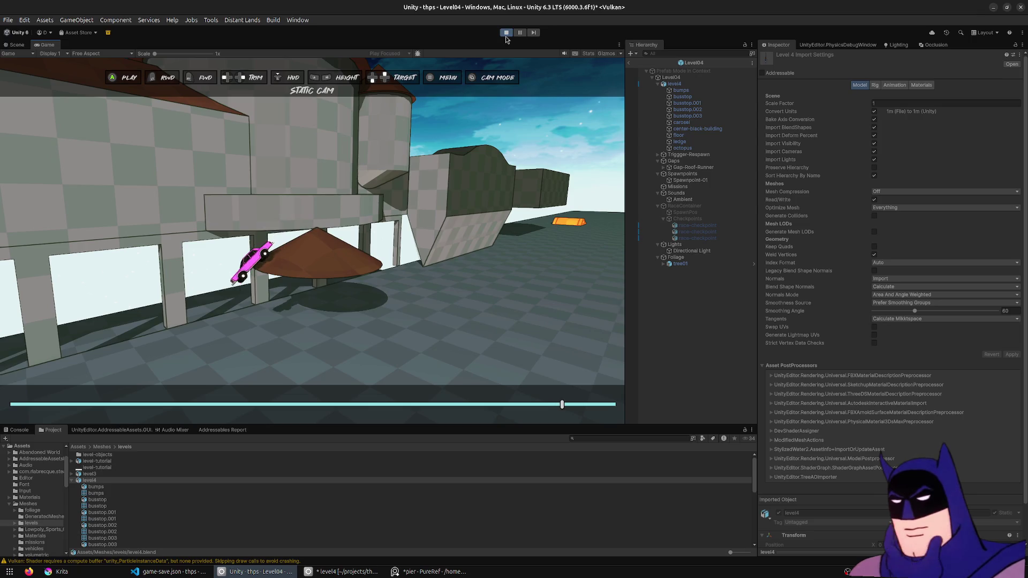
pyautogui.press('Left')
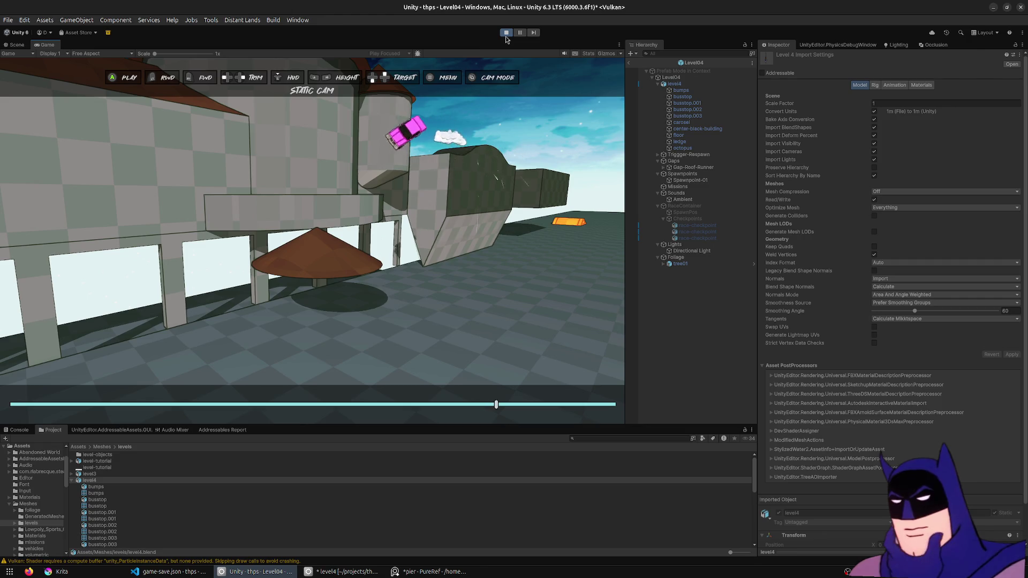
pyautogui.press('Left')
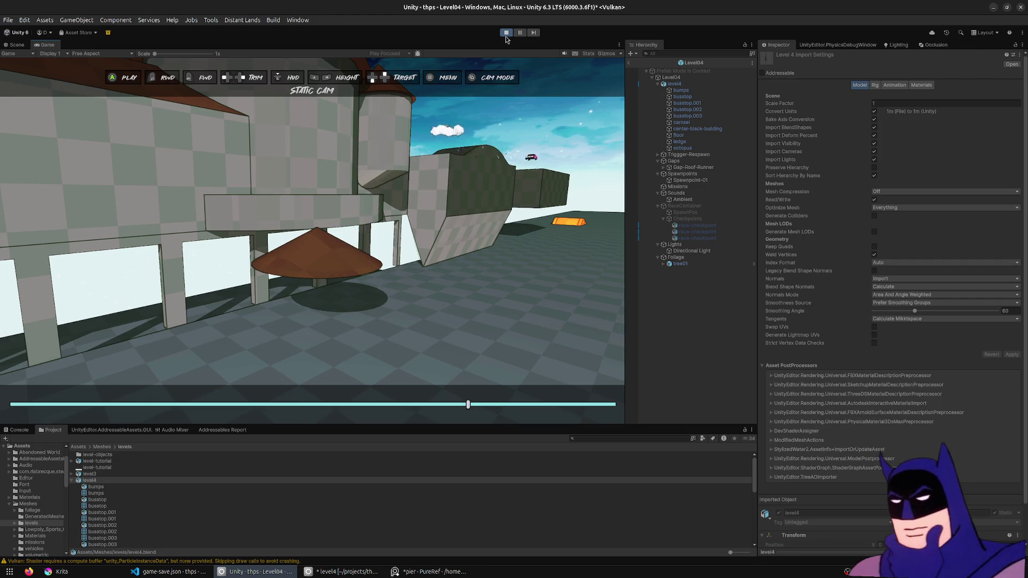
pyautogui.press('Left')
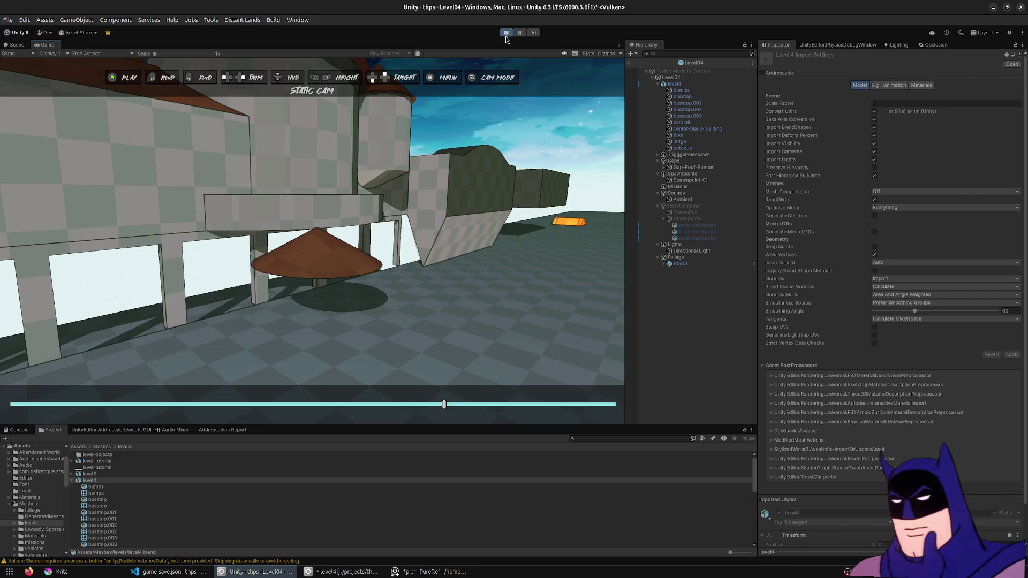
pyautogui.press('Left')
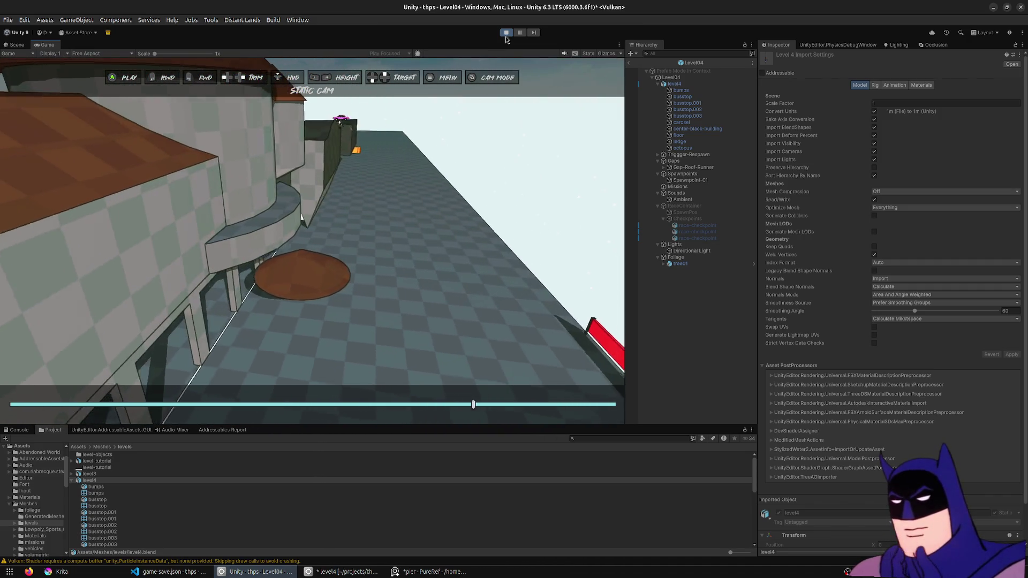
pyautogui.press('Escape')
pyautogui.press('Escape')
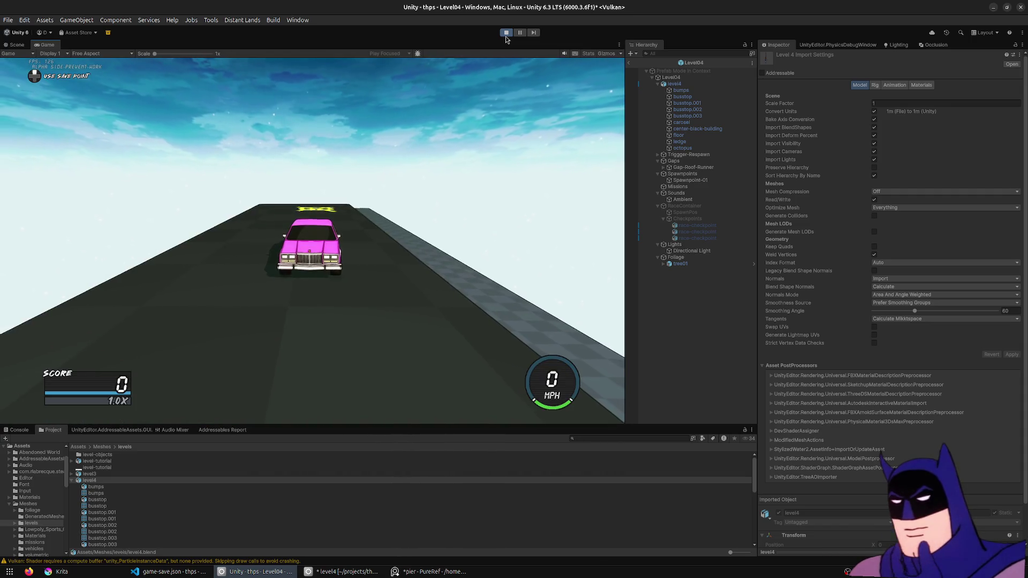
pyautogui.press('w')
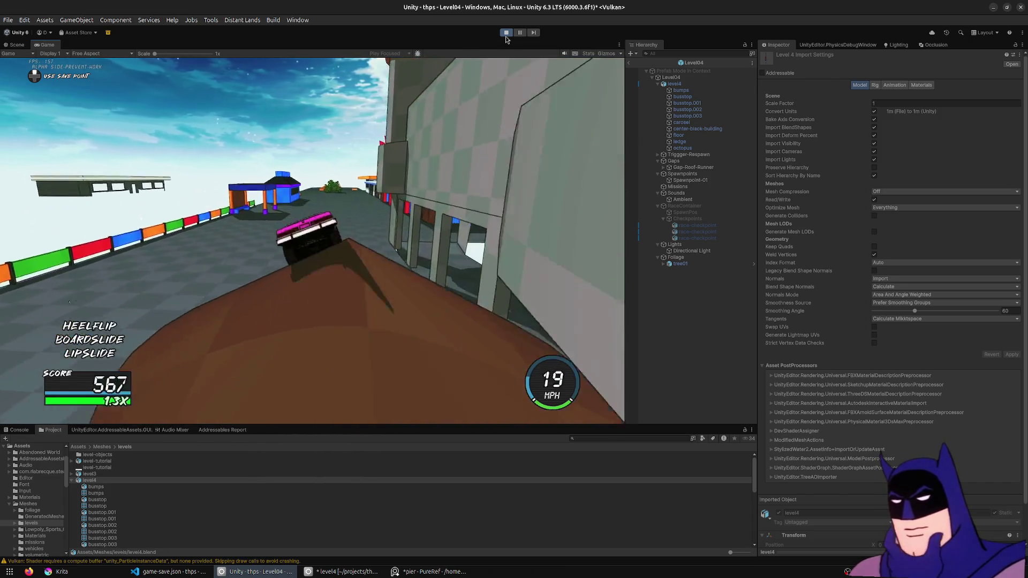
pyautogui.press('Escape')
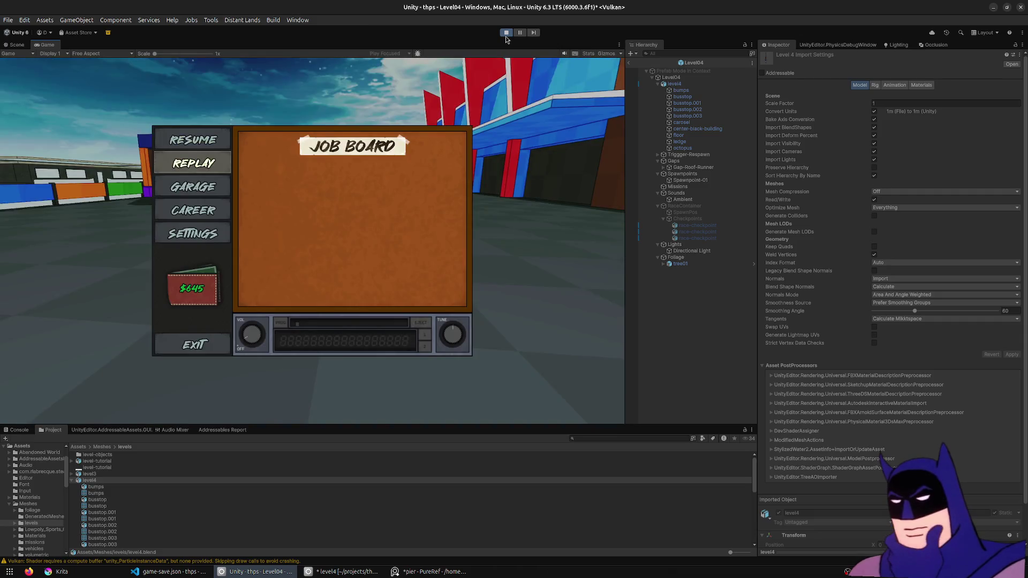
pyautogui.press('Down')
pyautogui.press('Return')
pyautogui.press('c')
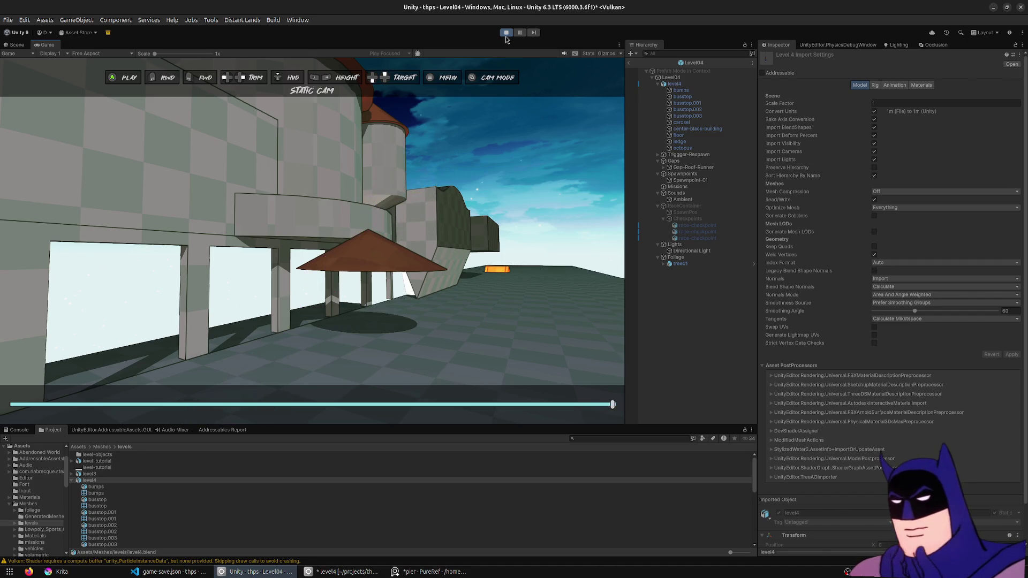
pyautogui.press('Return')
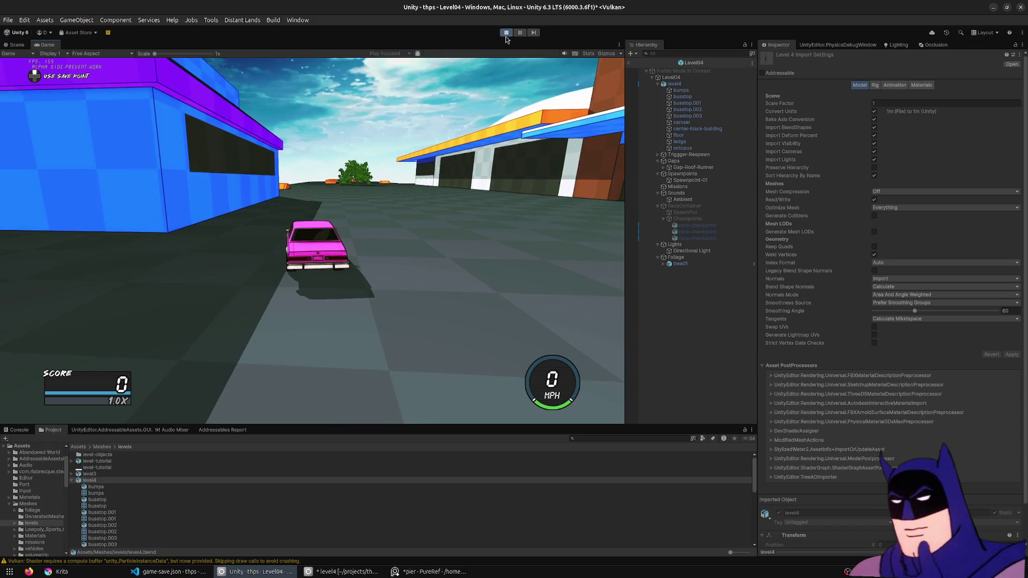
pyautogui.click(507, 38)
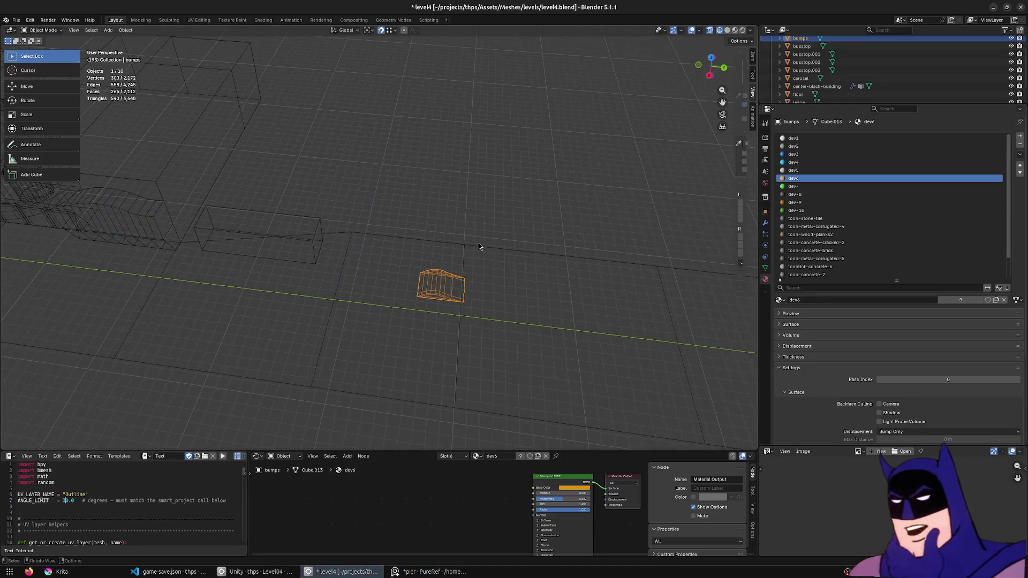
# - In Blender switch to solid shading, orbit in on the buildings and select busstop.003
pyautogui.moveTo(479, 244); pyautogui.dragTo(435, 224, button='middle')
pyautogui.hotkey('shift', 'z')
pyautogui.scroll(3, 296, 261)
pyautogui.moveTo(296, 262)
pyautogui.mouseDown(button='middle')
pyautogui.moveTo(506, 159)
pyautogui.moveTo(317, 174)
pyautogui.mouseUp(button='middle')
pyautogui.click(317, 174)
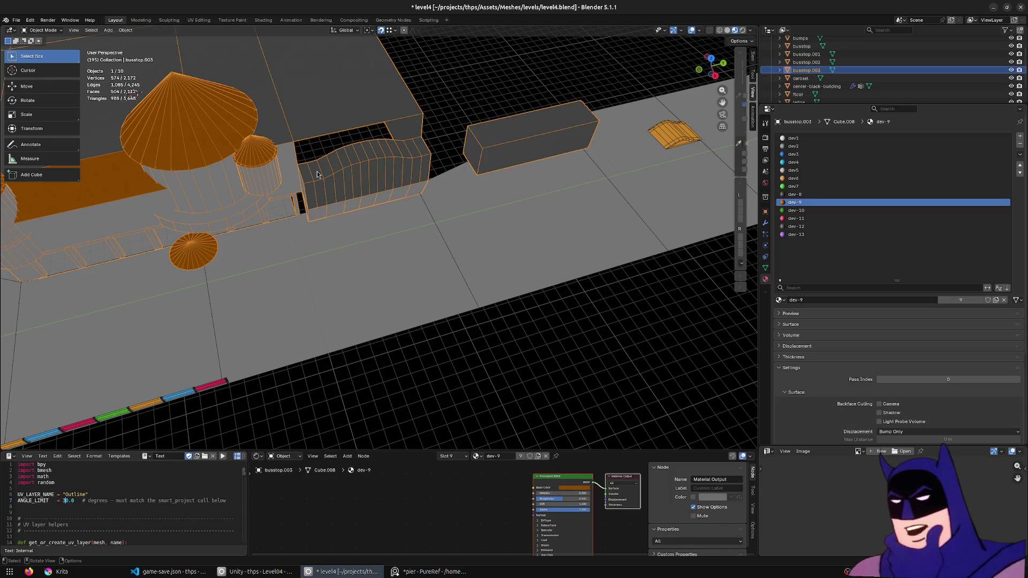
# - In Edit Mode select the face strip along the wavy wall top and rescale it vertically
pyautogui.press('Tab')
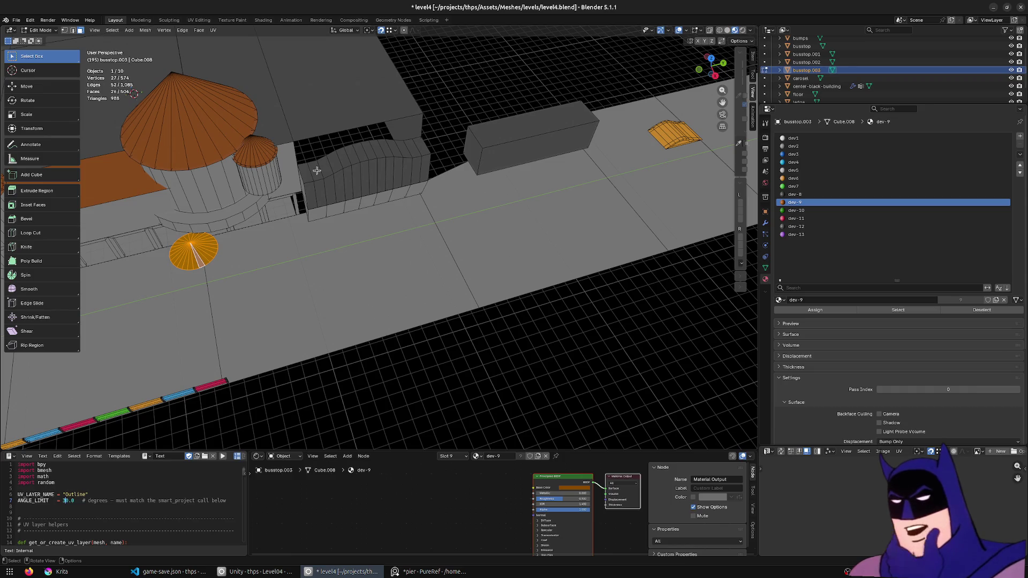
pyautogui.scroll(5, 317, 170)
pyautogui.scroll(-3, 297, 136)
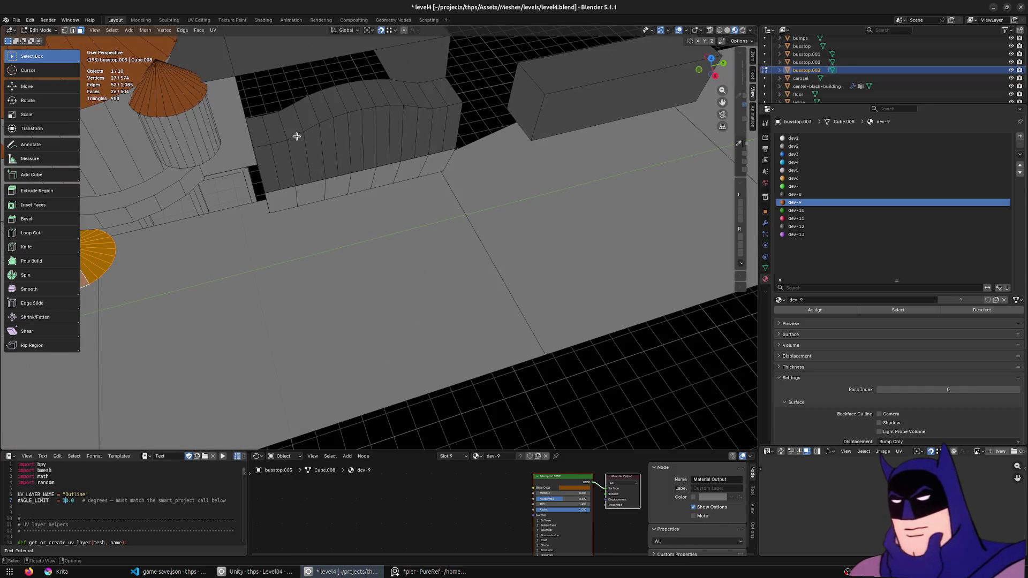
pyautogui.click(259, 130)
pyautogui.keyDown('ctrl'); pyautogui.click(446, 97); pyautogui.keyUp('ctrl')
pyautogui.press('s')
pyautogui.press('z')
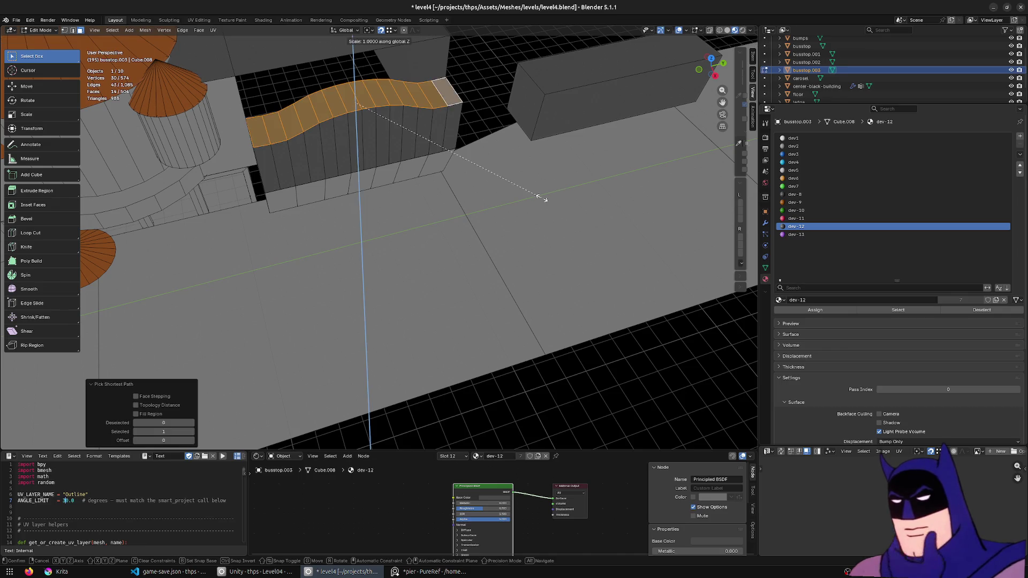
pyautogui.click(685, 216)
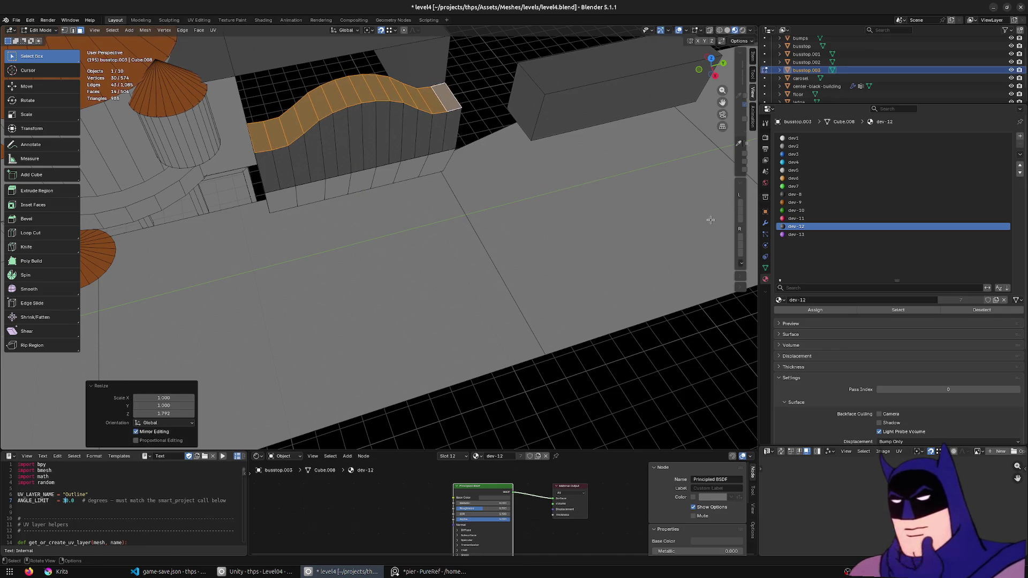
pyautogui.moveTo(611, 185); pyautogui.dragTo(480, 80, button='middle')
# - Move the top strip up and down along Z in several passes, checking from front and side views
pyautogui.press('g')
pyautogui.press('z')
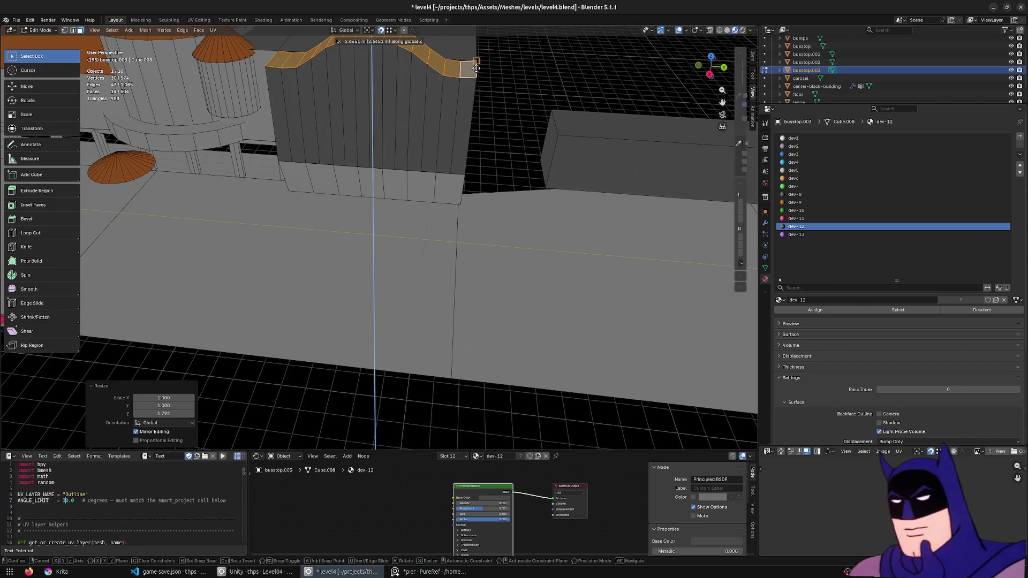
pyautogui.click(476, 69)
pyautogui.press('g')
pyautogui.press('z')
pyautogui.click(507, 122)
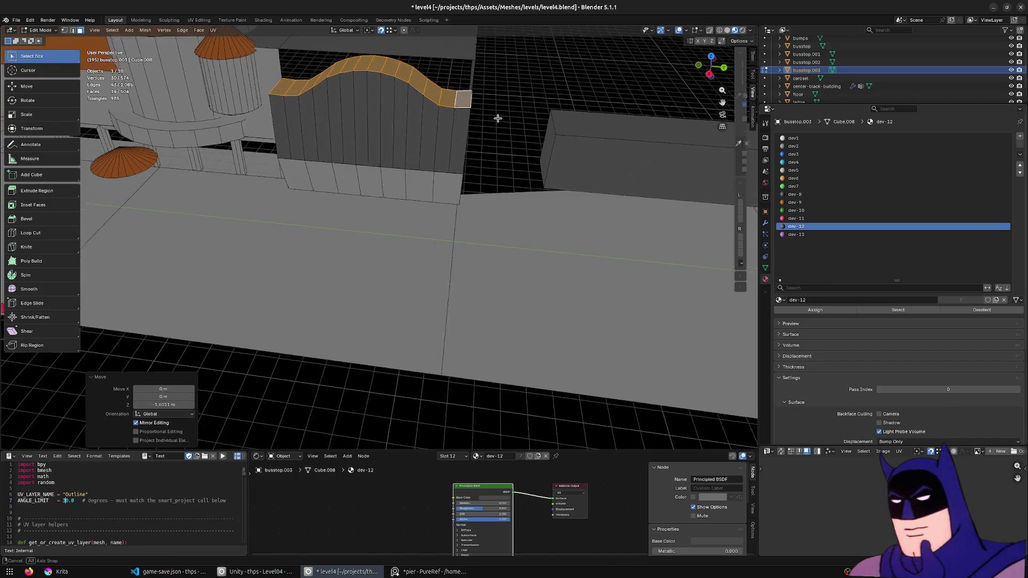
pyautogui.moveTo(501, 120); pyautogui.dragTo(352, 217, button='middle')
pyautogui.press('g')
pyautogui.press('z')
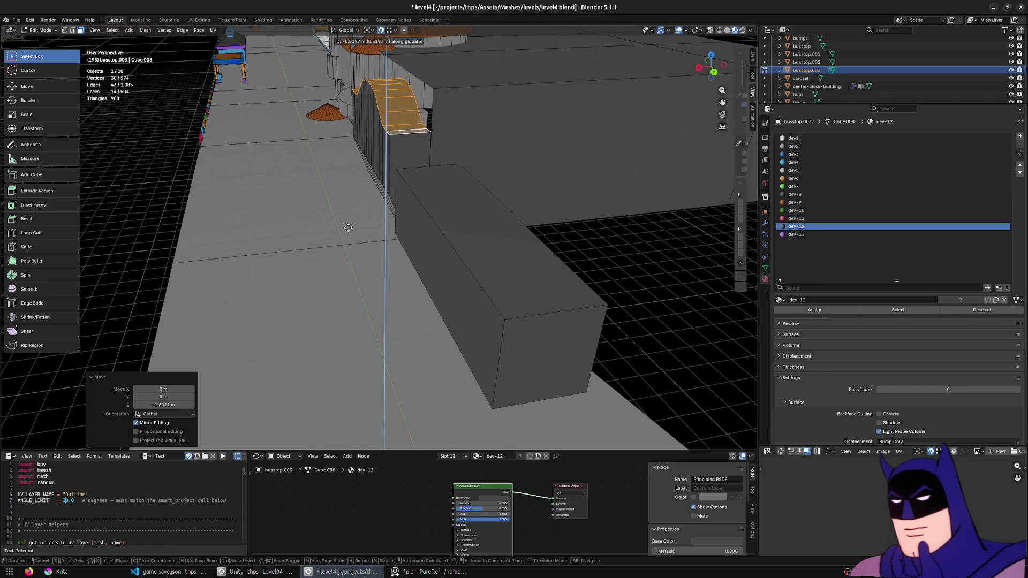
pyautogui.click(349, 226)
pyautogui.moveTo(349, 227); pyautogui.dragTo(356, 218, button='middle')
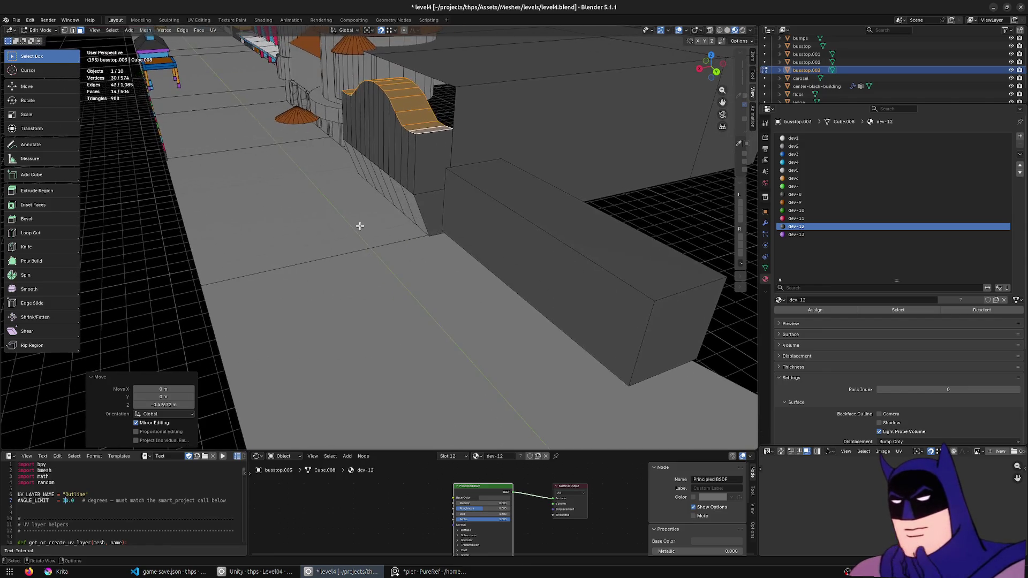
# - Scale the strip vertically to 0.768, save level4.blend and bring Unity to the front
pyautogui.press('s')
pyautogui.press('z')
pyautogui.click(328, 178)
pyautogui.moveTo(328, 179); pyautogui.dragTo(381, 189, button='middle')
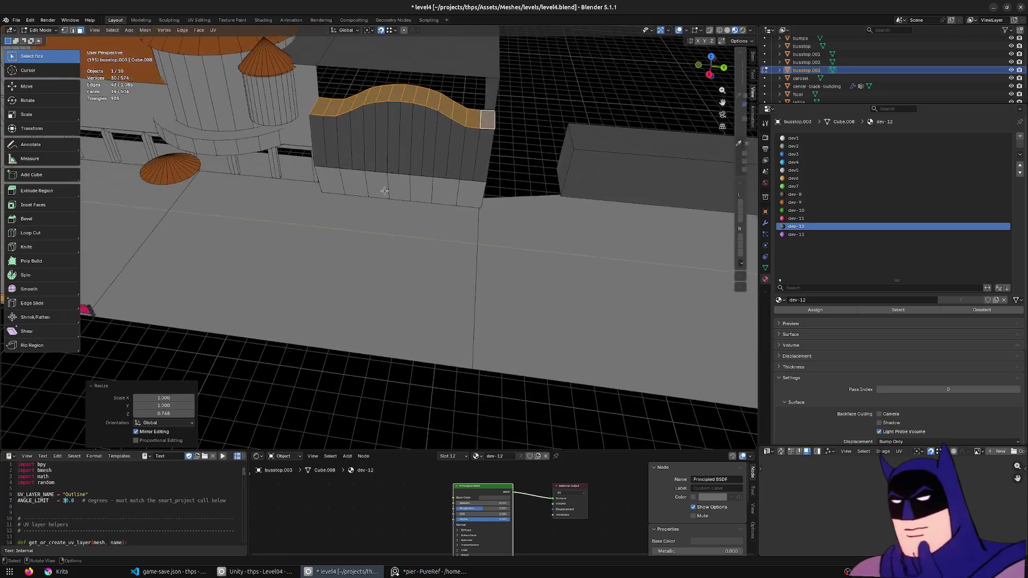
pyautogui.hotkey('ctrl', 's')
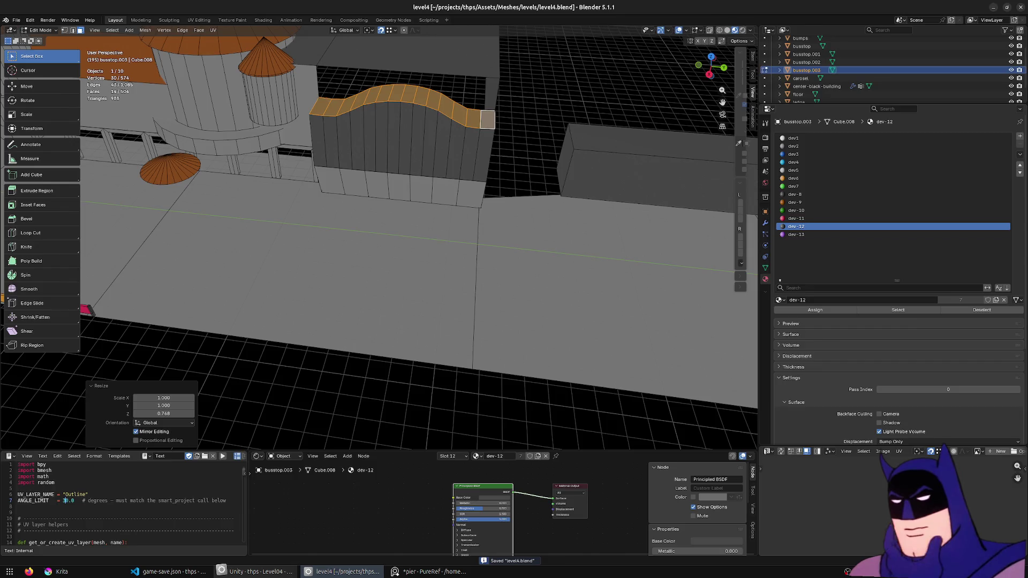
pyautogui.click(255, 571)
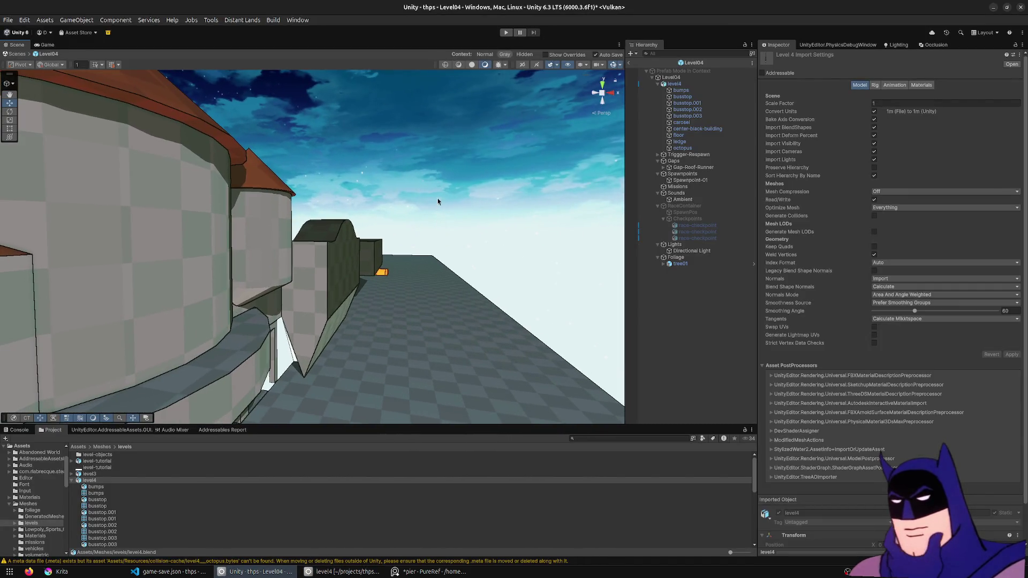
# - Start Play mode, drive past the blue structure landing a heelflip, launch over the orange ramp and drop a save point
pyautogui.click(506, 32)
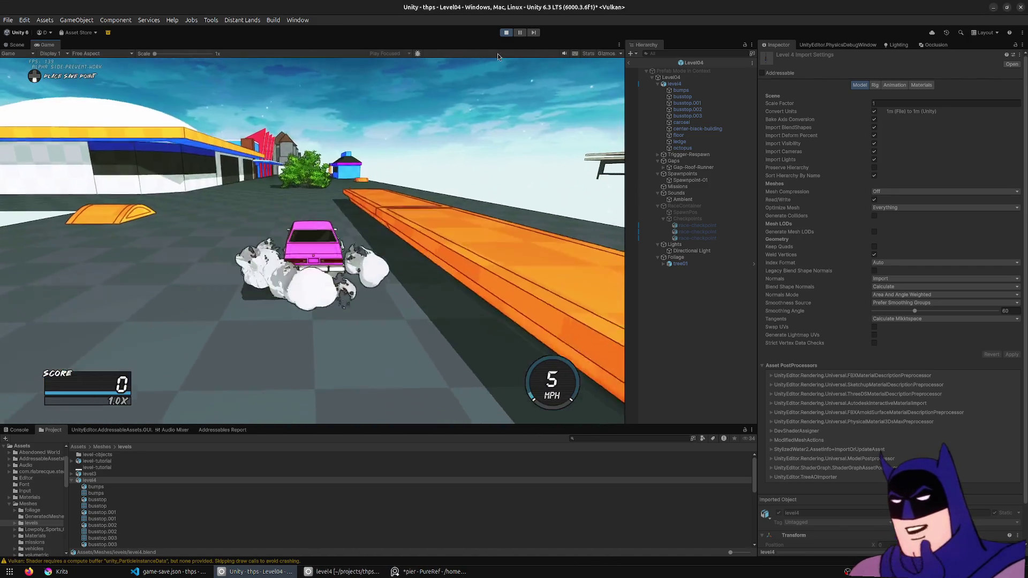
pyautogui.press('w')
pyautogui.press('w')
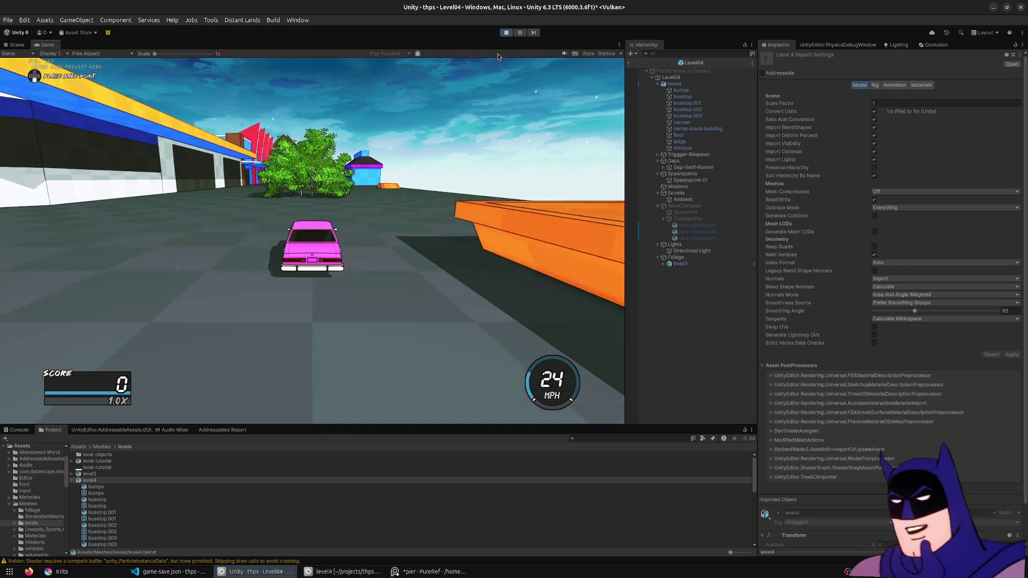
pyautogui.press('d')
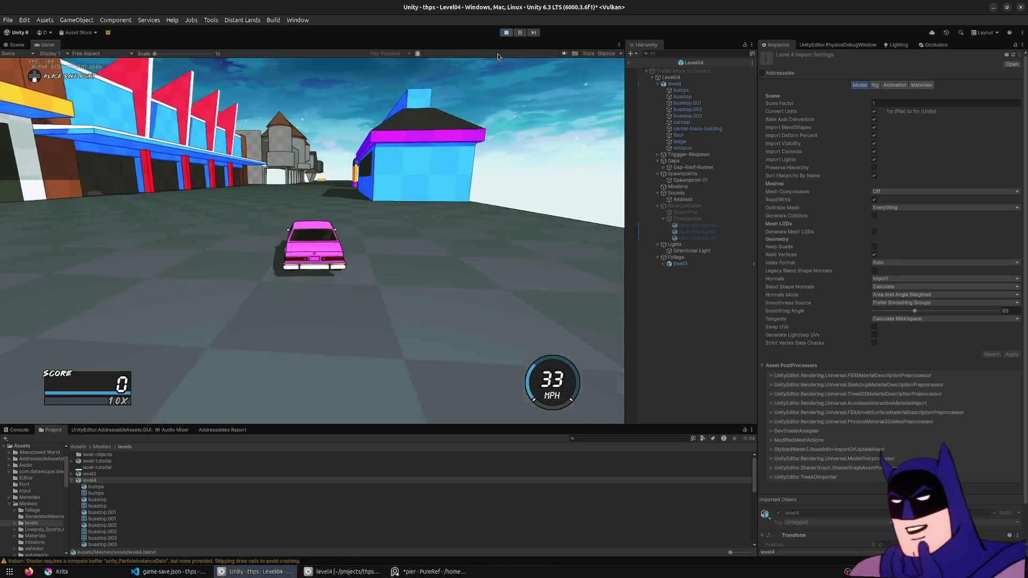
pyautogui.press('space')
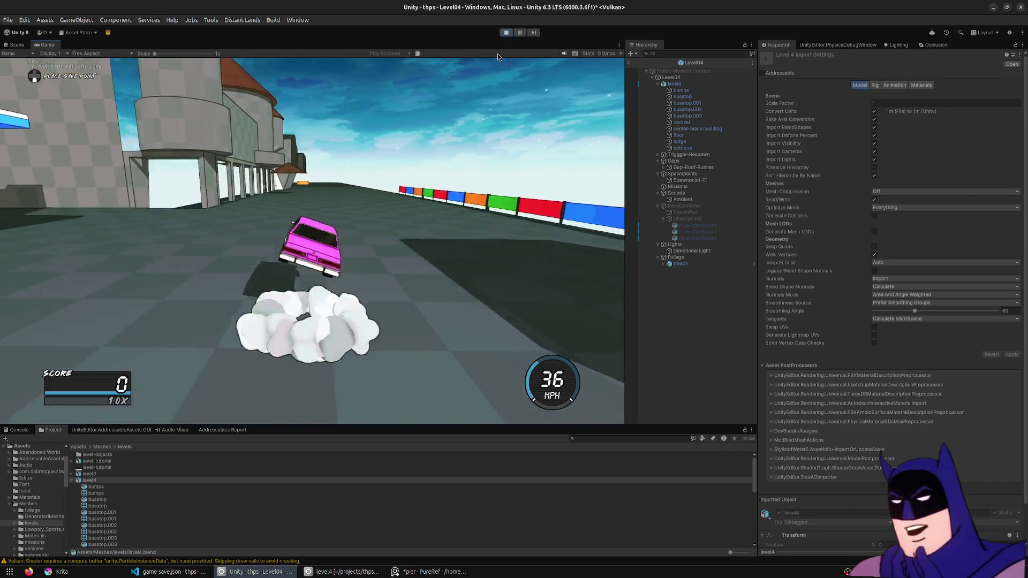
pyautogui.press('w')
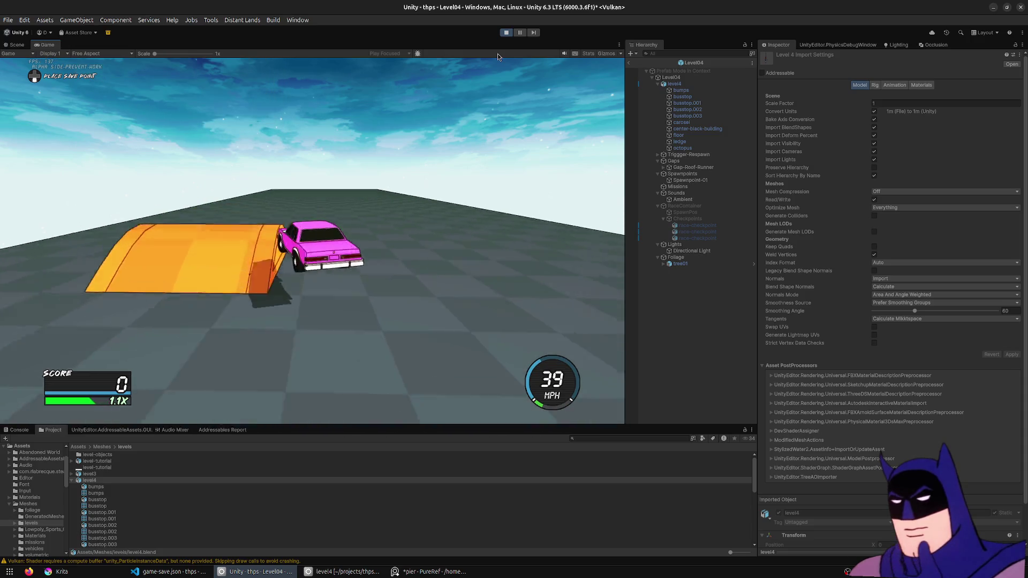
pyautogui.press('space')
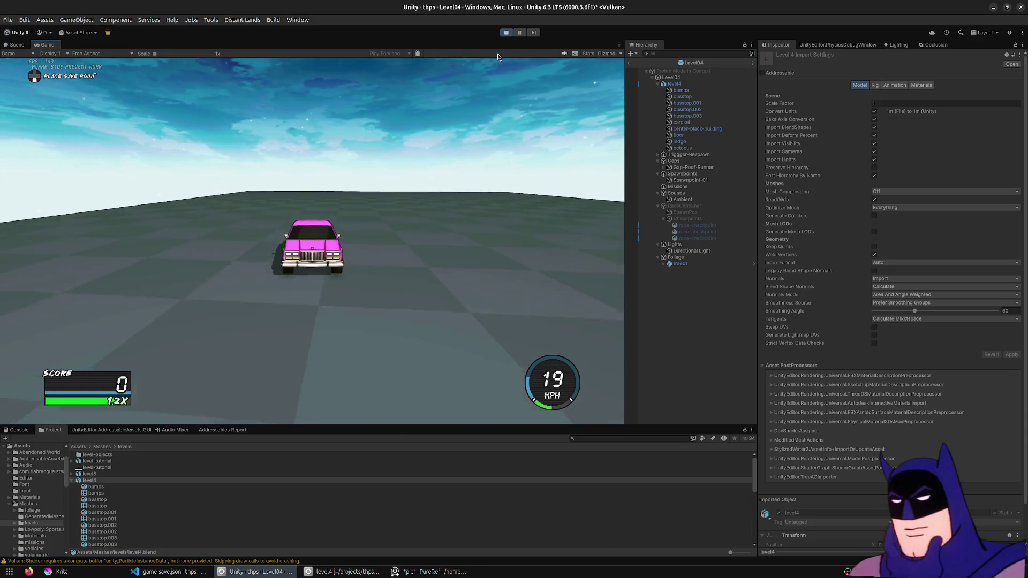
pyautogui.press('w')
pyautogui.press('w')
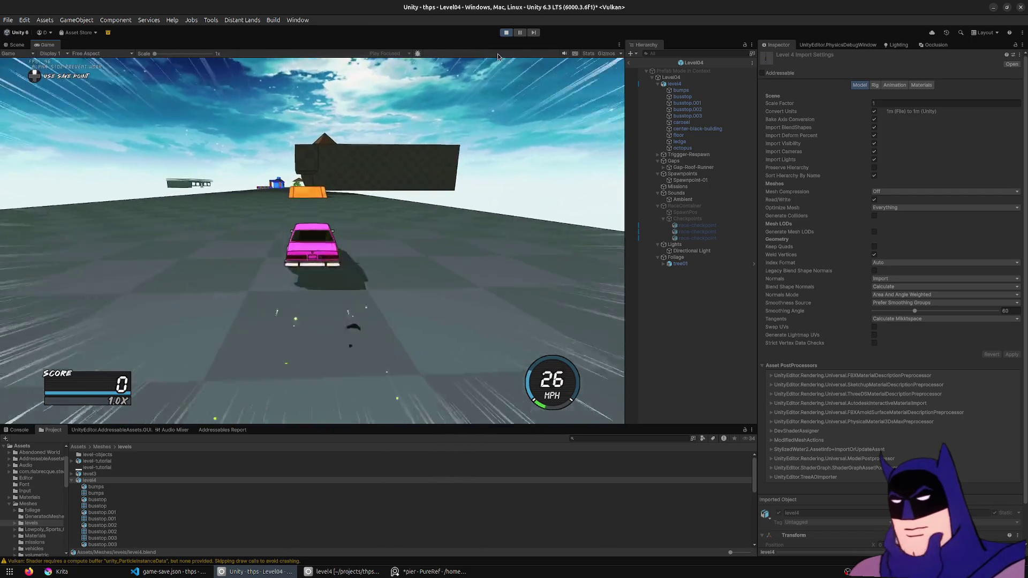
# - Grind the rail and lipslide the building ledge with heelflips, respawning at the save point between attempts
pyautogui.press('s')
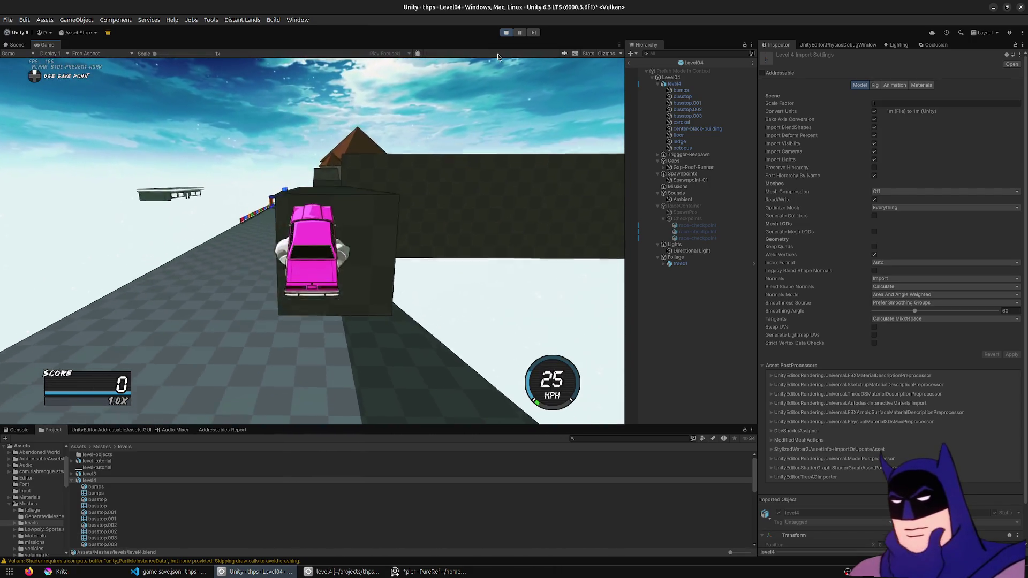
pyautogui.press('w')
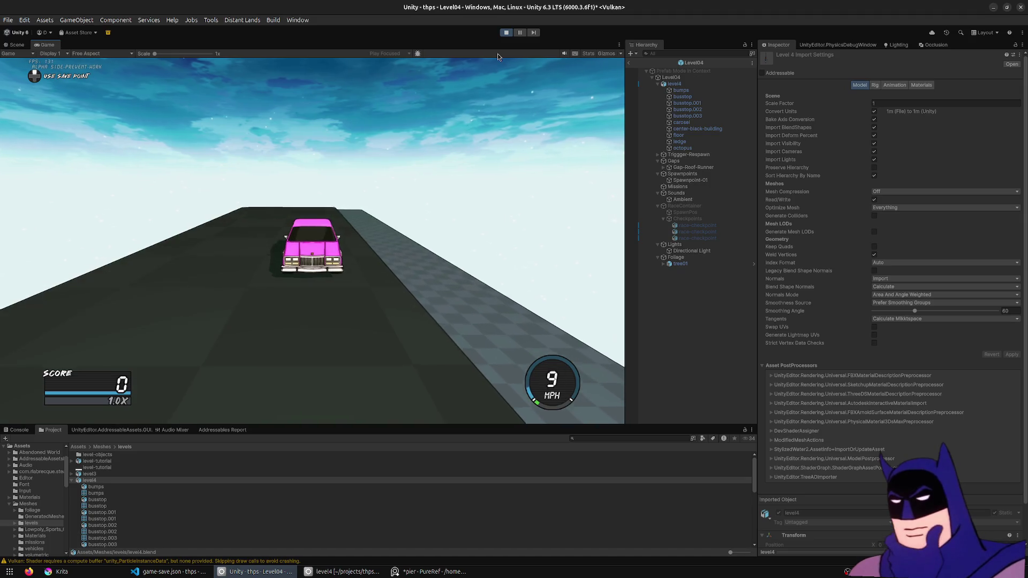
pyautogui.press('w')
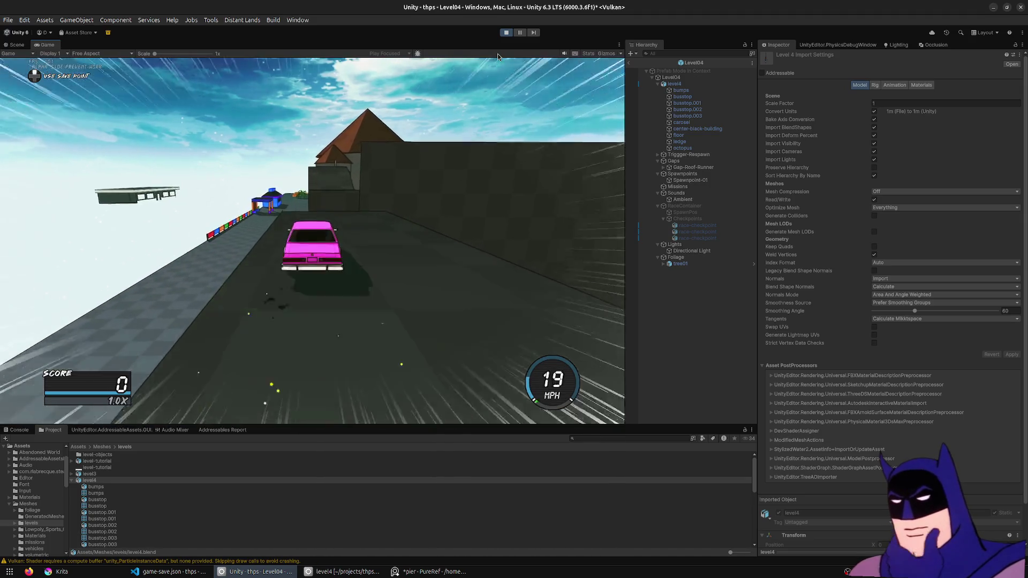
pyautogui.press('a')
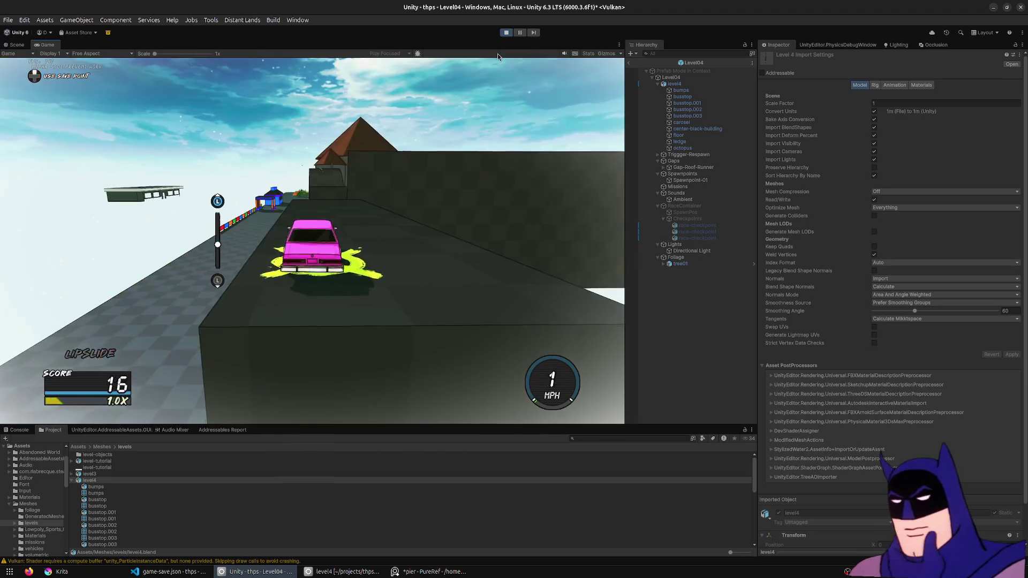
pyautogui.press('w')
pyautogui.press('d')
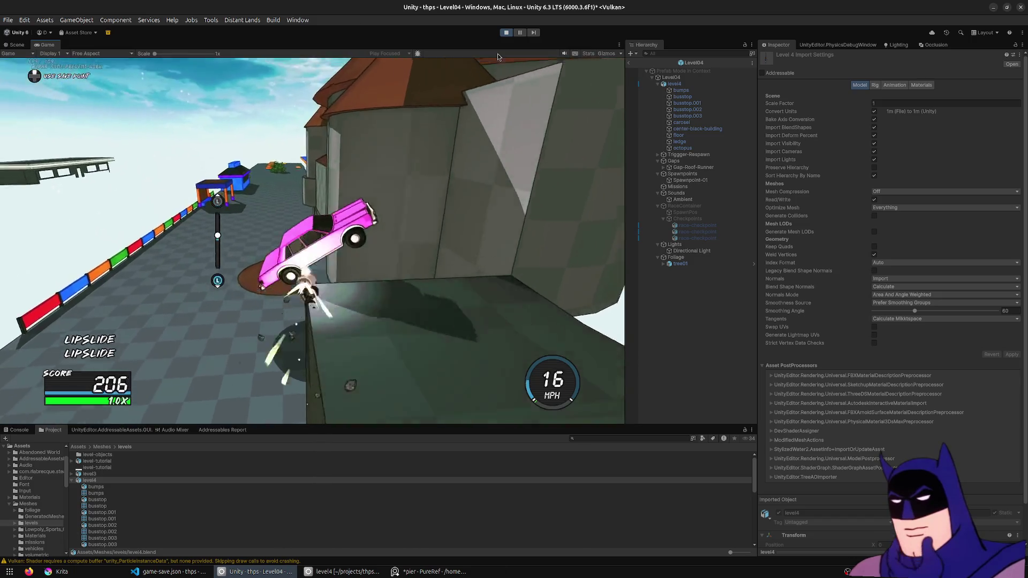
pyautogui.press('a')
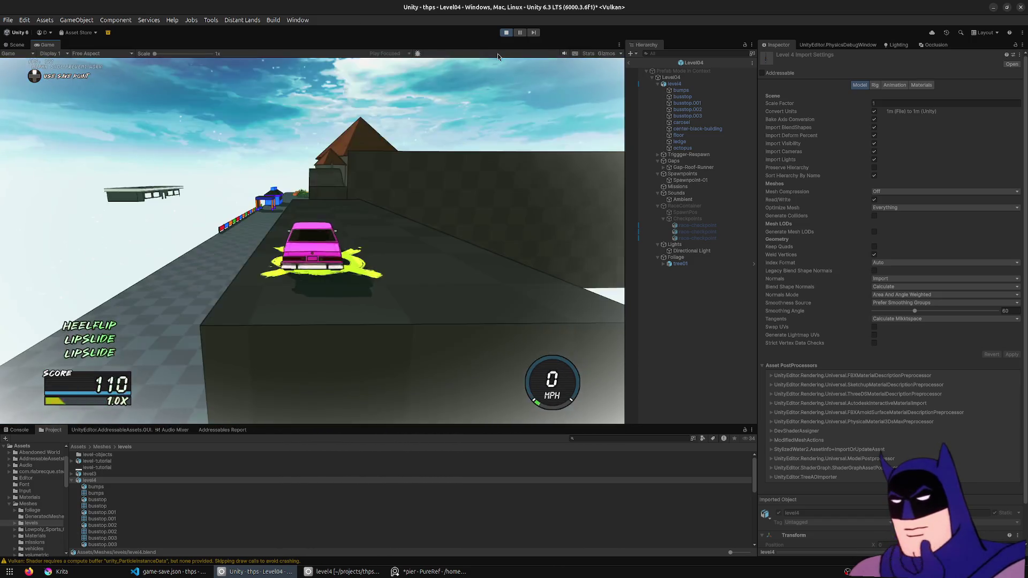
pyautogui.press('w')
# - Repeat lipslides and boardslides along the ledge and wall, frontflip off the ramp, then stop Play mode
pyautogui.press('d')
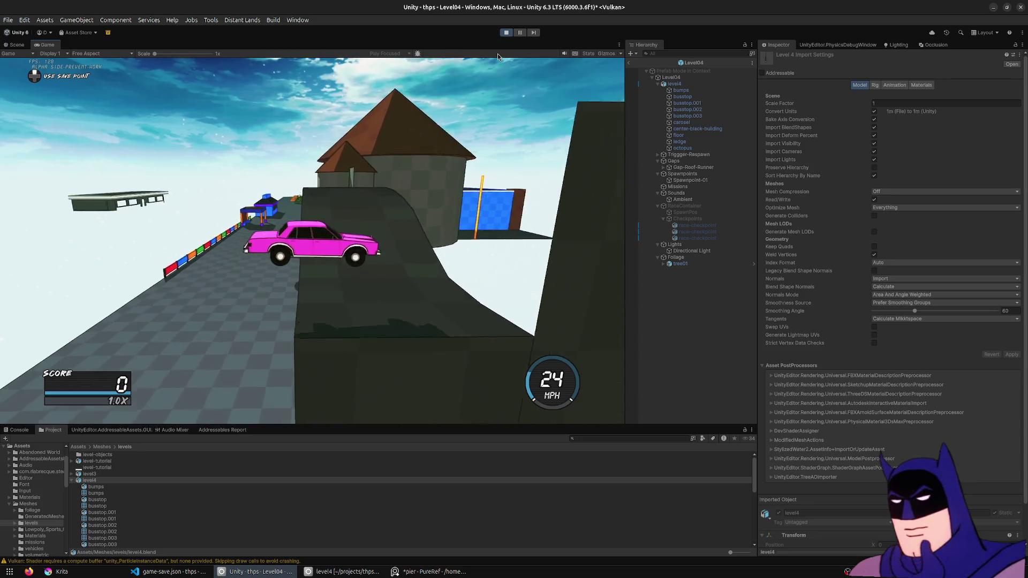
pyautogui.press('w')
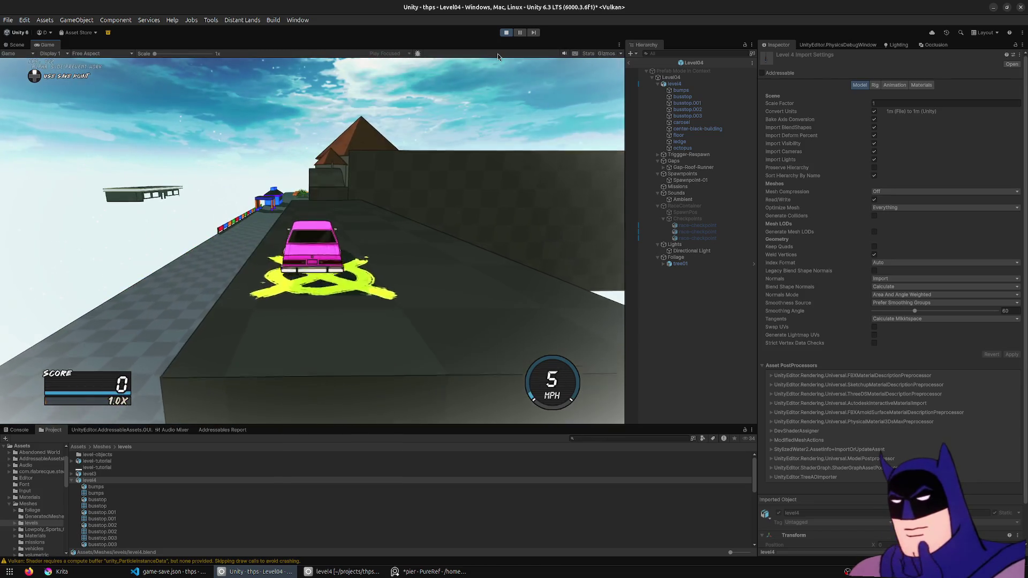
pyautogui.press('d')
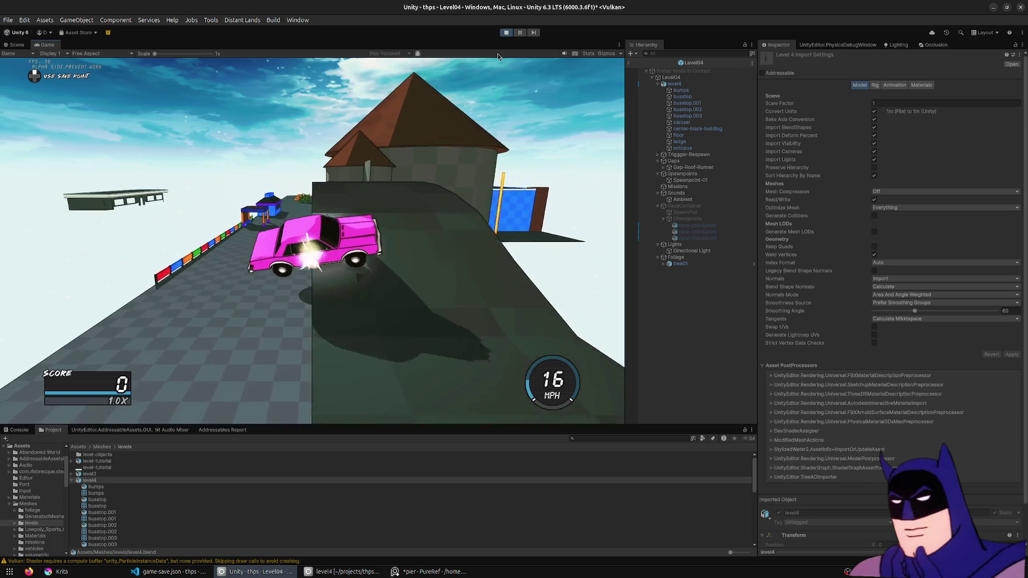
pyautogui.press('w')
pyautogui.press('r')
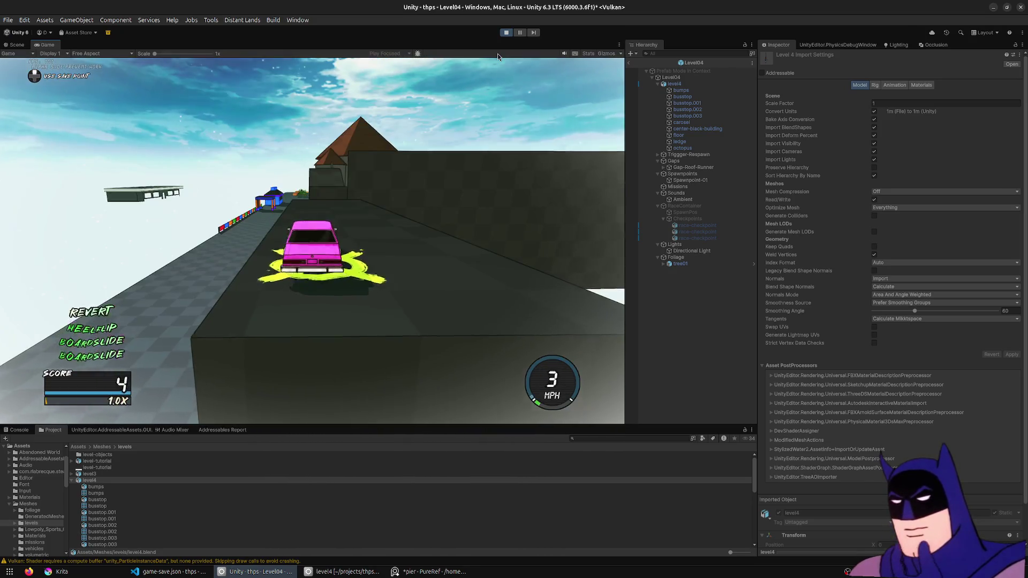
pyautogui.press('w')
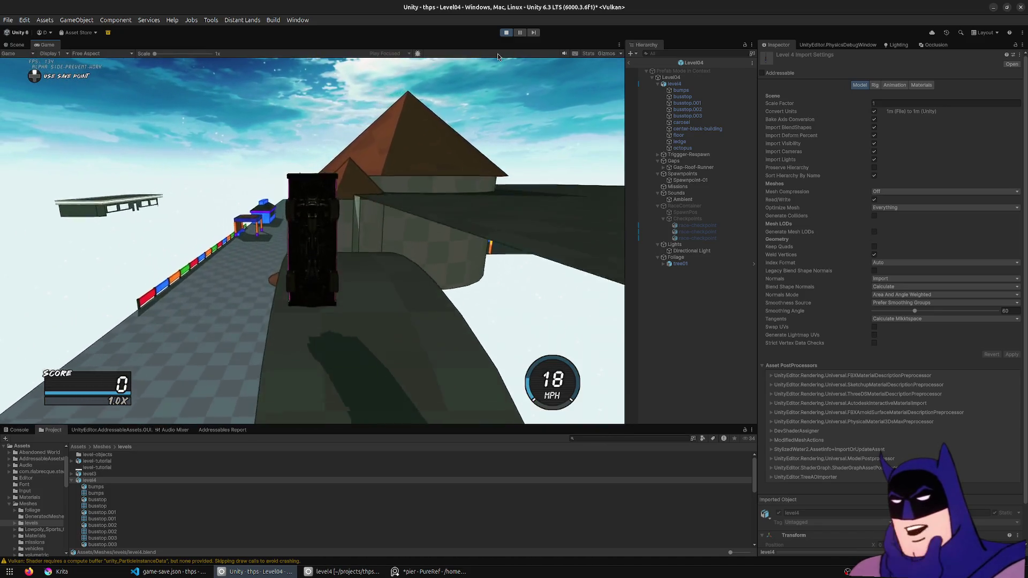
pyautogui.press('w')
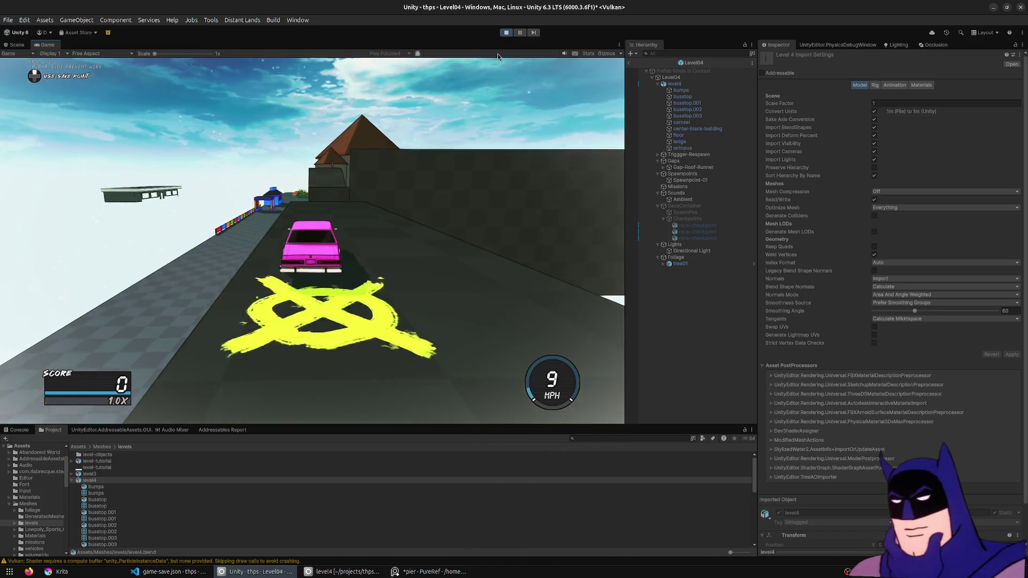
pyautogui.press('w')
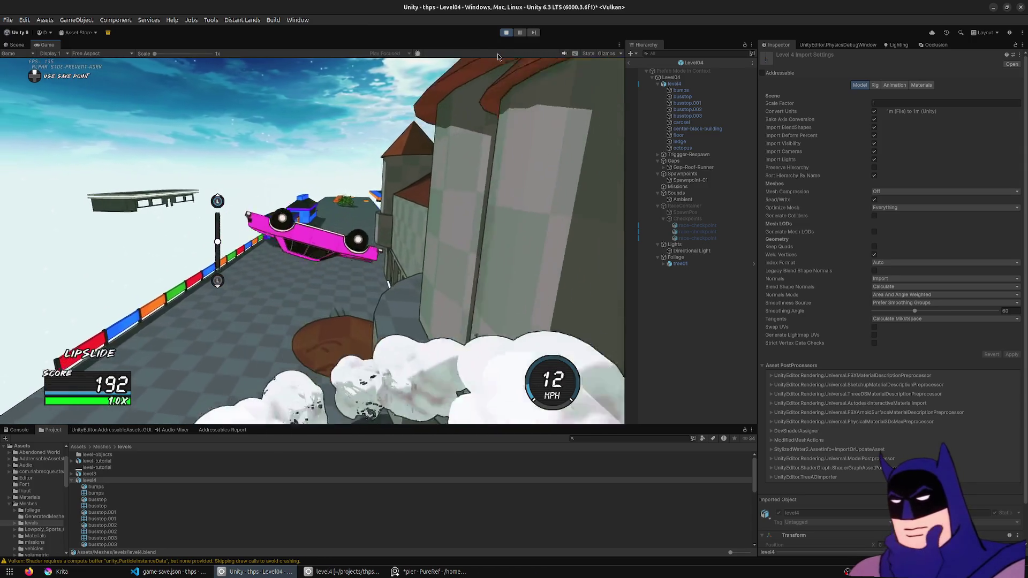
pyautogui.press('r')
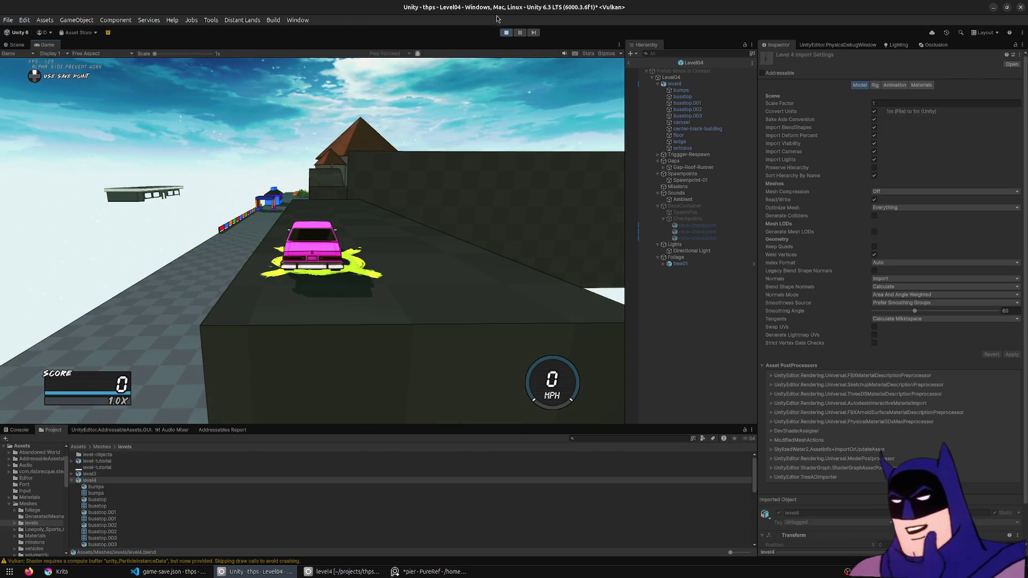
pyautogui.click(505, 34)
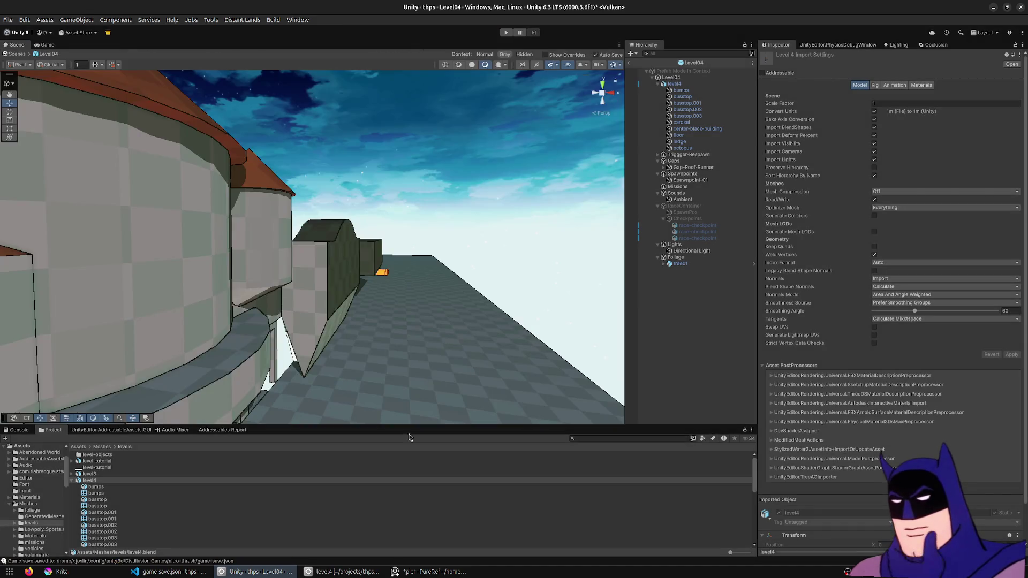
# - Back in Blender, lower the orange top strip of the wavy wall about 0.2 m along Z
pyautogui.hotkey('alt', 'Tab')
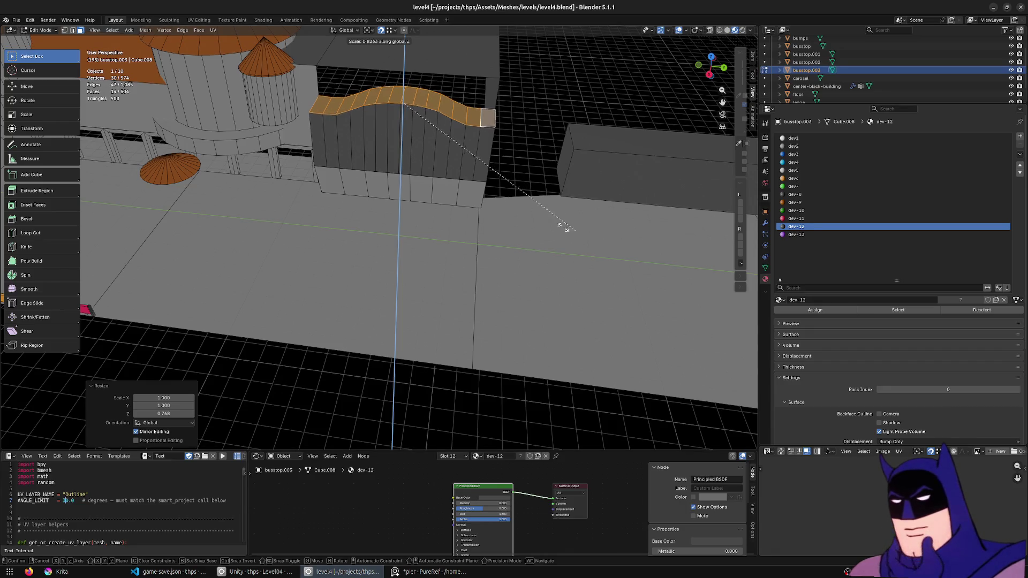
pyautogui.moveTo(555, 223); pyautogui.dragTo(539, 323, button='middle')
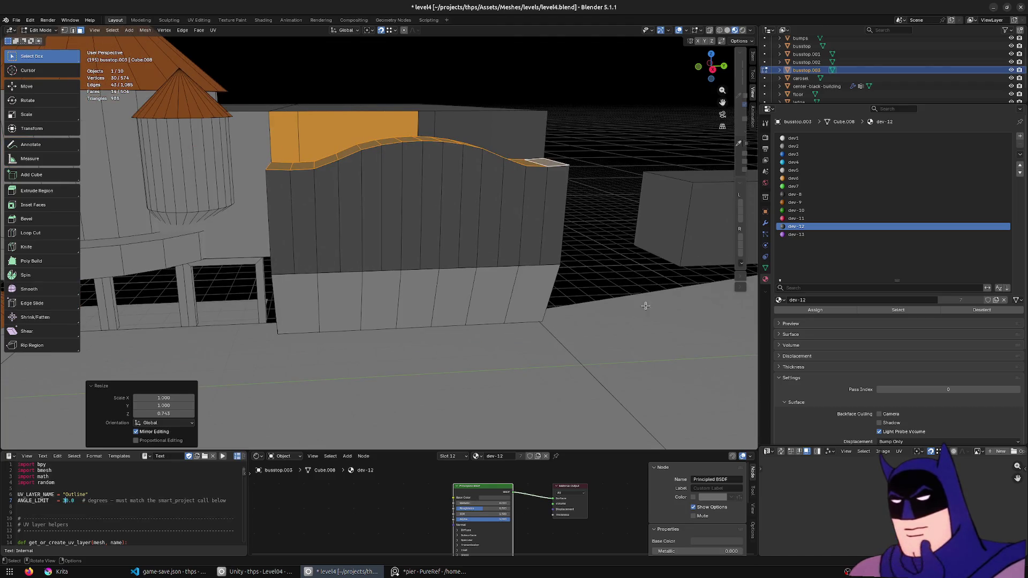
pyautogui.moveTo(645, 305); pyautogui.dragTo(614, 318, button='middle')
pyautogui.press('g')
pyautogui.press('z')
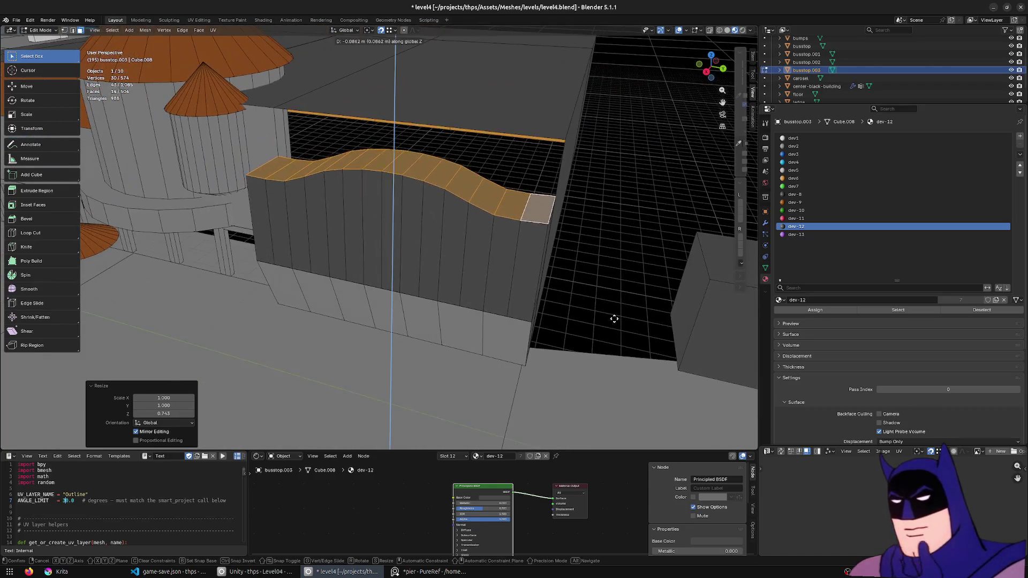
pyautogui.click(614, 320)
# - Inspect the building from around the level, then switch to the PureRef reference board
pyautogui.moveTo(614, 319); pyautogui.dragTo(637, 320, button='middle')
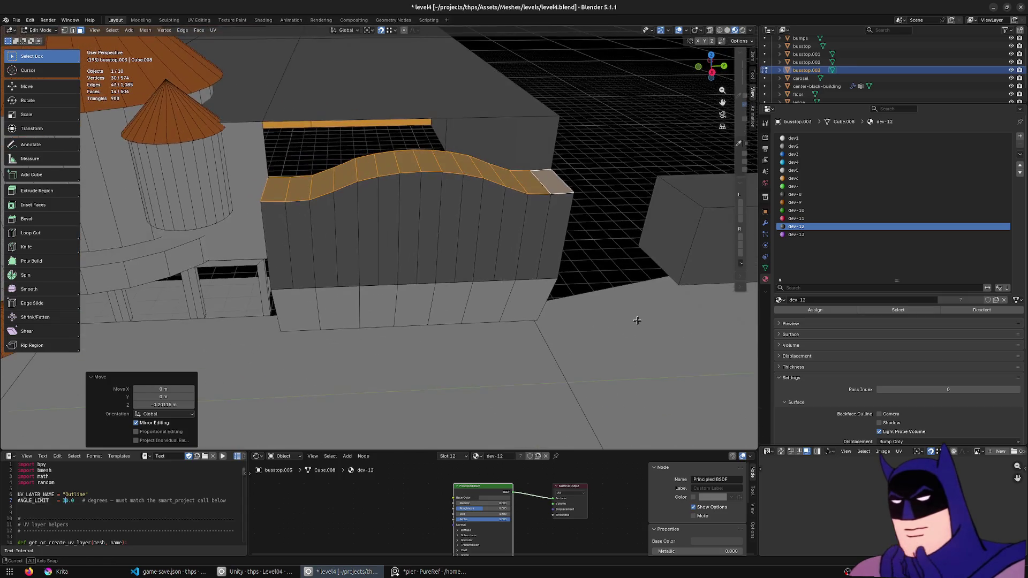
pyautogui.scroll(-3, 629, 342)
pyautogui.moveTo(386, 359)
pyautogui.mouseDown(button='middle')
pyautogui.moveTo(359, 348)
pyautogui.moveTo(461, 352)
pyautogui.moveTo(321, 347)
pyautogui.mouseUp(button='middle')
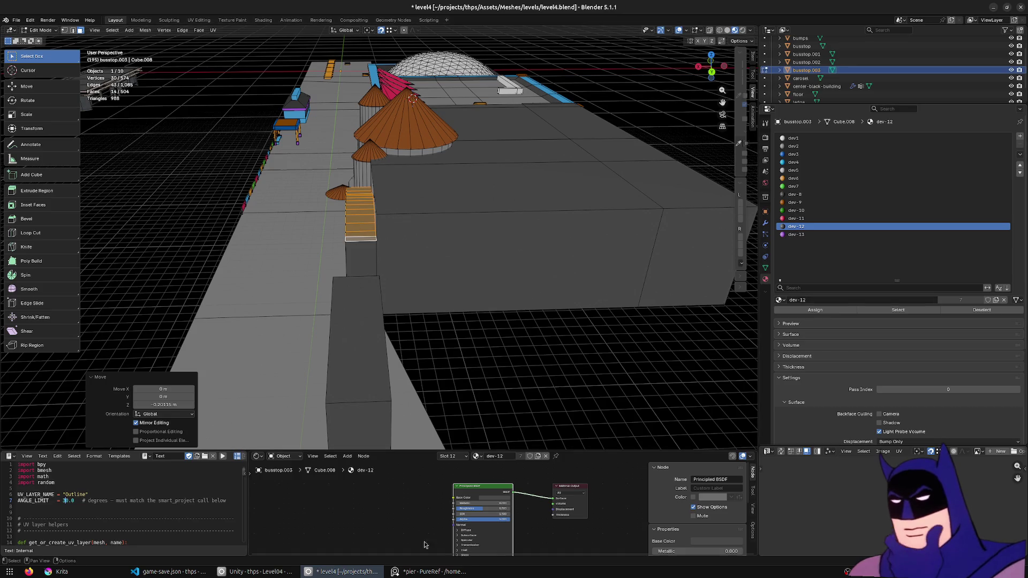
pyautogui.click(426, 571)
pyautogui.scroll(-3, 486, 326)
pyautogui.scroll(-2, 487, 327)
pyautogui.scroll(-3, 487, 326)
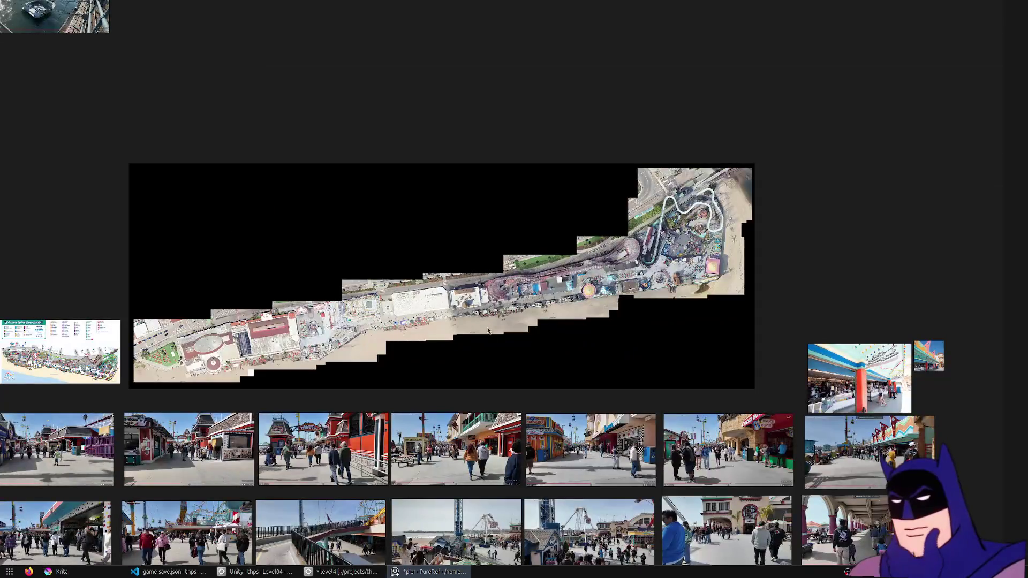
pyautogui.moveTo(487, 326); pyautogui.dragTo(415, 109, button='middle')
pyautogui.scroll(2, 483, 322)
pyautogui.scroll(2, 482, 321)
pyautogui.scroll(-3, 915, 281)
pyautogui.scroll(-2, 916, 281)
pyautogui.scroll(-3, 897, 265)
pyautogui.scroll(-3, 898, 276)
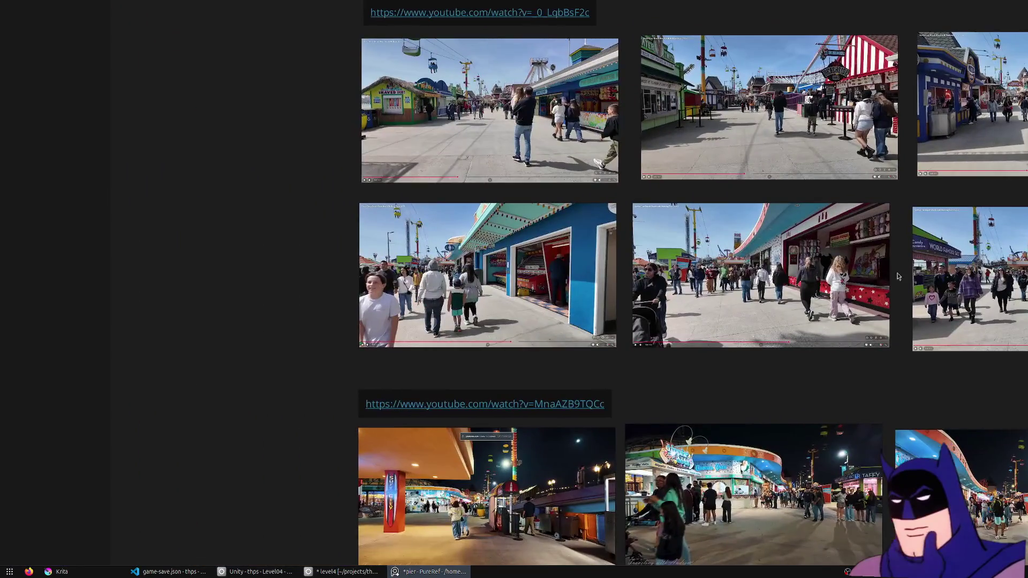
pyautogui.scroll(2, 523, 267)
pyautogui.scroll(2, 523, 266)
pyautogui.scroll(-1, 613, 229)
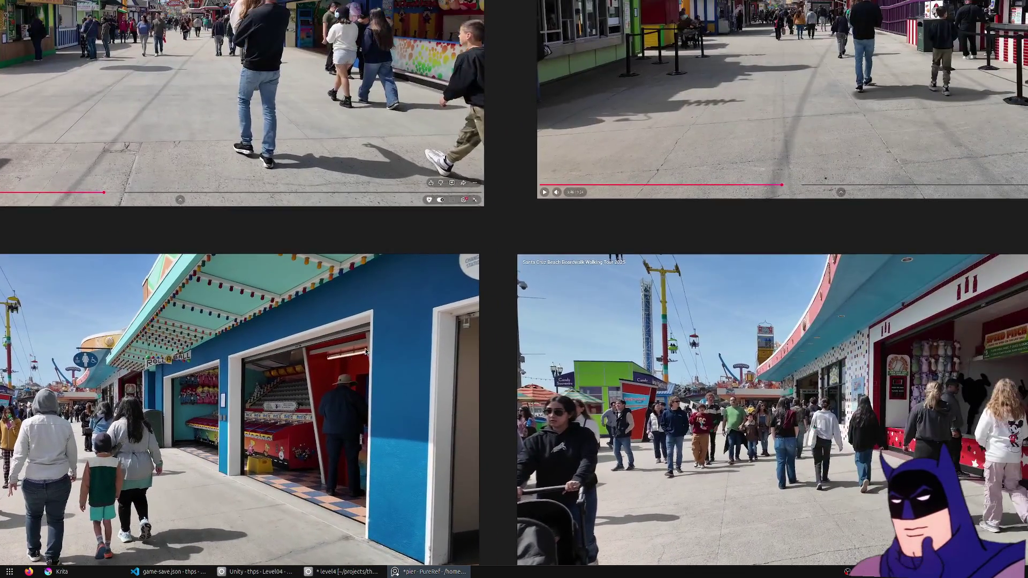
pyautogui.scroll(-3, 563, 257)
pyautogui.scroll(1, 441, 337)
pyautogui.scroll(3, 441, 338)
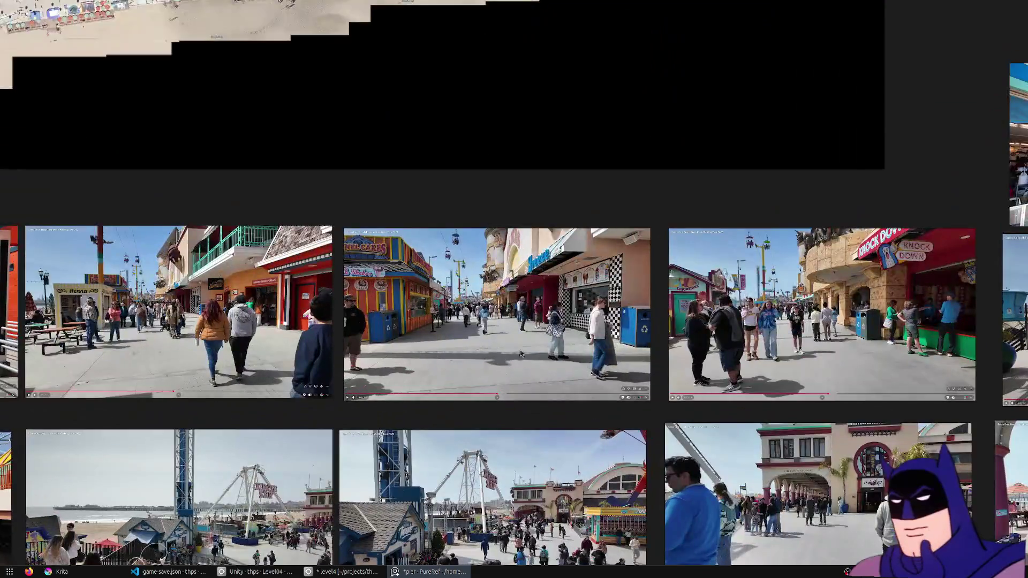
pyautogui.scroll(2, 520, 350)
pyautogui.moveTo(498, 298)
pyautogui.mouseDown(button='middle')
pyautogui.moveTo(498, 549)
pyautogui.moveTo(409, 428)
pyautogui.mouseUp(button='middle')
pyautogui.scroll(2, 511, 395)
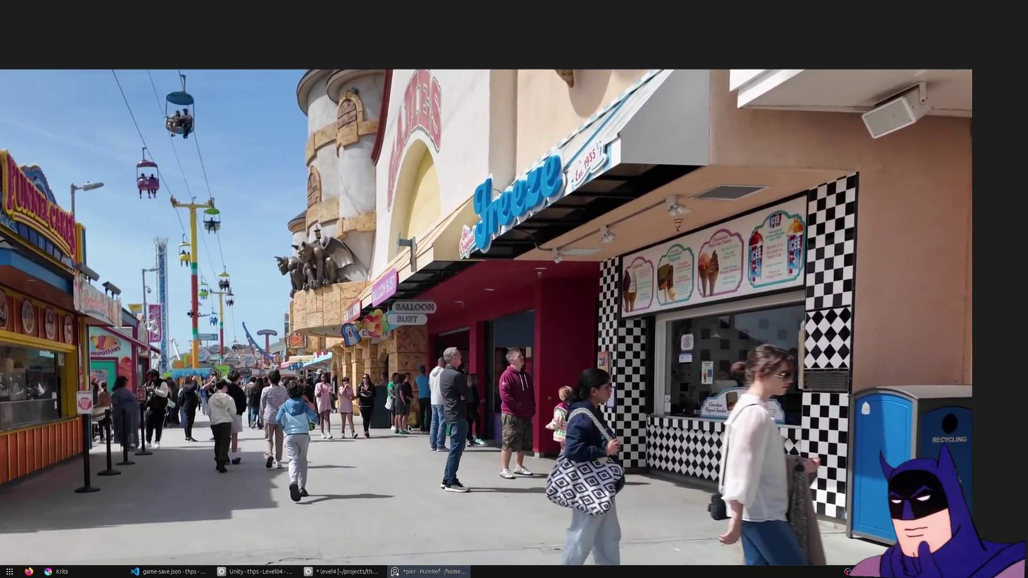
pyautogui.scroll(-2, 409, 424)
pyautogui.moveTo(460, 402)
pyautogui.mouseDown(button='middle')
pyautogui.moveTo(280, 342)
pyautogui.moveTo(175, 343)
pyautogui.mouseUp(button='middle')
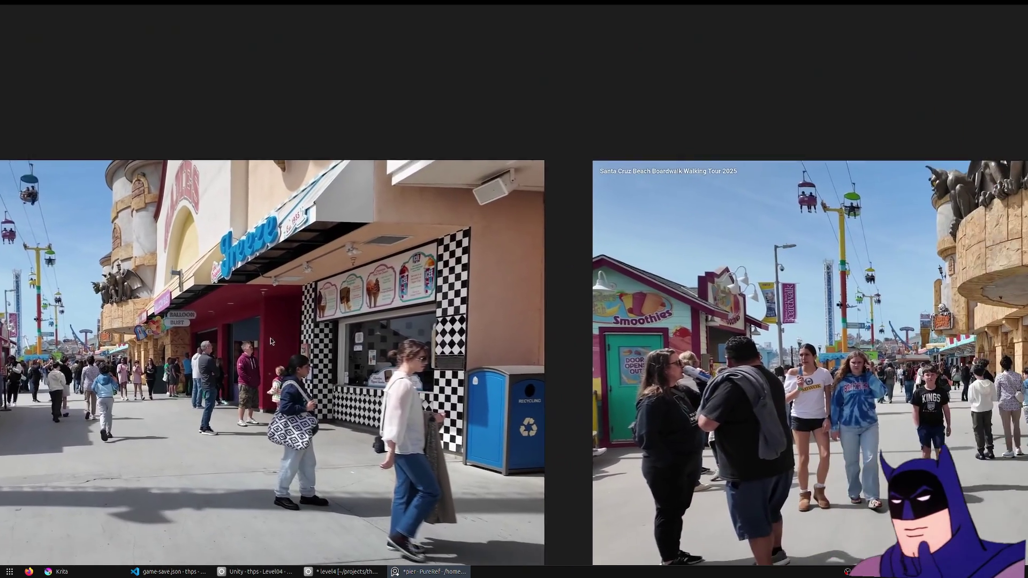
pyautogui.scroll(-1, 446, 362)
pyautogui.scroll(-2, 470, 339)
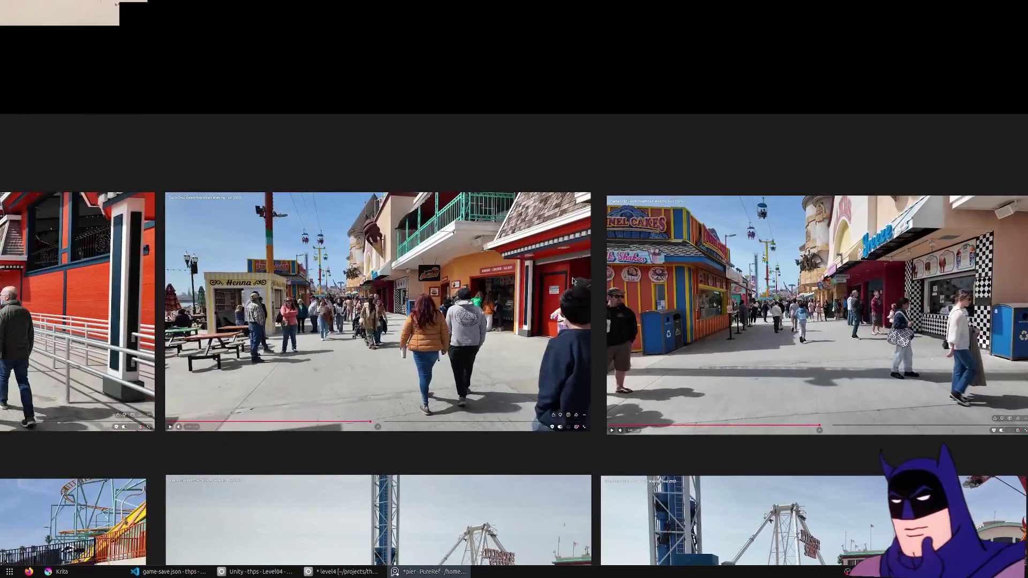
pyautogui.moveTo(514, 322); pyautogui.dragTo(803, 316, button='middle')
pyautogui.scroll(3, 802, 316)
pyautogui.moveTo(531, 286)
pyautogui.mouseDown(button='middle')
pyautogui.moveTo(557, 337)
pyautogui.moveTo(549, 383)
pyautogui.moveTo(597, 368)
pyautogui.moveTo(598, 326)
pyautogui.moveTo(628, 317)
pyautogui.mouseUp(button='middle')
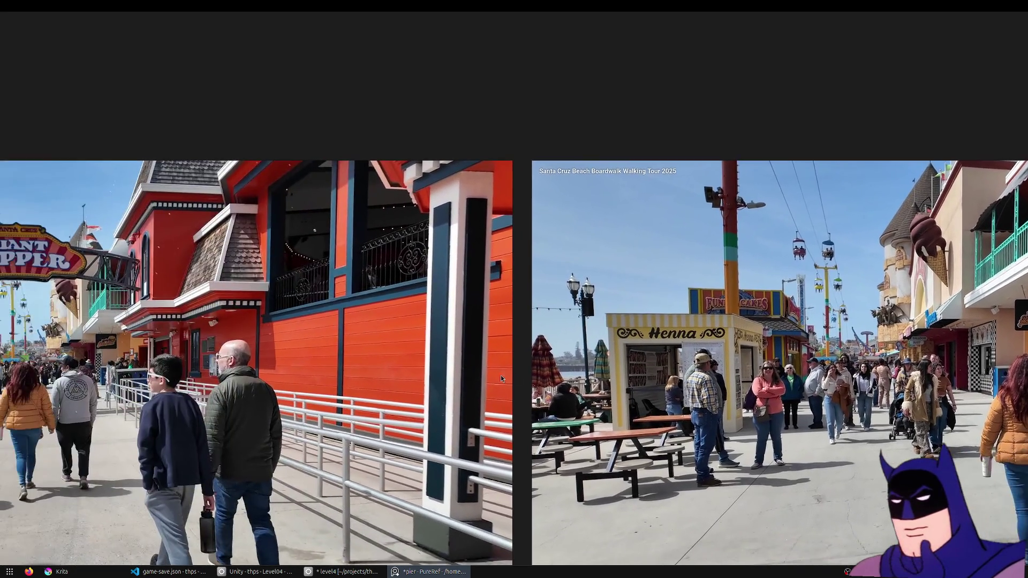
pyautogui.moveTo(433, 357)
pyautogui.mouseDown(button='middle')
pyautogui.moveTo(736, 372)
pyautogui.moveTo(863, 347)
pyautogui.mouseUp(button='middle')
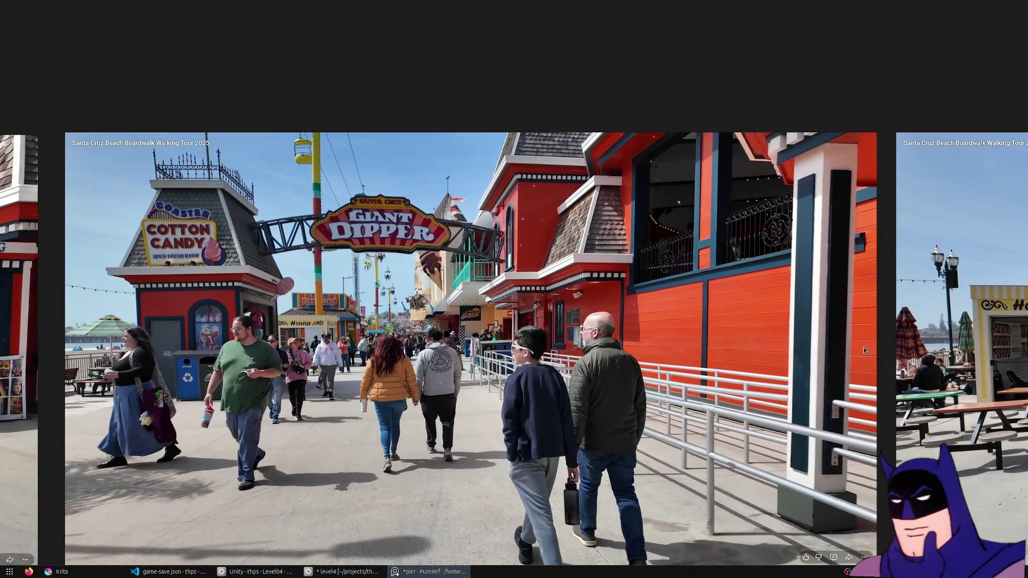
pyautogui.moveTo(722, 278)
pyautogui.mouseDown(button='middle')
pyautogui.moveTo(582, 305)
pyautogui.moveTo(482, 278)
pyautogui.mouseUp(button='middle')
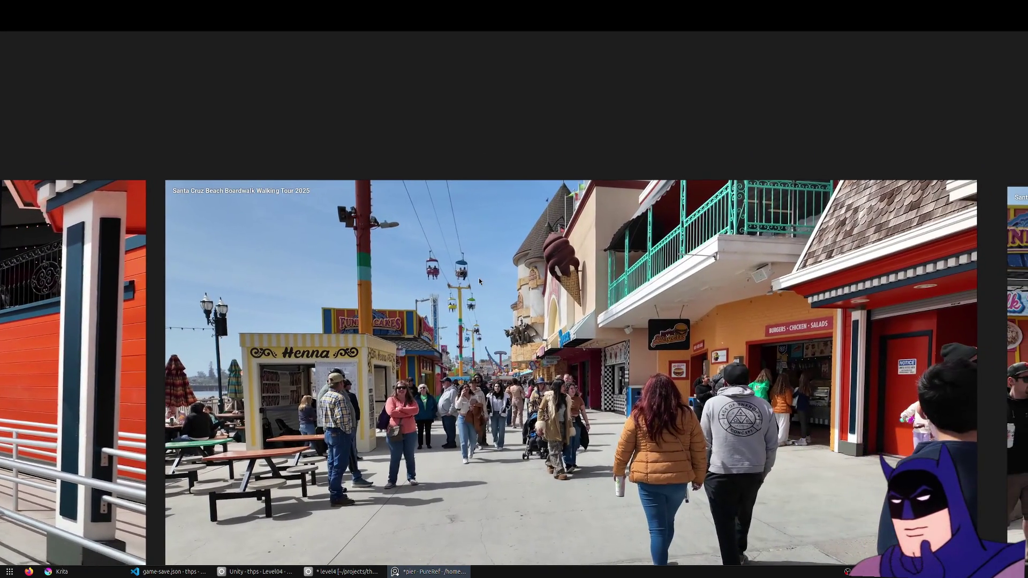
pyautogui.moveTo(770, 278)
pyautogui.mouseDown(button='middle')
pyautogui.moveTo(657, 287)
pyautogui.moveTo(321, 277)
pyautogui.mouseUp(button='middle')
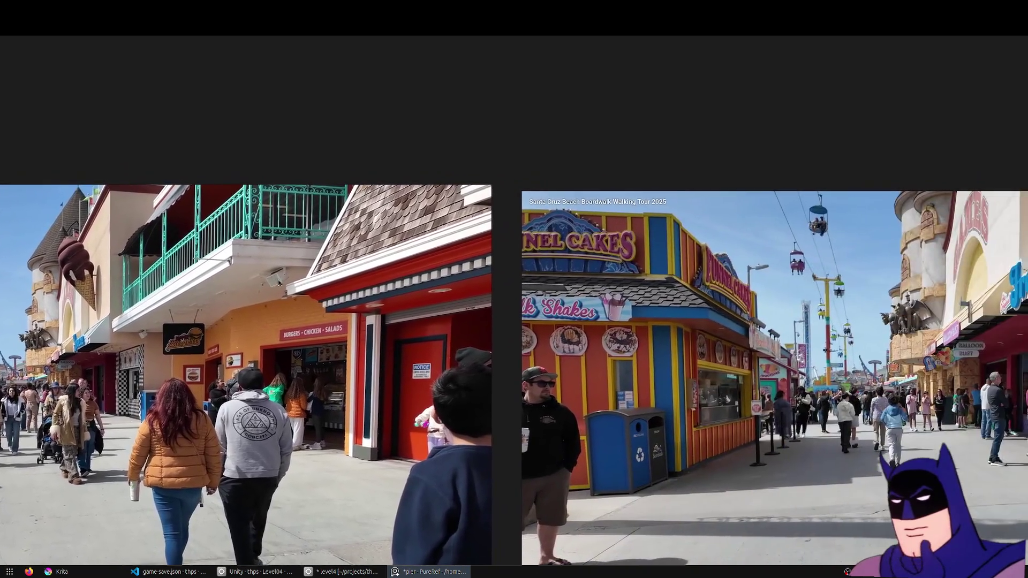
pyautogui.moveTo(795, 282)
pyautogui.mouseDown(button='middle')
pyautogui.moveTo(379, 281)
pyautogui.moveTo(312, 330)
pyautogui.moveTo(507, 310)
pyautogui.moveTo(490, 271)
pyautogui.moveTo(451, 264)
pyautogui.moveTo(480, 273)
pyautogui.moveTo(610, 265)
pyautogui.moveTo(598, 306)
pyautogui.moveTo(829, 296)
pyautogui.moveTo(674, 295)
pyautogui.moveTo(860, 263)
pyautogui.mouseUp(button='middle')
pyautogui.moveTo(329, 289)
pyautogui.mouseDown(button='middle')
pyautogui.moveTo(570, 288)
pyautogui.moveTo(788, 271)
pyautogui.moveTo(275, 273)
pyautogui.mouseUp(button='middle')
pyautogui.moveTo(723, 282); pyautogui.dragTo(32, 298, button='middle')
pyautogui.moveTo(611, 290)
pyautogui.mouseDown(button='middle')
pyautogui.moveTo(336, 338)
pyautogui.moveTo(367, 362)
pyautogui.mouseUp(button='middle')
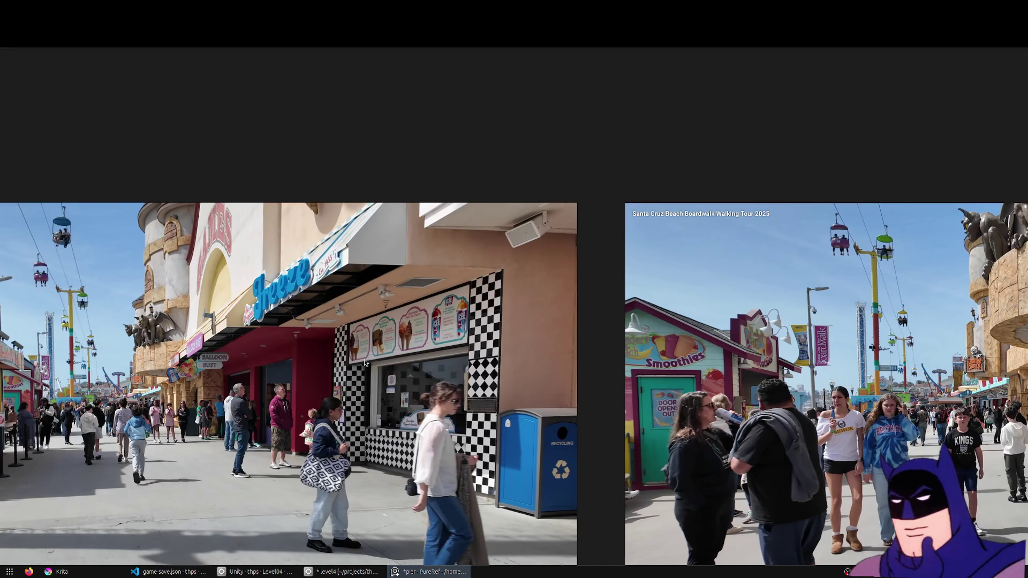
pyautogui.moveTo(367, 364); pyautogui.dragTo(240, 377, button='middle')
pyautogui.moveTo(431, 322)
pyautogui.mouseDown(button='middle')
pyautogui.moveTo(277, 327)
pyautogui.moveTo(323, 239)
pyautogui.moveTo(460, 224)
pyautogui.mouseUp(button='middle')
# - Back in Blender, raise the orange top strip of the wavy wall along Z
pyautogui.hotkey('alt', 'Tab')
pyautogui.moveTo(466, 319)
pyautogui.mouseDown(button='middle')
pyautogui.moveTo(528, 298)
pyautogui.moveTo(292, 315)
pyautogui.mouseUp(button='middle')
pyautogui.scroll(3, 321, 309)
pyautogui.scroll(2, 363, 306)
pyautogui.moveTo(362, 305); pyautogui.dragTo(497, 221, button='middle')
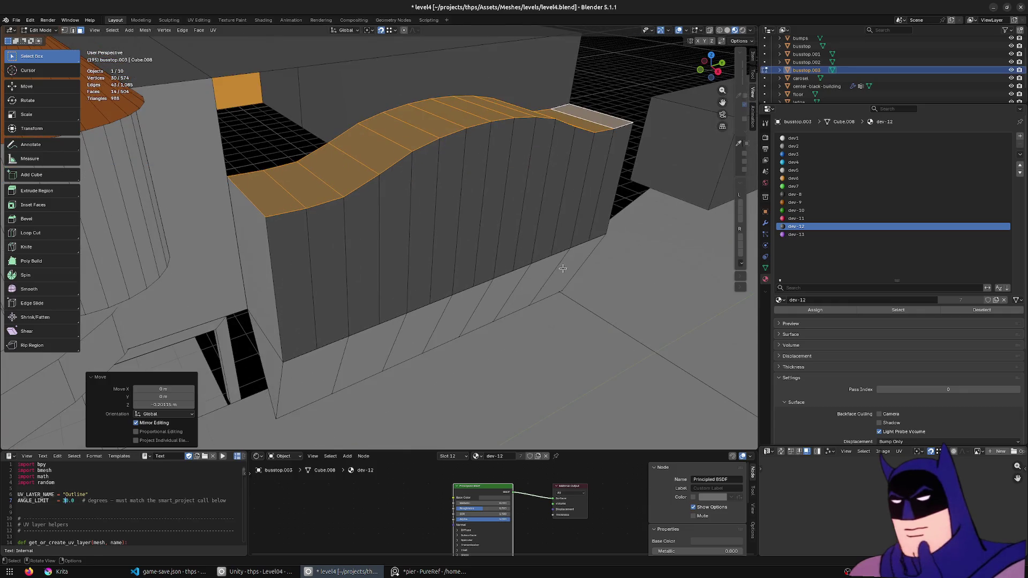
pyautogui.moveTo(610, 274); pyautogui.dragTo(324, 218, button='middle')
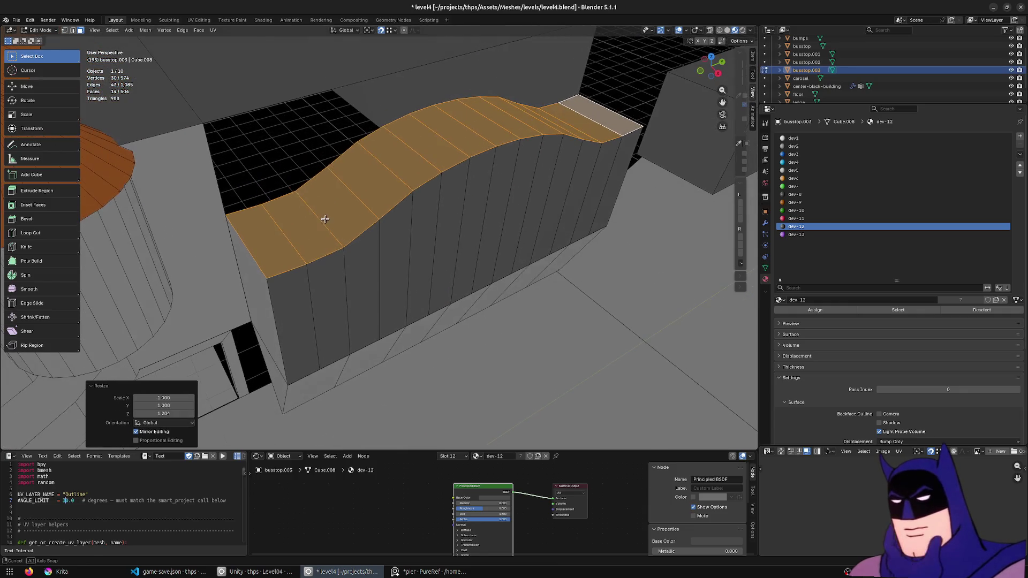
pyautogui.press('g')
pyautogui.press('z')
pyautogui.click(280, 113)
pyautogui.moveTo(280, 113)
pyautogui.mouseDown(button='middle')
pyautogui.moveTo(385, 183)
pyautogui.moveTo(351, 209)
pyautogui.moveTo(392, 225)
pyautogui.moveTo(357, 218)
pyautogui.moveTo(375, 232)
pyautogui.mouseUp(button='middle')
pyautogui.scroll(-3, 392, 225)
pyautogui.scroll(-3, 392, 225)
pyautogui.scroll(3, 358, 217)
# - Path-select the row of front wall faces, shift them -0.995 m along X, then switch to Unity
pyautogui.click(374, 233)
pyautogui.scroll(2, 417, 273)
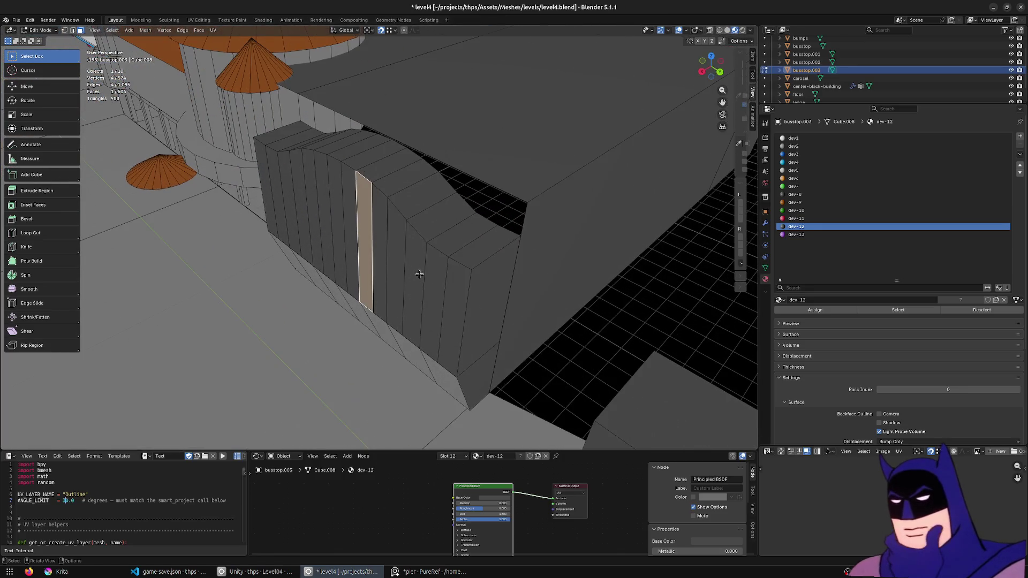
pyautogui.keyDown('ctrl'); pyautogui.click(272, 182); pyautogui.keyUp('ctrl')
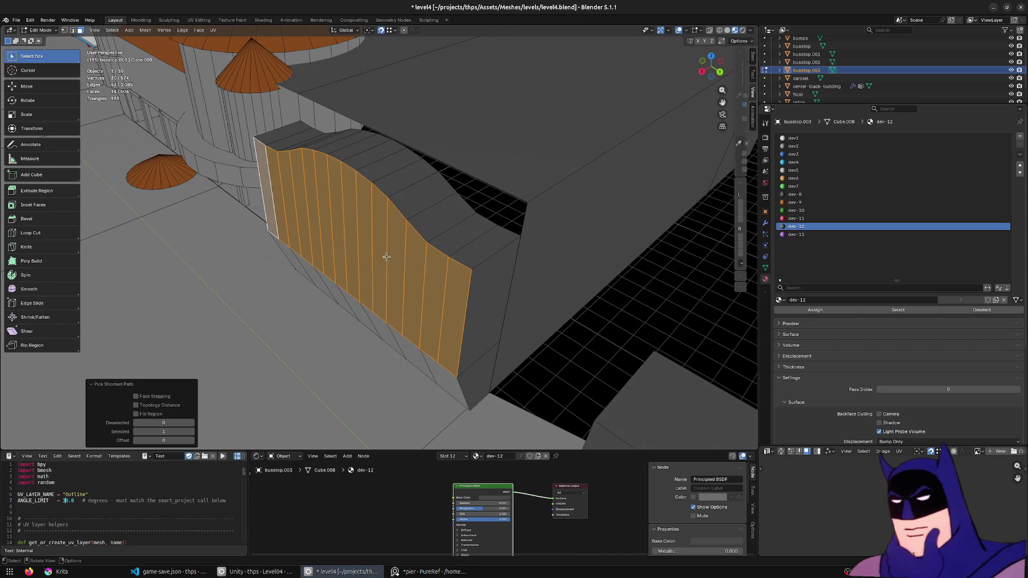
pyautogui.press('x')
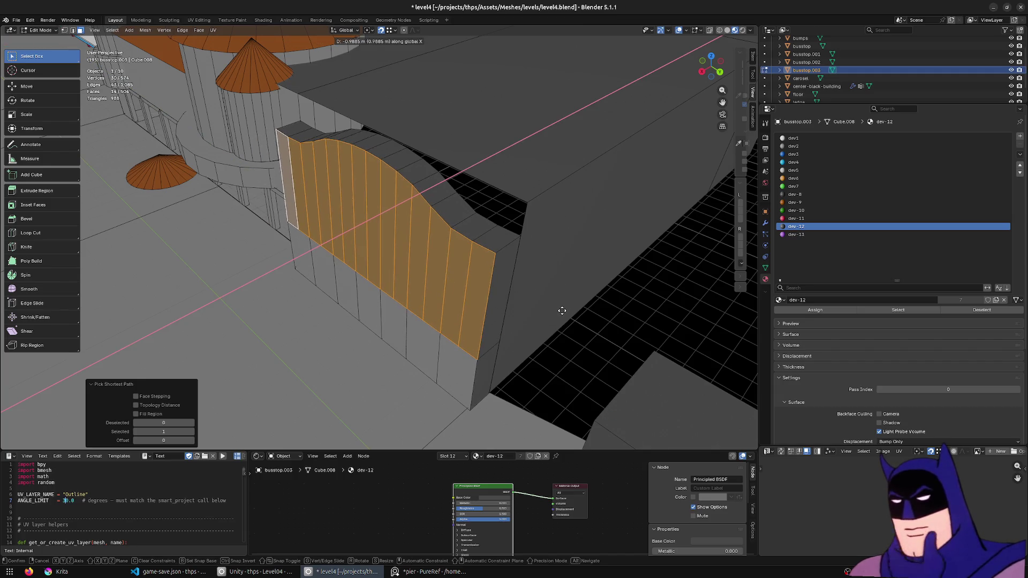
pyautogui.click(562, 311)
pyautogui.moveTo(563, 311)
pyautogui.mouseDown(button='middle')
pyautogui.moveTo(521, 290)
pyautogui.moveTo(509, 299)
pyautogui.moveTo(523, 319)
pyautogui.moveTo(514, 469)
pyautogui.mouseUp(button='middle')
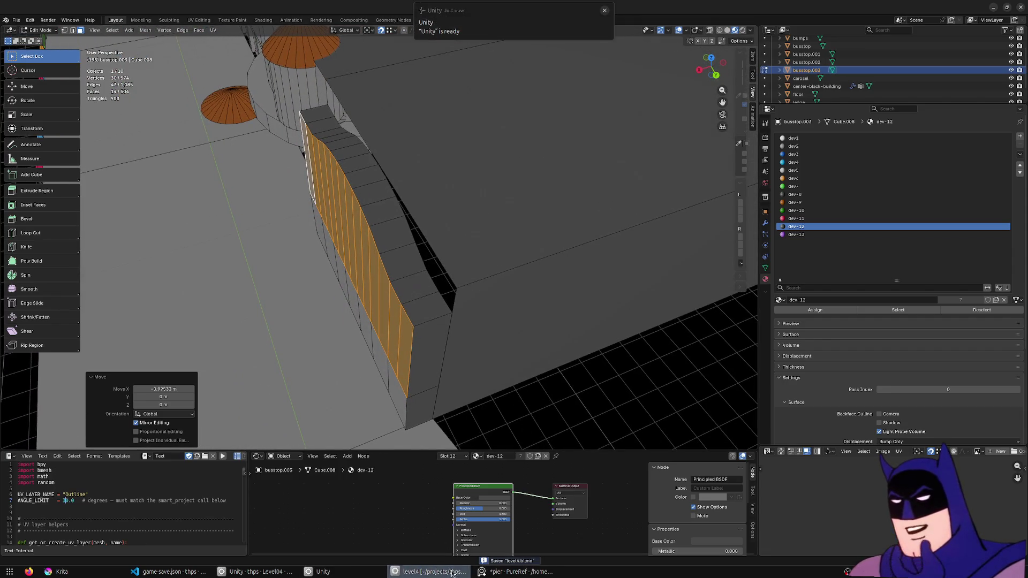
pyautogui.click(369, 571)
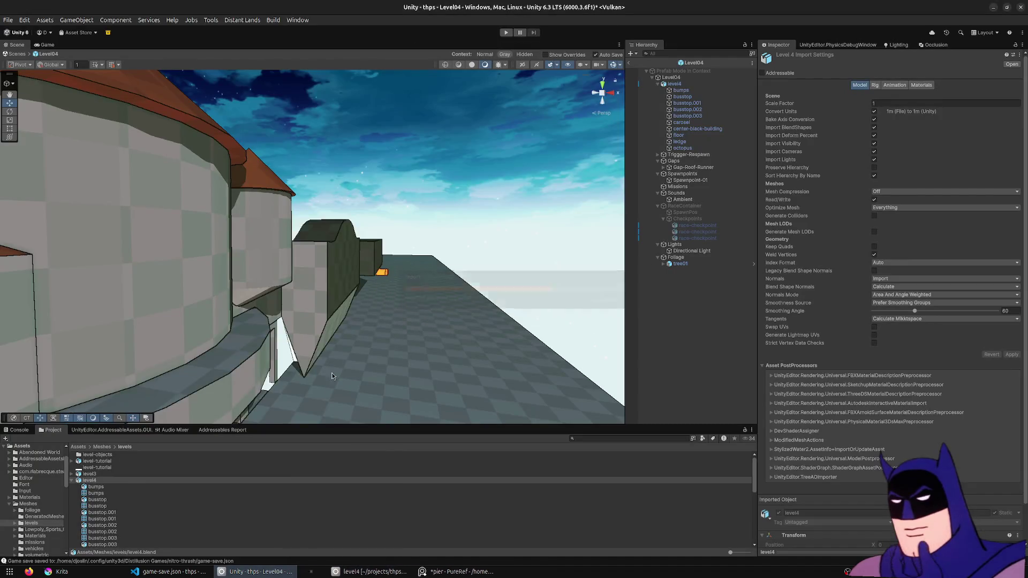
pyautogui.click(508, 33)
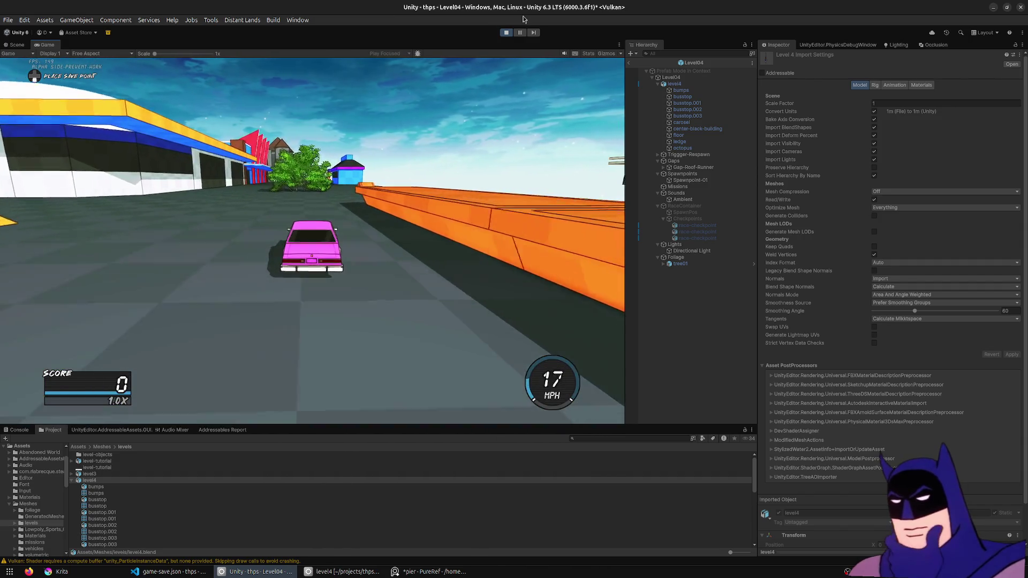
pyautogui.press('a')
pyautogui.press('a')
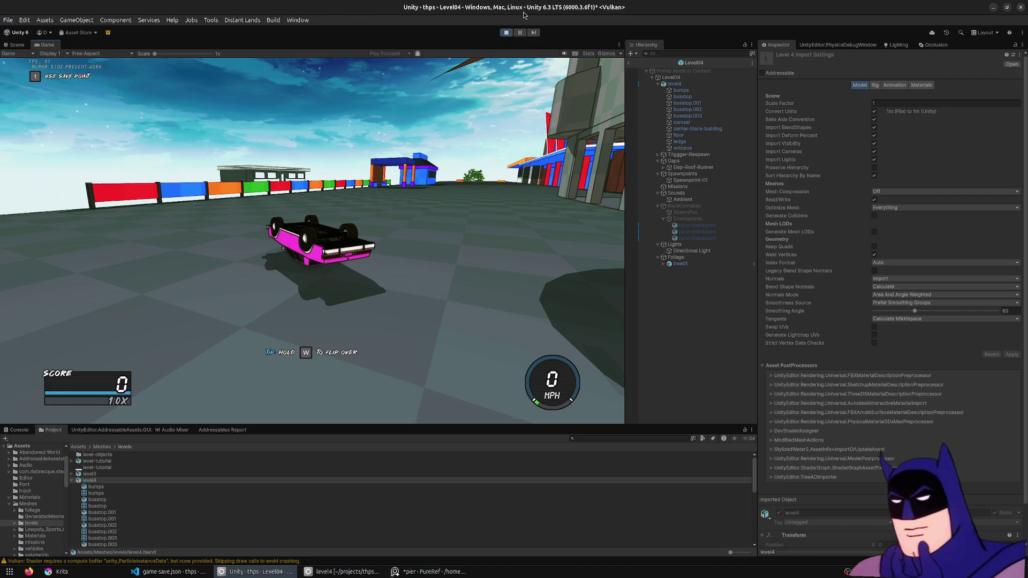
pyautogui.click(506, 33)
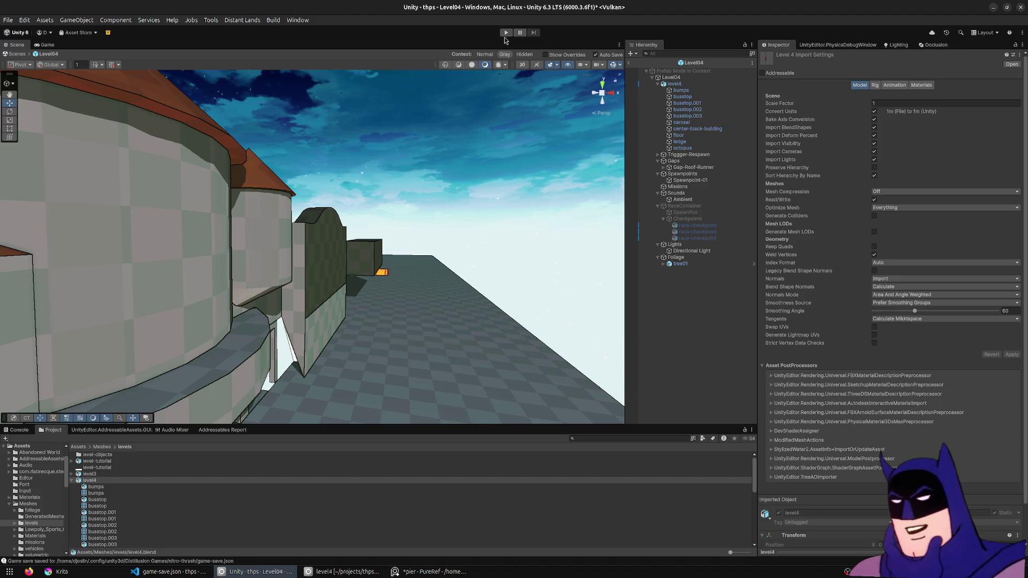
# - Scale the wall's top strip to 0.643 along Z and save level4.blend
pyautogui.click(338, 571)
pyautogui.moveTo(415, 292); pyautogui.dragTo(501, 276, button='middle')
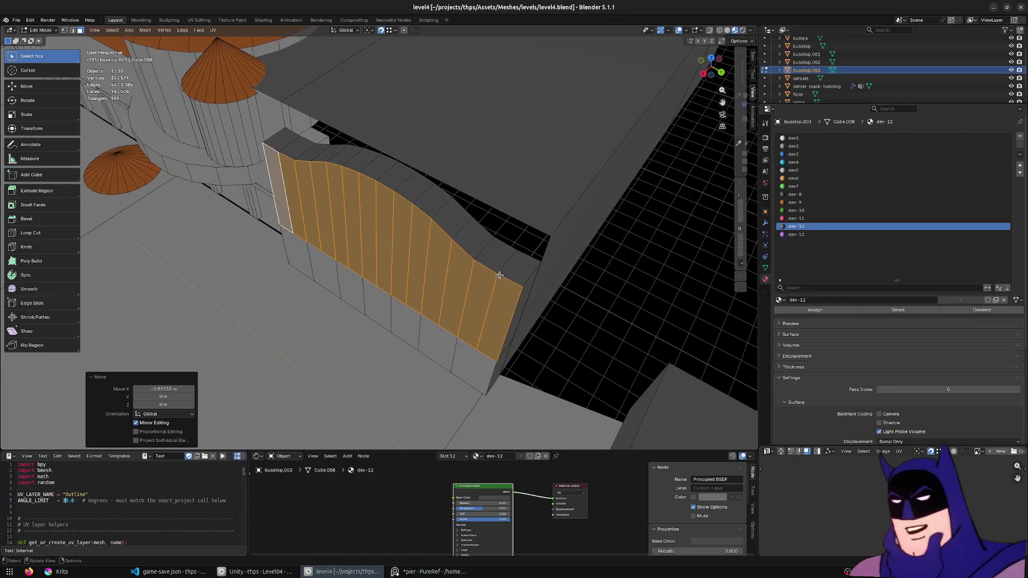
pyautogui.click(501, 275)
pyautogui.keyDown('ctrl'); pyautogui.click(279, 155); pyautogui.keyUp('ctrl')
pyautogui.moveTo(568, 289)
pyautogui.mouseDown(button='middle')
pyautogui.moveTo(558, 248)
pyautogui.moveTo(486, 252)
pyautogui.mouseUp(button='middle')
pyautogui.press('s')
pyautogui.press('z')
pyautogui.click(524, 232)
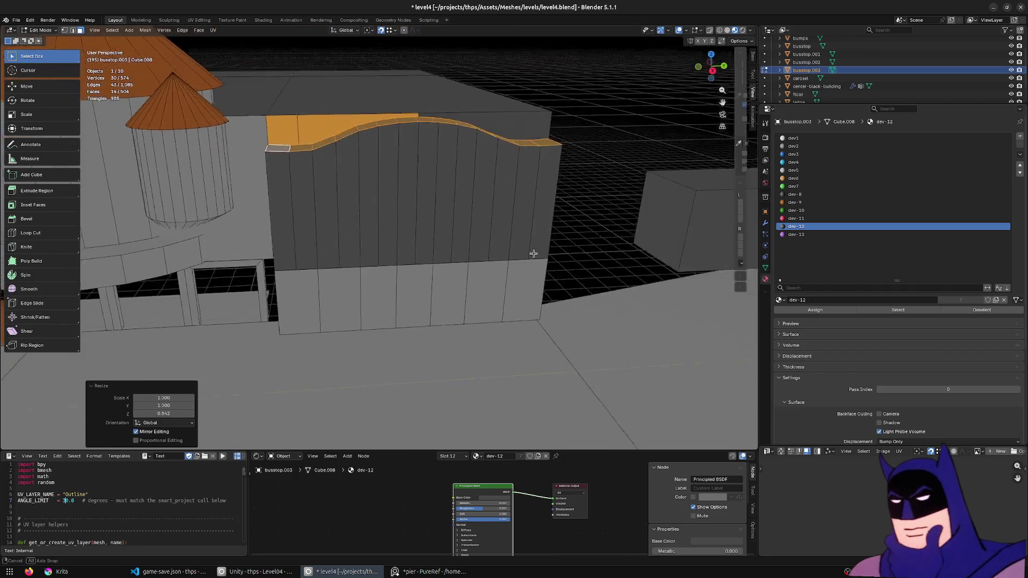
pyautogui.hotkey('ctrl', 's')
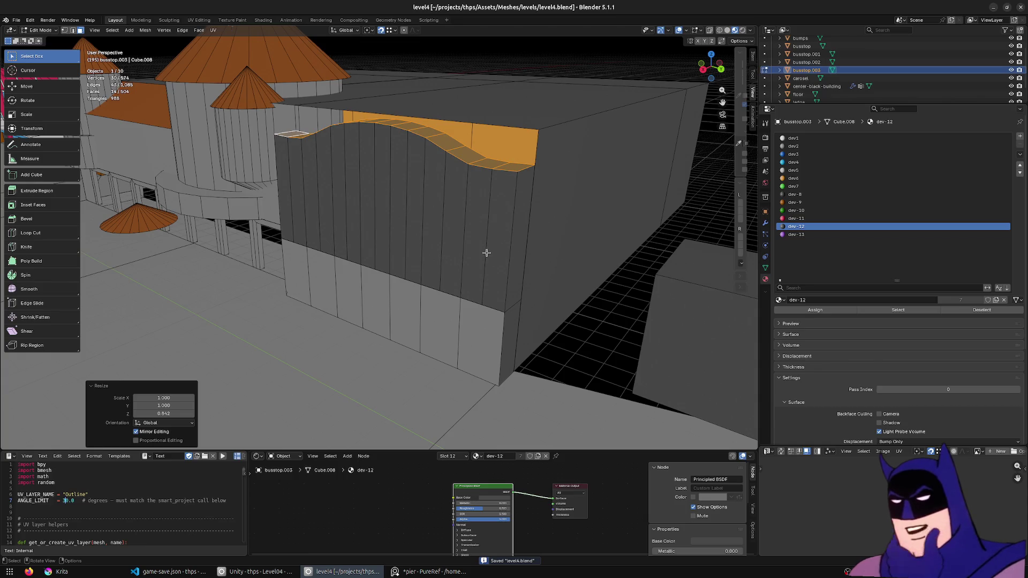
# - Shift the row of wall faces about -0.33 m along X
pyautogui.moveTo(486, 253)
pyautogui.mouseDown(button='middle')
pyautogui.moveTo(446, 273)
pyautogui.moveTo(291, 235)
pyautogui.moveTo(424, 246)
pyautogui.mouseUp(button='middle')
pyautogui.click(448, 270)
pyautogui.keyDown('ctrl'); pyautogui.click(273, 224); pyautogui.keyUp('ctrl')
pyautogui.press('g')
pyautogui.press('x')
pyautogui.click(552, 280)
pyautogui.moveTo(551, 281)
pyautogui.mouseDown(button='middle')
pyautogui.moveTo(518, 270)
pyautogui.moveTo(562, 281)
pyautogui.mouseUp(button='middle')
# - Nudge the wall's bottom edge run along X, save again, and select a gate face in face mode
pyautogui.click(400, 355)
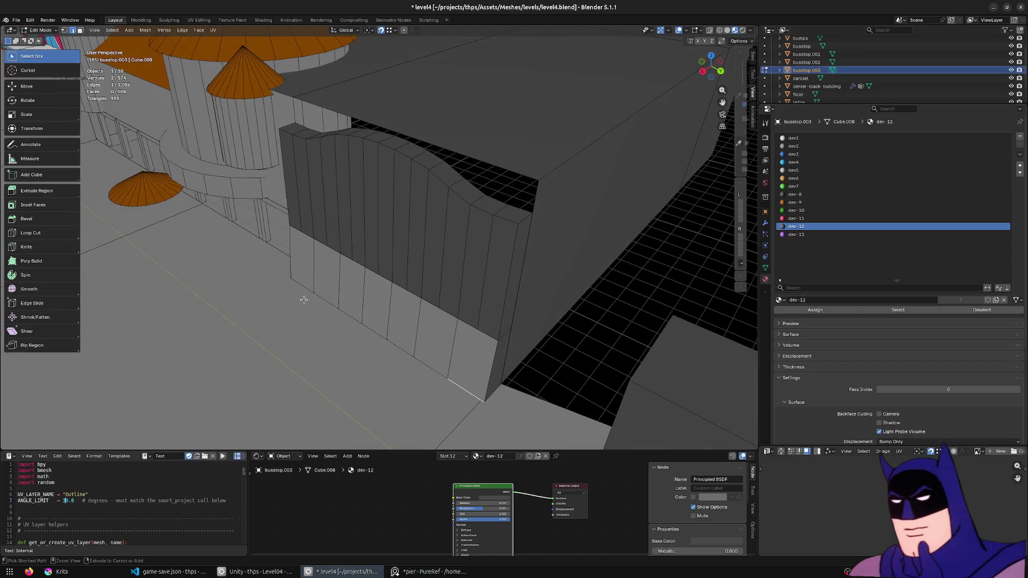
pyautogui.keyDown('ctrl'); pyautogui.click(378, 333); pyautogui.keyUp('ctrl')
pyautogui.press('g')
pyautogui.press('x')
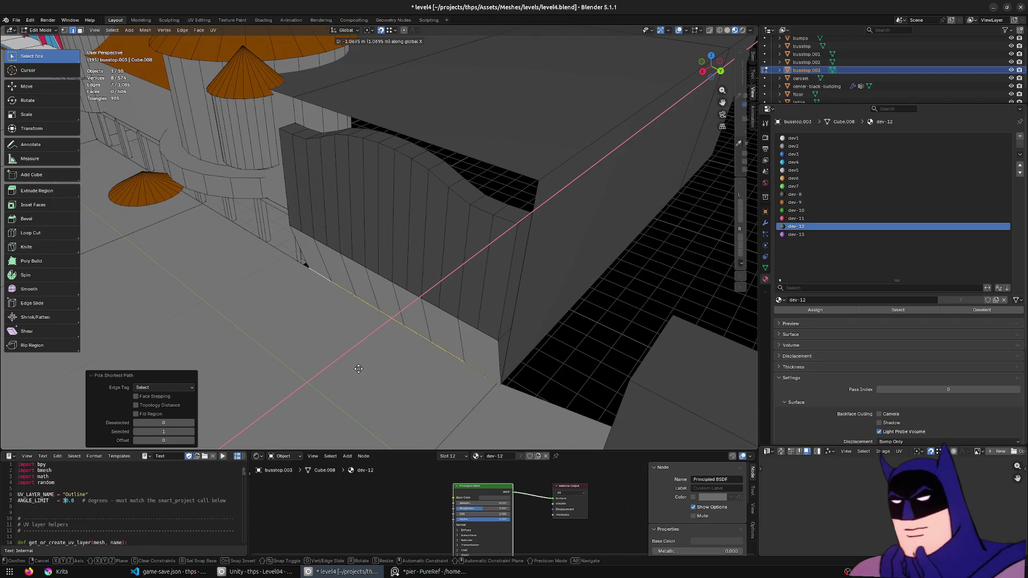
pyautogui.click(356, 369)
pyautogui.moveTo(356, 368)
pyautogui.mouseDown(button='middle')
pyautogui.moveTo(318, 360)
pyautogui.moveTo(340, 301)
pyautogui.mouseUp(button='middle')
pyautogui.scroll(-5, 339, 301)
pyautogui.hotkey('ctrl', 's')
pyautogui.press('3')
pyautogui.click(354, 230)
pyautogui.moveTo(354, 229)
pyautogui.mouseDown(button='middle')
pyautogui.moveTo(424, 243)
pyautogui.moveTo(425, 195)
pyautogui.moveTo(358, 182)
pyautogui.moveTo(485, 291)
pyautogui.mouseUp(button='middle')
pyautogui.scroll(2, 424, 243)
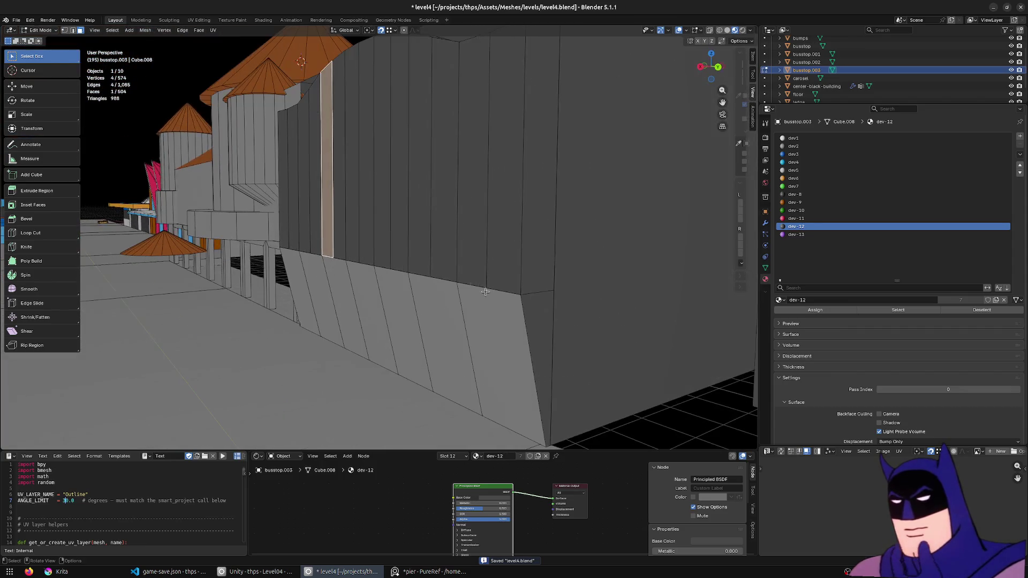
# - Delete the strip of lower faces on the wavy wall
pyautogui.click(528, 322)
pyautogui.moveTo(528, 322); pyautogui.dragTo(365, 314, button='middle')
pyautogui.keyDown('ctrl'); pyautogui.click(309, 315); pyautogui.keyUp('ctrl')
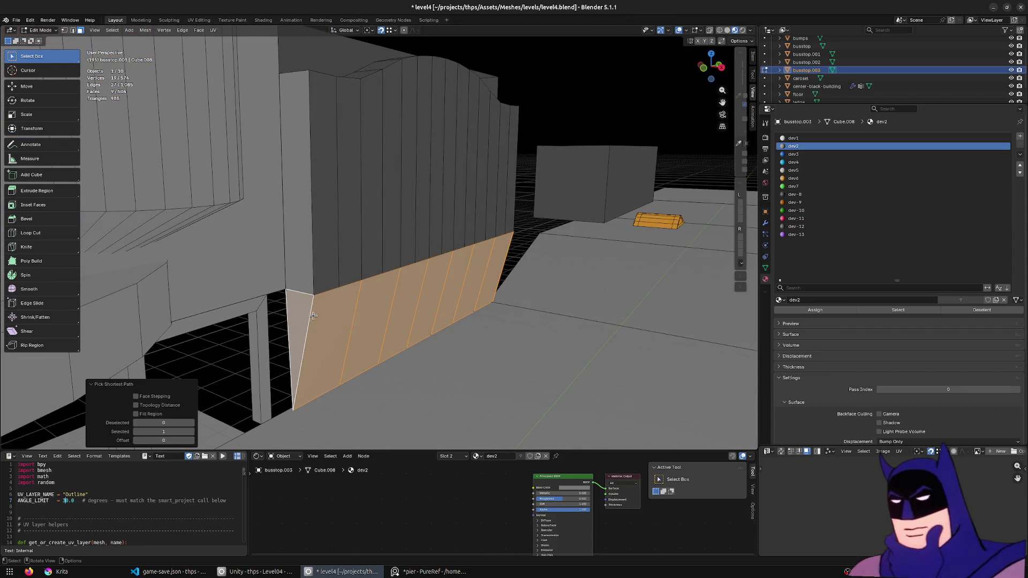
pyautogui.press('x')
pyautogui.click(285, 322)
pyautogui.moveTo(285, 321)
pyautogui.mouseDown(button='middle')
pyautogui.moveTo(255, 326)
pyautogui.moveTo(413, 323)
pyautogui.moveTo(433, 332)
pyautogui.mouseUp(button='middle')
pyautogui.press('x')
pyautogui.click(255, 323)
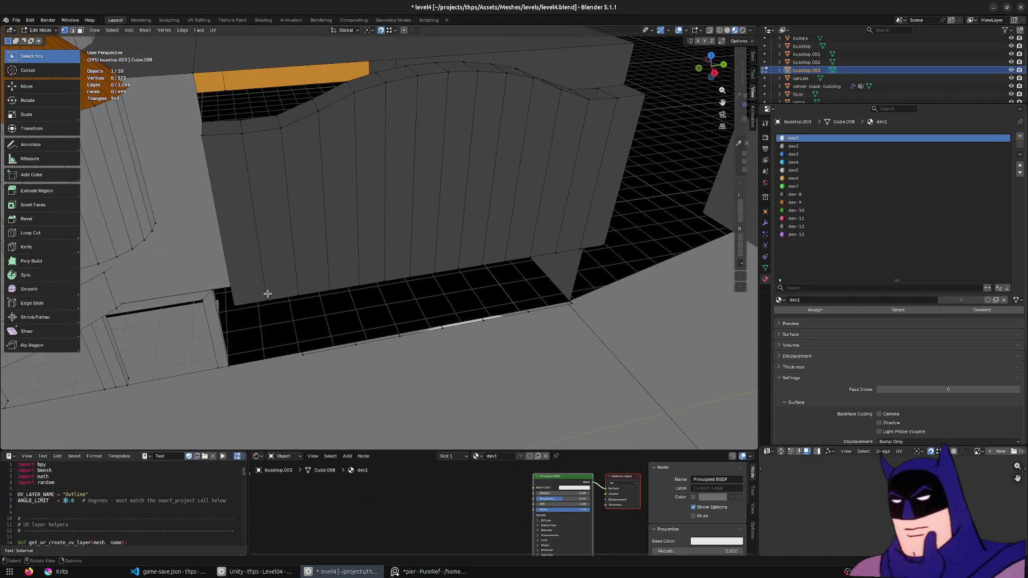
# - Collapse the bottom vertices of the wall's vertical edge loops into single points with scale 0
pyautogui.keyDown('alt'); pyautogui.click(439, 265); pyautogui.keyUp('alt')
pyautogui.press('s')
pyautogui.press('0')
pyautogui.press('Return')
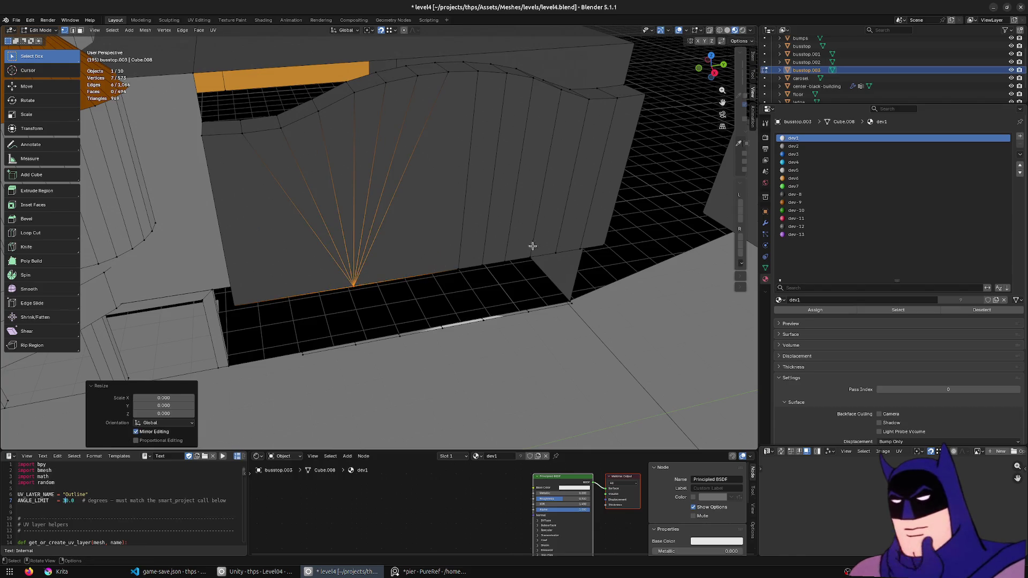
pyautogui.click(459, 257)
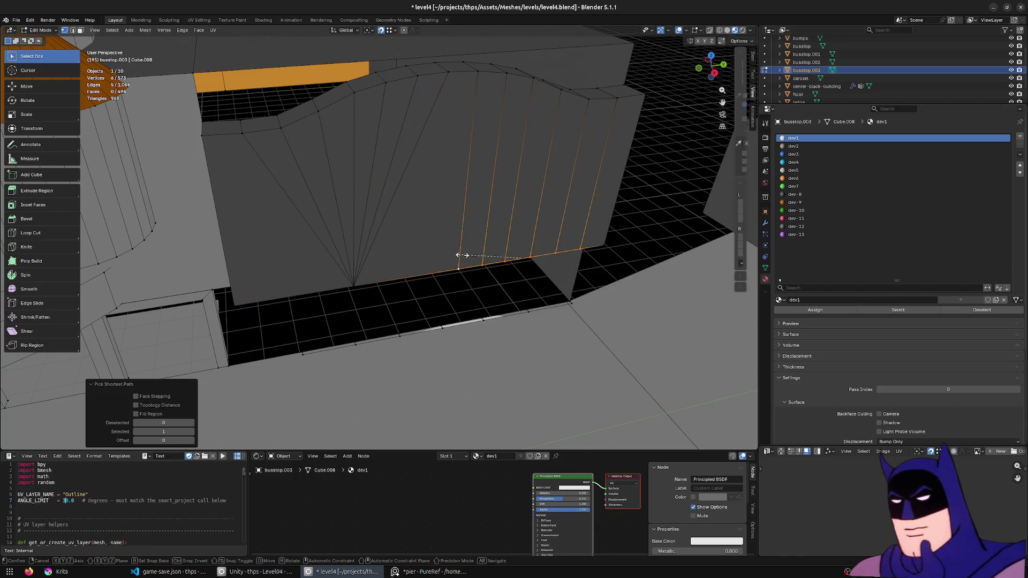
pyautogui.press('s')
pyautogui.press('0')
pyautogui.press('Return')
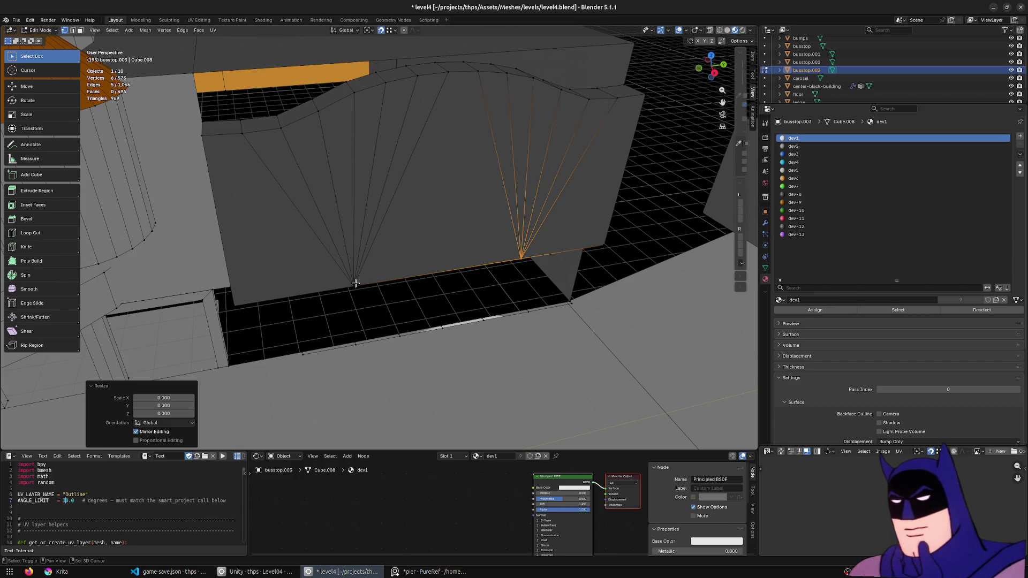
pyautogui.scroll(-3, 355, 283)
# - Try moving a vertex onto the top arc, cancel it, and check the wall in wireframe
pyautogui.moveTo(367, 275); pyautogui.dragTo(399, 264, button='middle')
pyautogui.press('g')
pyautogui.click(408, 167)
pyautogui.press('g')
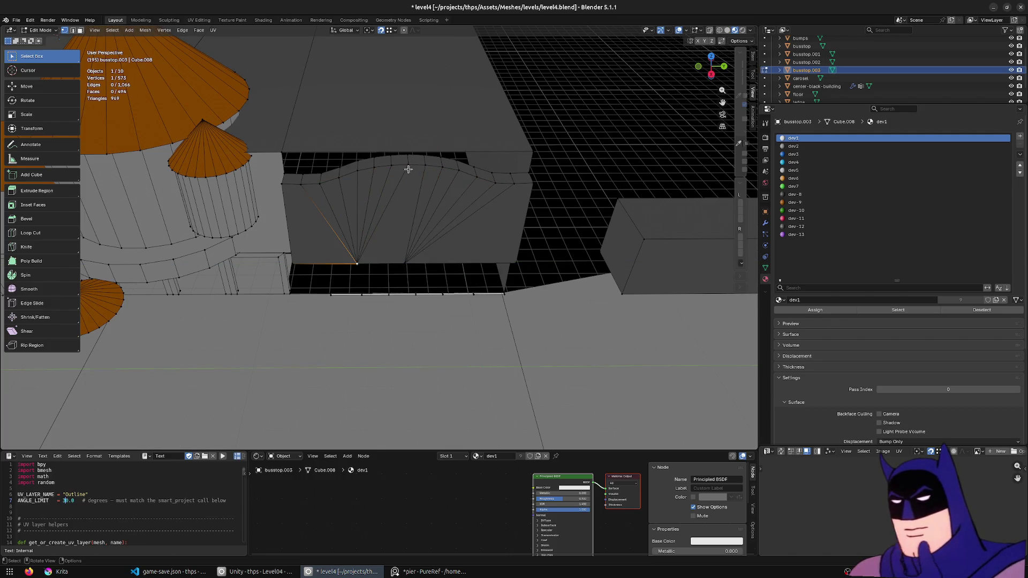
pyautogui.press('Escape')
pyautogui.hotkey('shift', 'z')
pyautogui.press('z')
pyautogui.click(415, 302)
# - Delete the wall's leftover bottom edge, then merge the whole mesh by distance, removing 12 vertices
pyautogui.press('a')
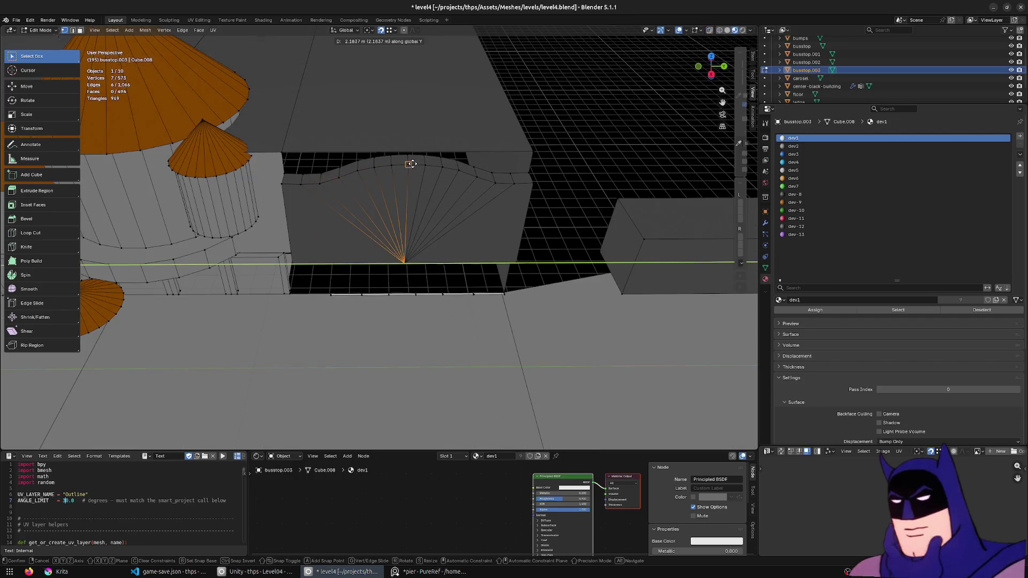
pyautogui.hotkey('alt', 'a')
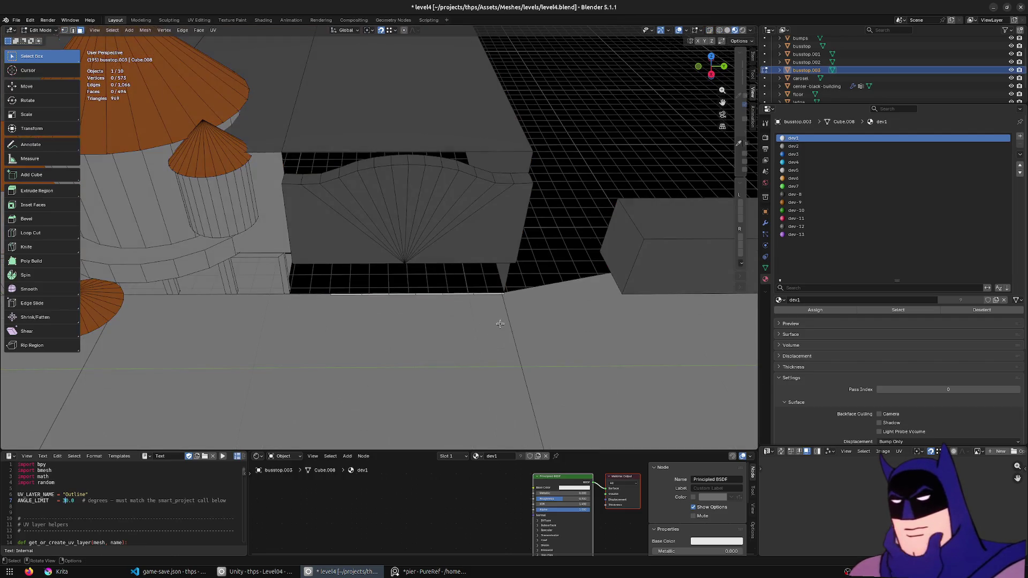
pyautogui.hotkey('shift', 'z')
pyautogui.moveTo(542, 309); pyautogui.dragTo(316, 290)
pyautogui.press('x')
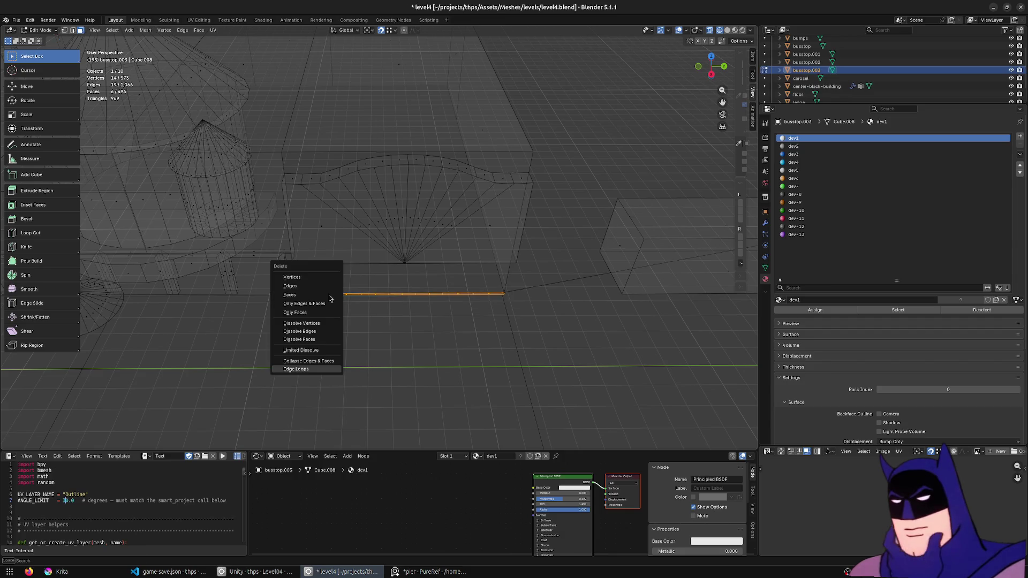
pyautogui.click(328, 295)
pyautogui.moveTo(310, 293); pyautogui.dragTo(477, 298, button='middle')
pyautogui.hotkey('shift', 'z')
pyautogui.press('a')
pyautogui.press('m')
pyautogui.click(489, 304)
pyautogui.scroll(3, 457, 229)
# - Select wall faces and bring up the boardwalk reference photo in PureRef
pyautogui.click(457, 229)
pyautogui.scroll(2, 434, 241)
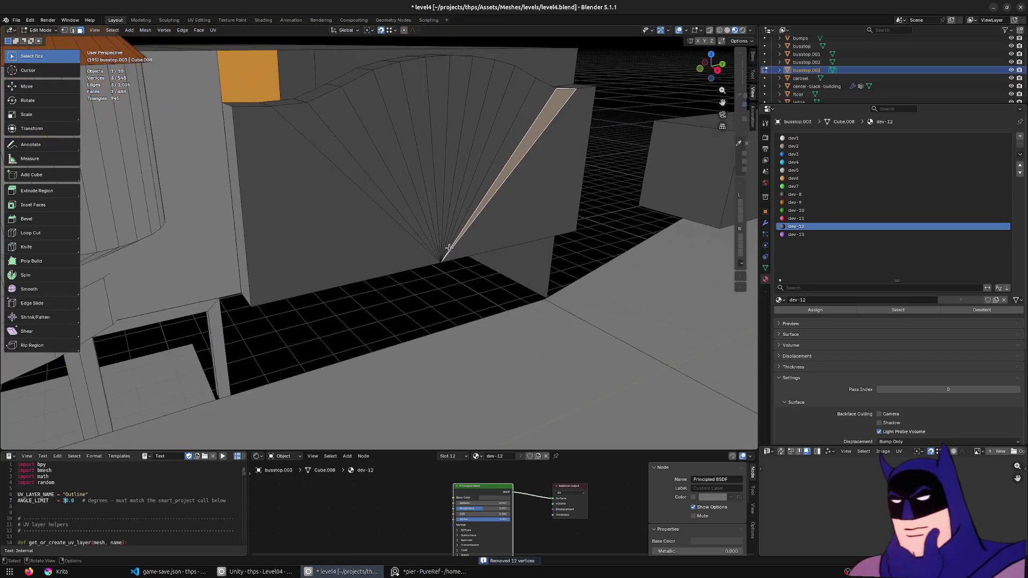
pyautogui.scroll(2, 414, 256)
pyautogui.scroll(-4, 415, 256)
pyautogui.click(303, 221)
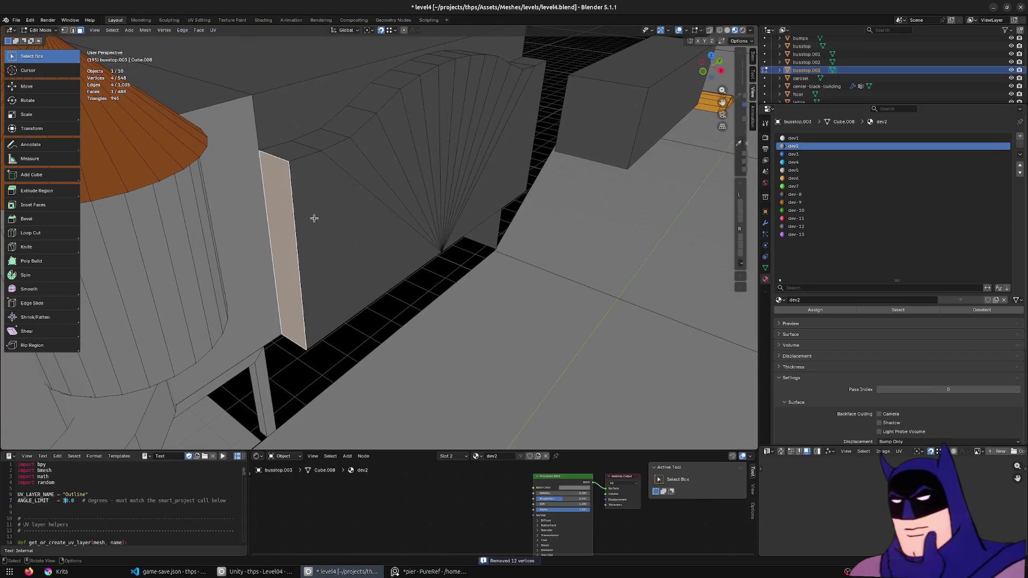
pyautogui.click(430, 571)
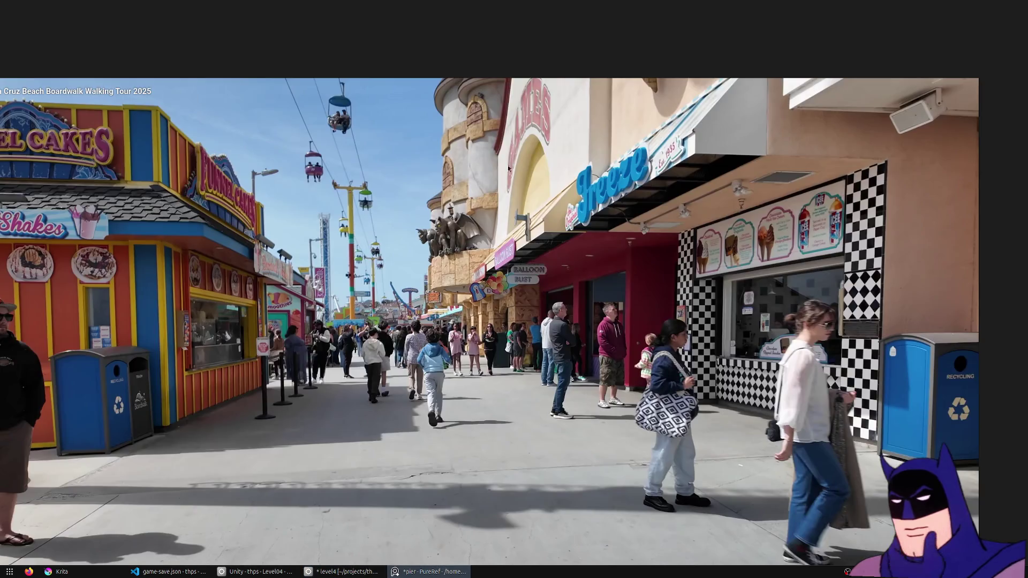
# - Close PureRef, select all the fan wall's faces including the top, and assign them the dev5 material
pyautogui.hotkey('alt', 'F4')
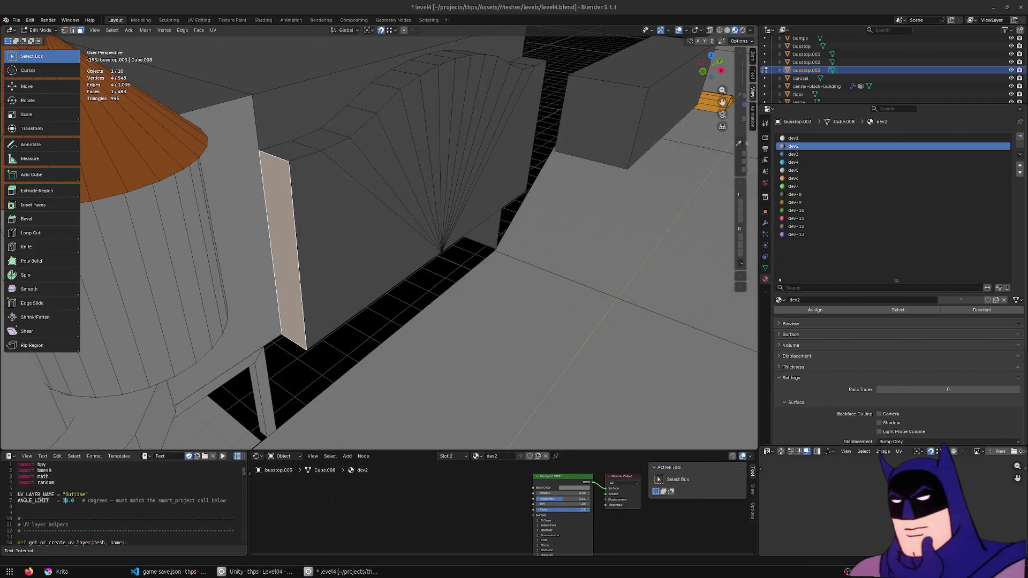
pyautogui.scroll(3, 471, 179)
pyautogui.moveTo(471, 179)
pyautogui.mouseDown(button='middle')
pyautogui.moveTo(349, 149)
pyautogui.moveTo(306, 246)
pyautogui.moveTo(286, 247)
pyautogui.mouseUp(button='middle')
pyautogui.press('l')
pyautogui.moveTo(520, 193)
pyautogui.mouseDown(button='middle')
pyautogui.moveTo(409, 188)
pyautogui.moveTo(625, 235)
pyautogui.moveTo(457, 192)
pyautogui.mouseUp(button='middle')
pyautogui.keyDown('shift'); pyautogui.click(625, 236); pyautogui.keyUp('shift')
pyautogui.keyDown('ctrl'); pyautogui.click(266, 170); pyautogui.keyUp('ctrl')
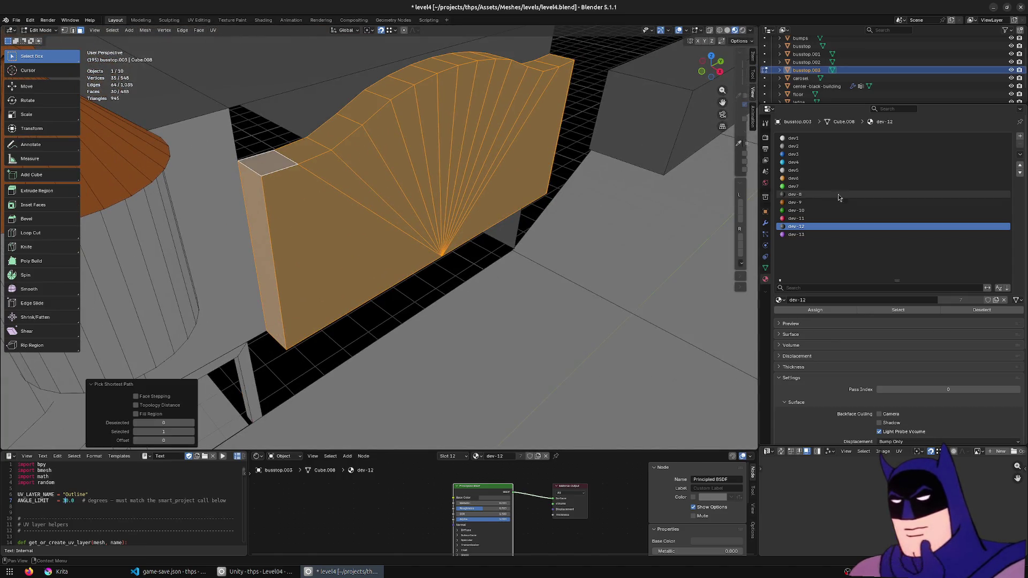
pyautogui.click(804, 169)
pyautogui.click(804, 311)
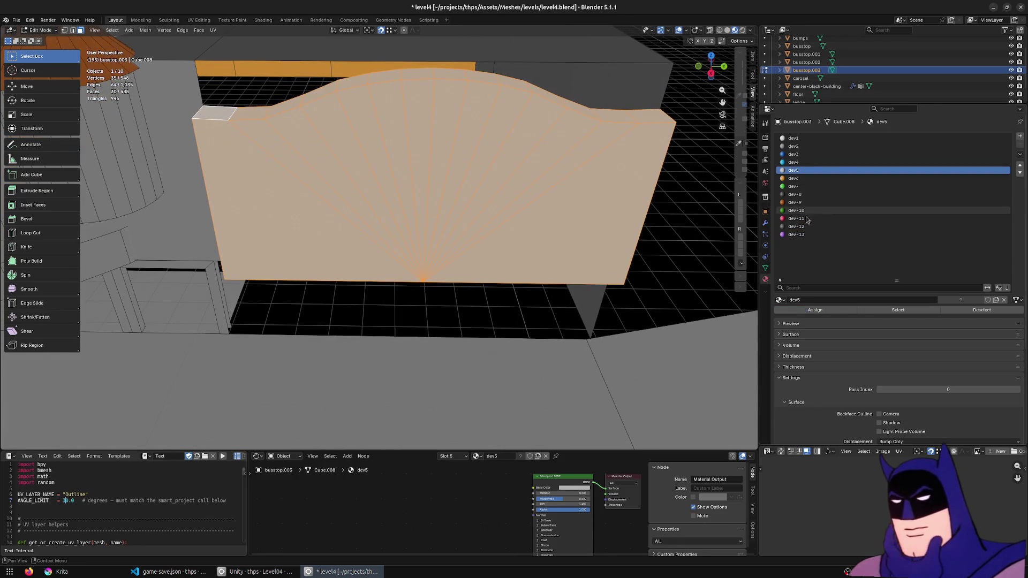
pyautogui.click(507, 256)
pyautogui.press('l')
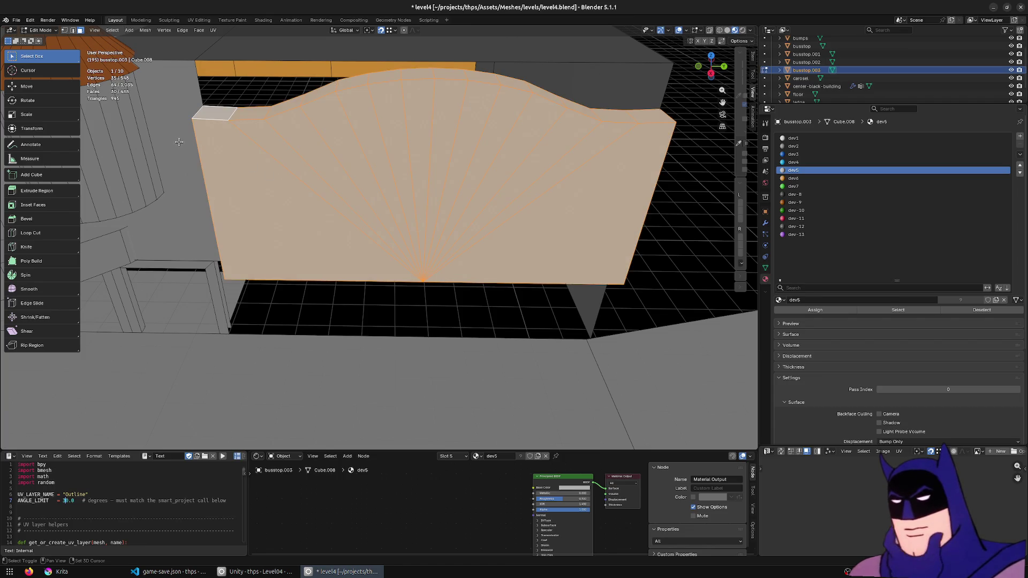
# - Select the wall's coplanar front faces via Select Similar and move them about -0.25 m along X
pyautogui.hotkey('ctrl', 'z')
pyautogui.moveTo(184, 143)
pyautogui.mouseDown(button='middle')
pyautogui.moveTo(431, 246)
pyautogui.moveTo(378, 268)
pyautogui.mouseUp(button='middle')
pyautogui.click(399, 263)
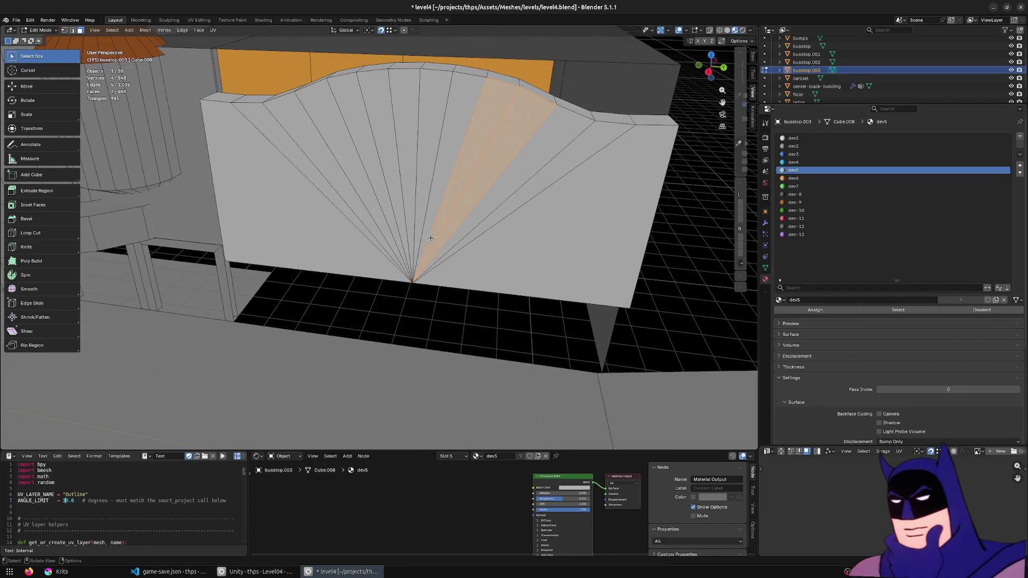
pyautogui.keyDown('shift'); pyautogui.click(436, 238); pyautogui.keyUp('shift')
pyautogui.moveTo(436, 237); pyautogui.dragTo(358, 237, button='middle')
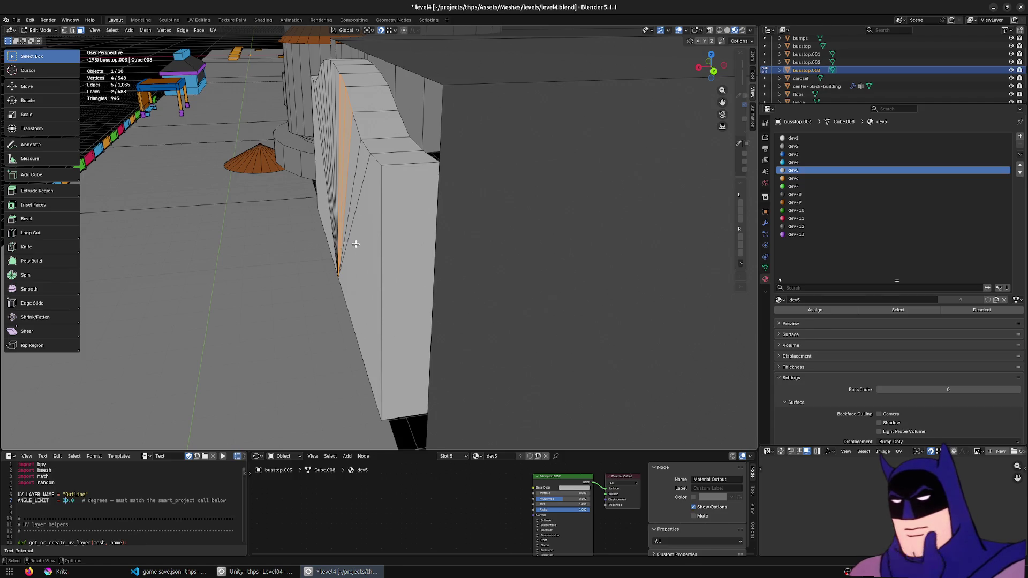
pyautogui.hotkey('shift', 'g')
pyautogui.write('copl')
pyautogui.press('Return')
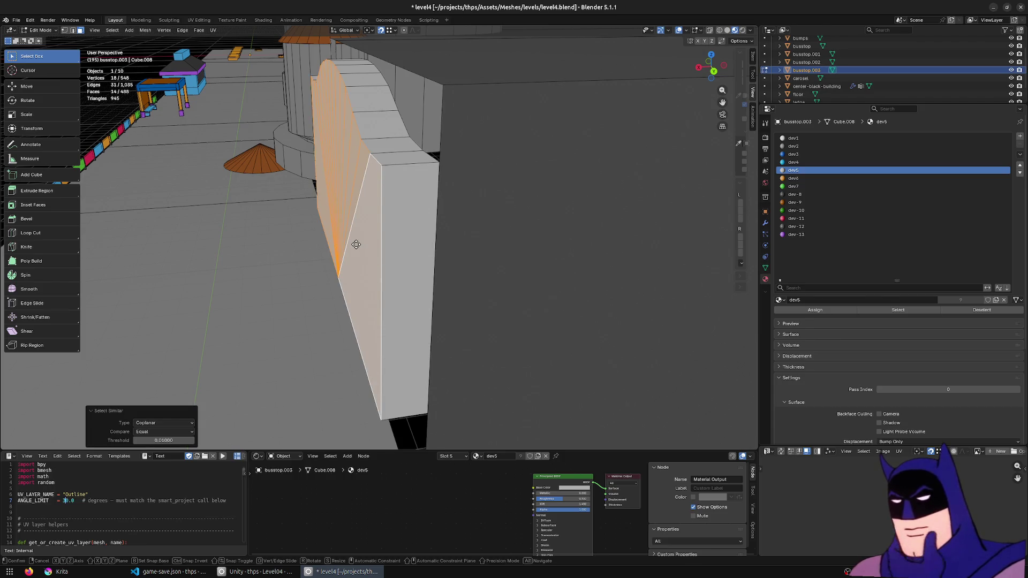
pyautogui.press('g')
pyautogui.press('x')
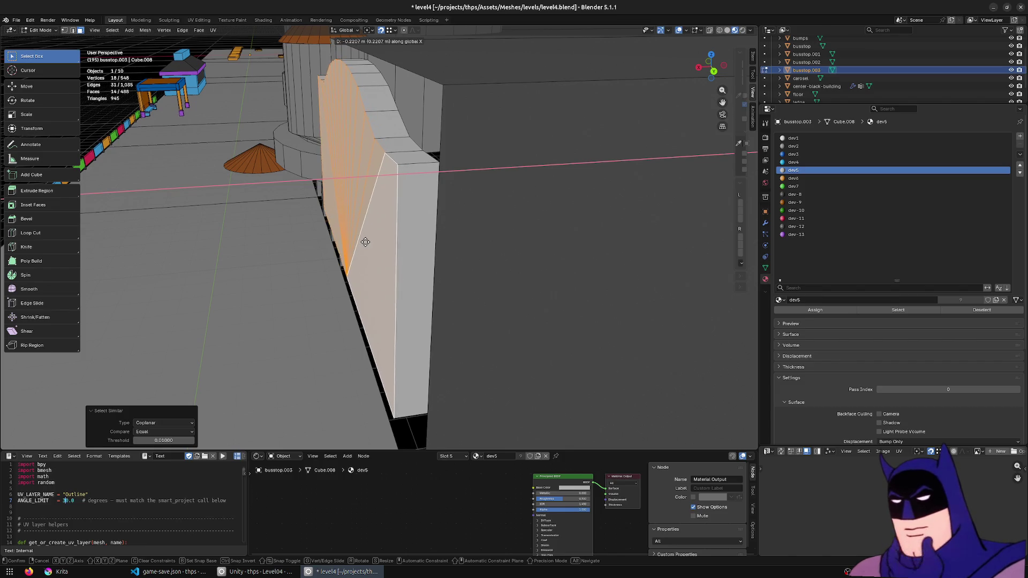
pyautogui.click(366, 242)
# - Cancel an extra move, undo, select the top edge strip and start lowering it along Z
pyautogui.moveTo(375, 245); pyautogui.dragTo(408, 254, button='middle')
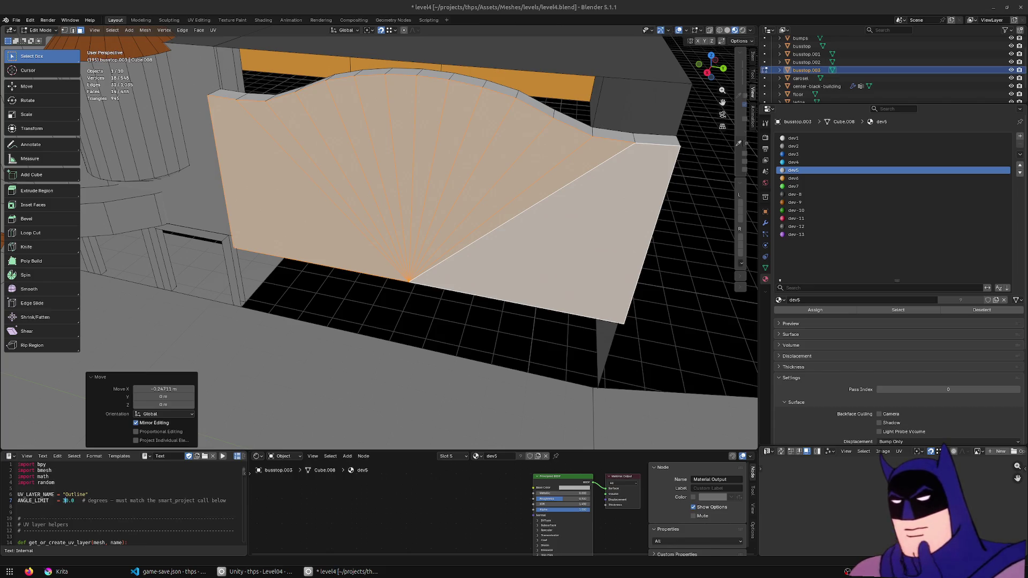
pyautogui.moveTo(450, 233); pyautogui.dragTo(475, 228, button='middle')
pyautogui.press('g')
pyautogui.press('y')
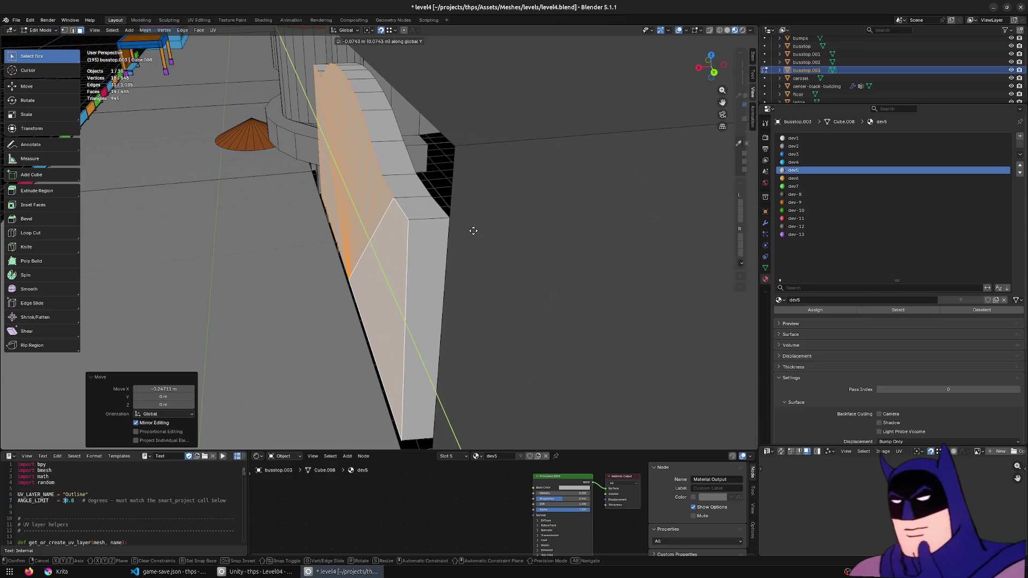
pyautogui.press('x')
pyautogui.press('Escape')
pyautogui.hotkey('ctrl', 'z')
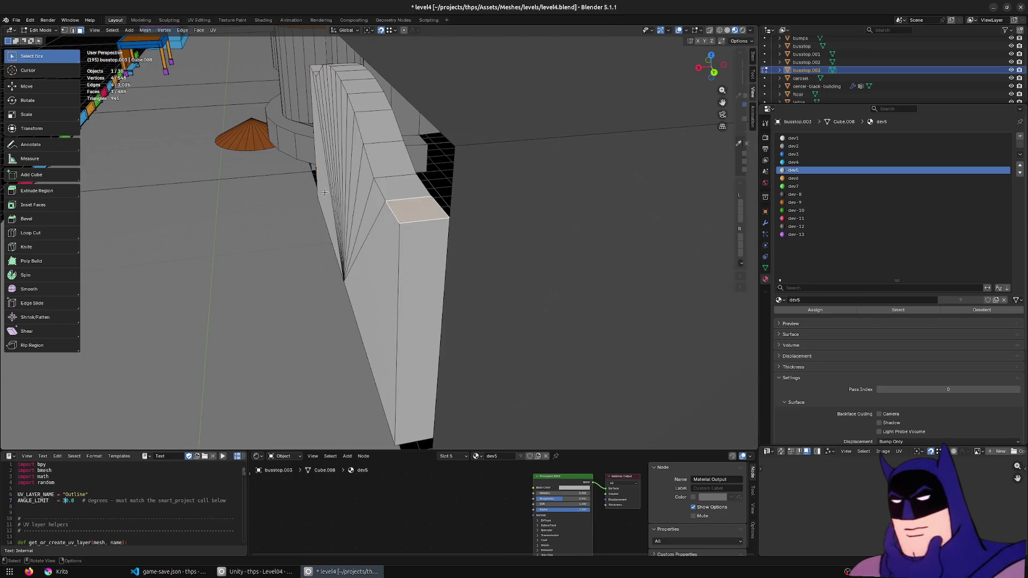
pyautogui.moveTo(358, 201); pyautogui.dragTo(324, 179, button='middle')
pyautogui.hotkey('ctrl', 'shift', 'z')
pyautogui.press('g')
pyautogui.press('z')
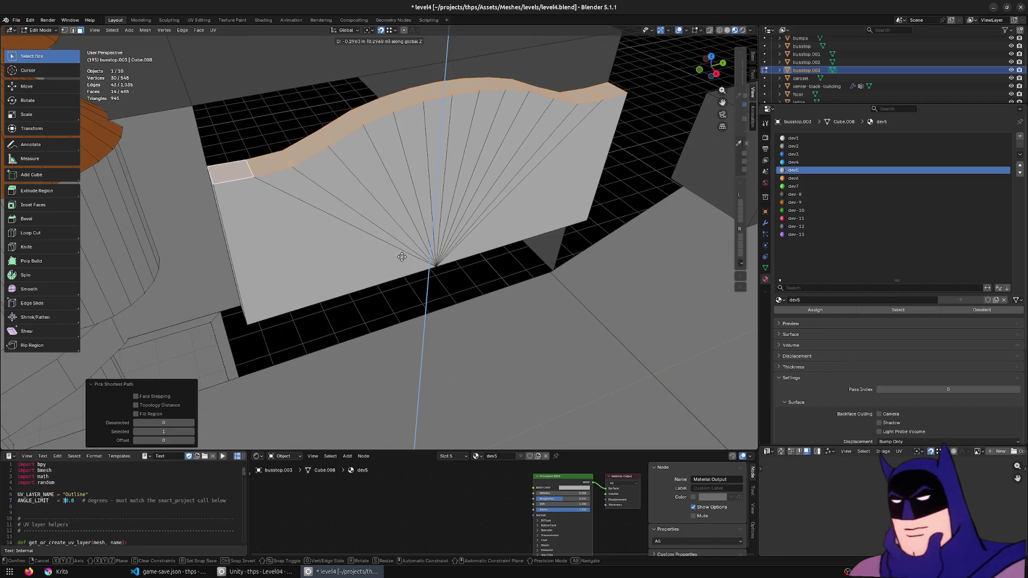
# - Flatten the top strip to 0.9 in Z, path-select the top faces and extrude a 0.2 m rim upward
pyautogui.click(461, 281)
pyautogui.write('sz0.9')
pyautogui.press('Return')
pyautogui.moveTo(615, 306)
pyautogui.mouseDown(button='middle')
pyautogui.moveTo(532, 272)
pyautogui.moveTo(524, 279)
pyautogui.mouseUp(button='middle')
pyautogui.click(494, 230)
pyautogui.moveTo(493, 229)
pyautogui.mouseDown(button='middle')
pyautogui.moveTo(563, 241)
pyautogui.moveTo(603, 222)
pyautogui.mouseUp(button='middle')
pyautogui.click(603, 222)
pyautogui.keyDown('ctrl'); pyautogui.click(241, 100); pyautogui.keyUp('ctrl')
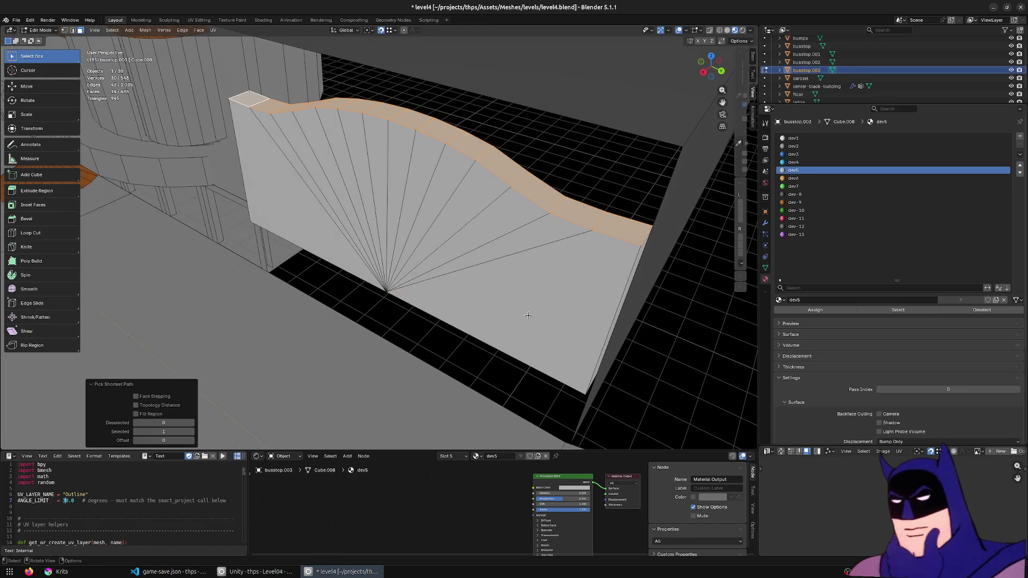
pyautogui.write('gz')
pyautogui.write('0.2')
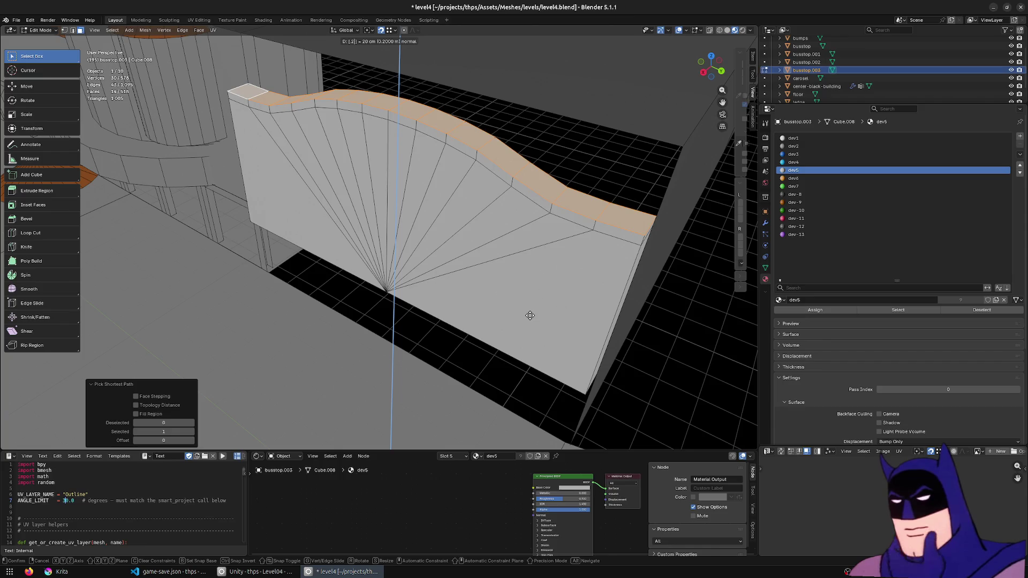
pyautogui.press('Return')
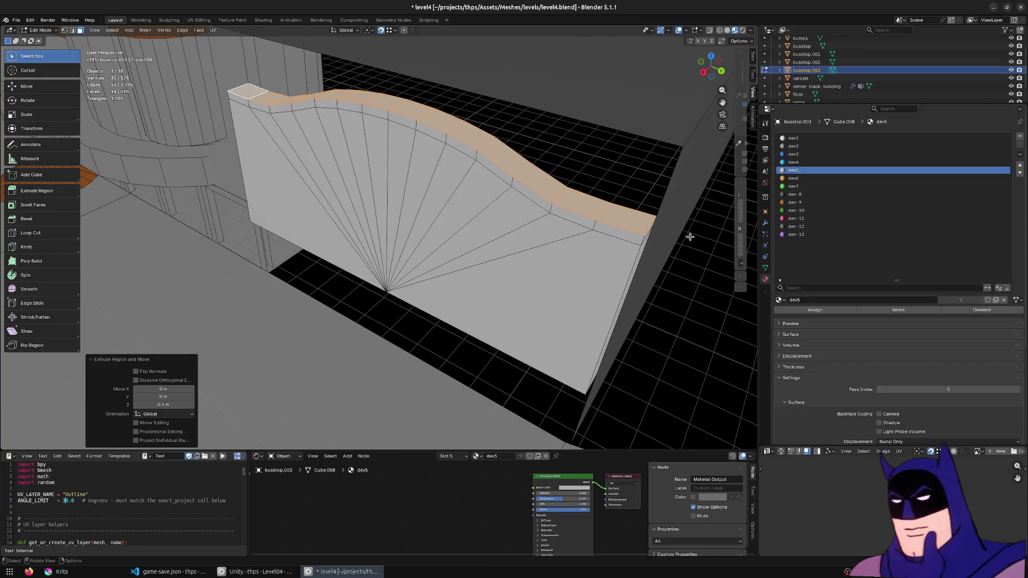
# - Assign the red dev-11 material to the new top rim and check it in object mode
pyautogui.keyDown('alt'); pyautogui.click(640, 238); pyautogui.keyUp('alt')
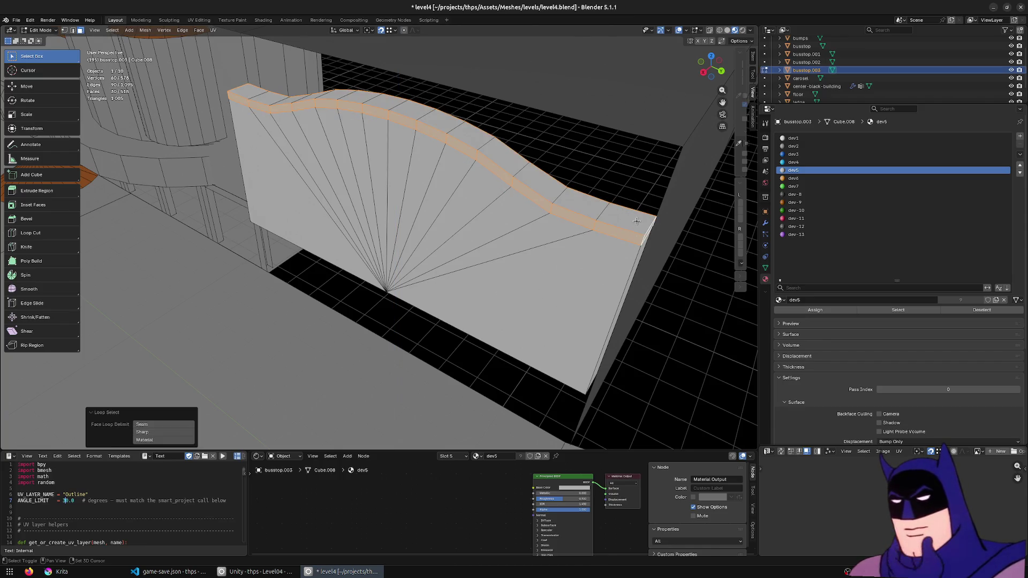
pyautogui.keyDown('shift'); pyautogui.click(635, 222); pyautogui.keyUp('shift')
pyautogui.moveTo(635, 221); pyautogui.dragTo(240, 100, button='middle')
pyautogui.keyDown('ctrl'); pyautogui.click(235, 98); pyautogui.keyUp('ctrl')
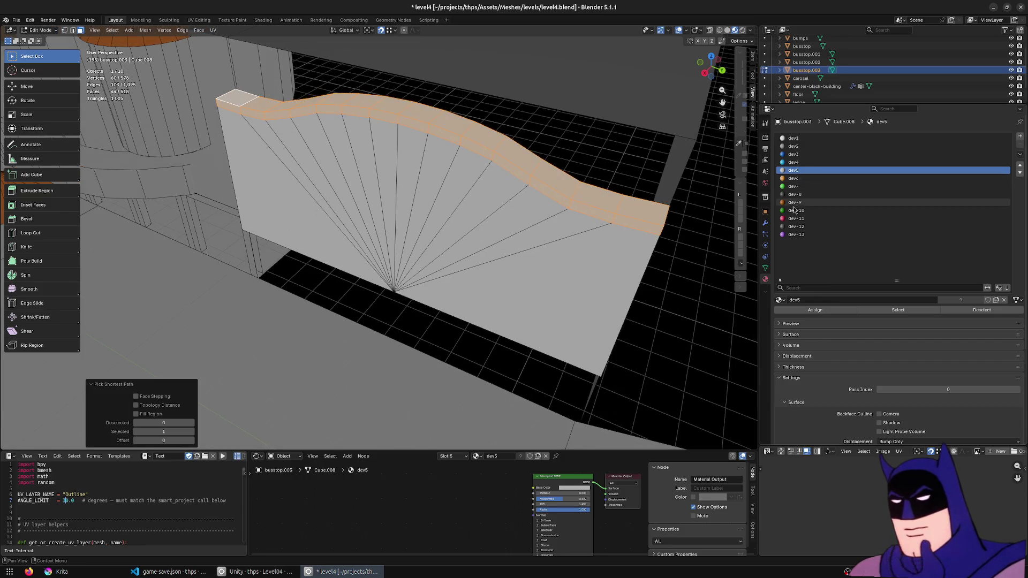
pyautogui.click(790, 217)
pyautogui.click(799, 311)
pyautogui.press('Tab')
pyautogui.moveTo(514, 241)
pyautogui.mouseDown(button='middle')
pyautogui.moveTo(462, 201)
pyautogui.moveTo(501, 179)
pyautogui.moveTo(425, 167)
pyautogui.moveTo(462, 202)
pyautogui.moveTo(436, 199)
pyautogui.moveTo(446, 288)
pyautogui.moveTo(538, 232)
pyautogui.mouseUp(button='middle')
# - Back in edit mode, hide and reveal the bottom strip, then pick the dev5 material for the lower faces
pyautogui.press('Tab')
pyautogui.keyDown('alt'); pyautogui.click(469, 275); pyautogui.keyUp('alt')
pyautogui.press('h')
pyautogui.click(486, 277)
pyautogui.hotkey('alt', 'h')
pyautogui.click(537, 231)
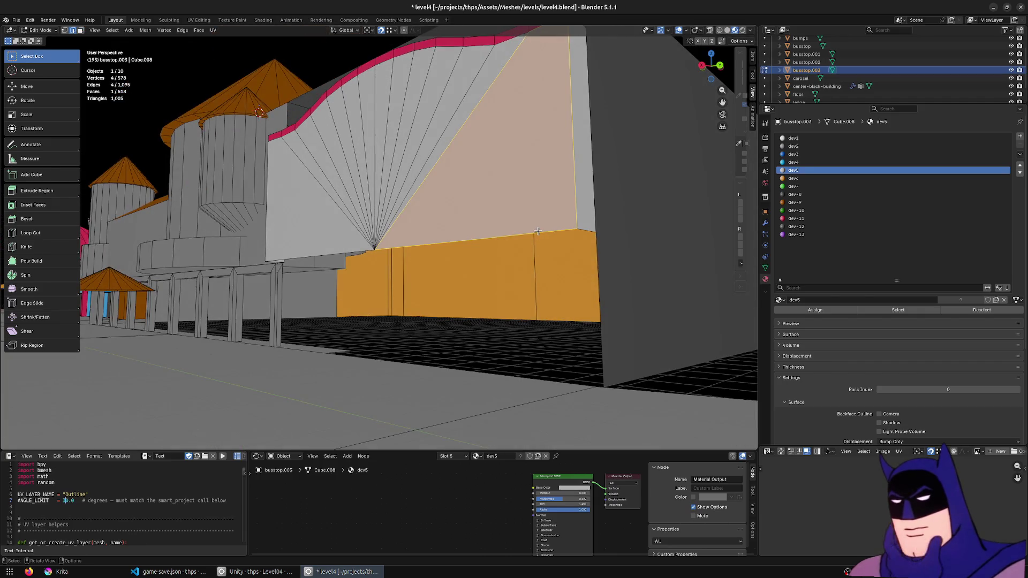
# - Extend the wall's bottom edge downward along Z, discarding a trial X extrusion
pyautogui.moveTo(467, 302); pyautogui.dragTo(455, 314, button='middle')
pyautogui.press('g')
pyautogui.press('z')
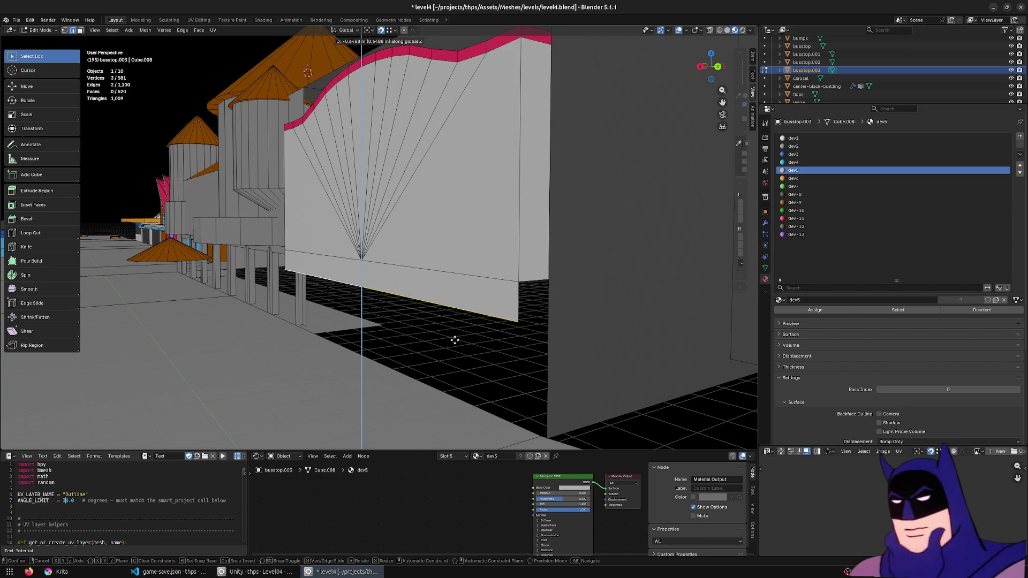
pyautogui.click(454, 339)
pyautogui.press('e')
pyautogui.press('x')
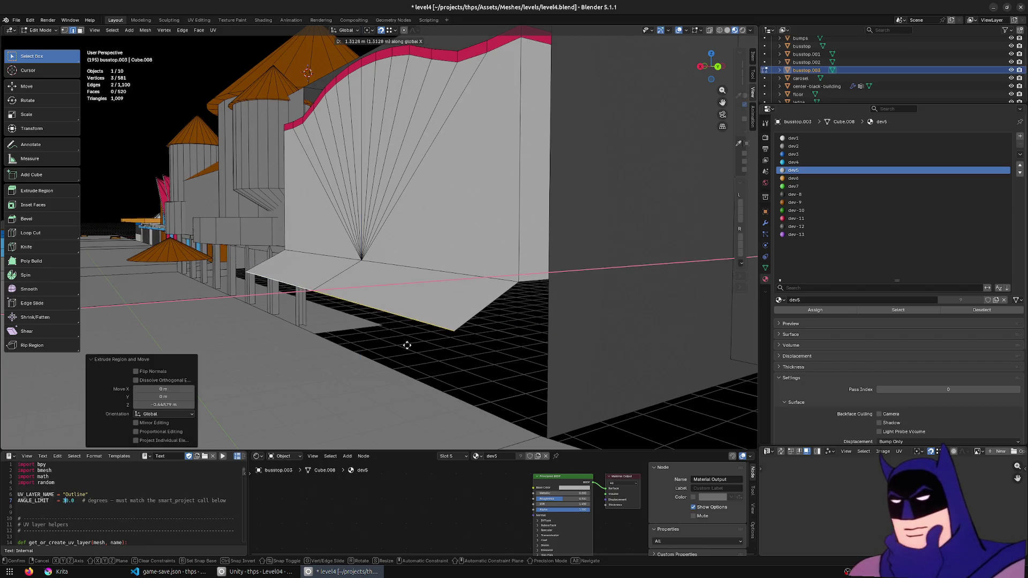
pyautogui.press('Escape')
pyautogui.hotkey('ctrl', 'z')
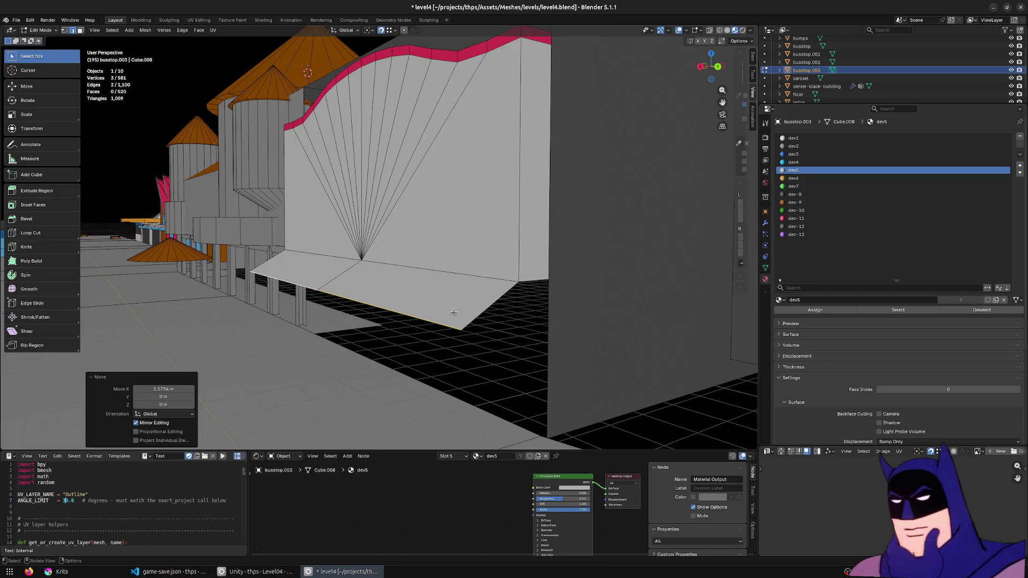
# - Raise the awning faces and its end edge vertically along Z
pyautogui.press('3')
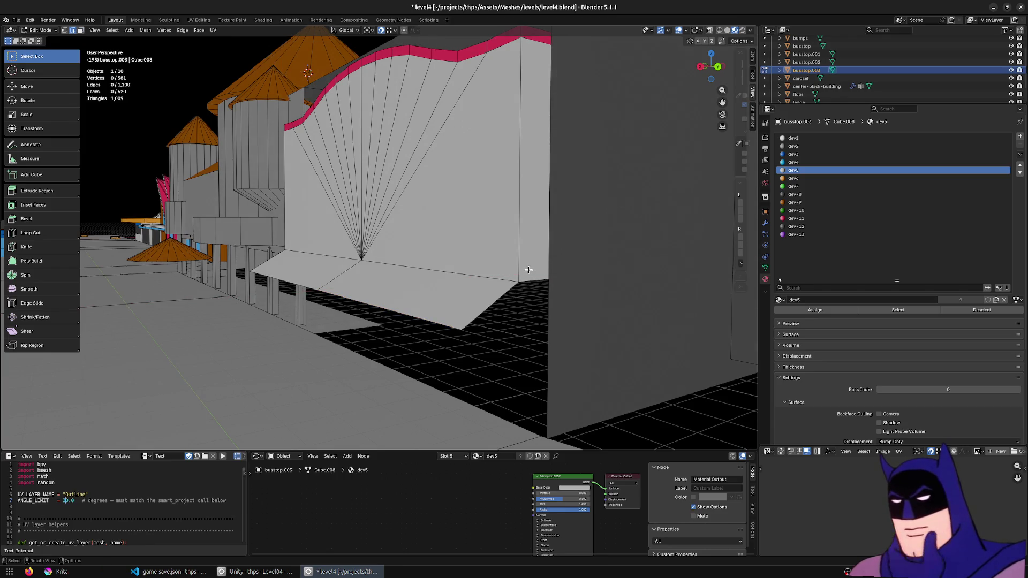
pyautogui.moveTo(337, 266)
pyautogui.mouseDown(button='middle')
pyautogui.moveTo(486, 283)
pyautogui.moveTo(391, 303)
pyautogui.mouseUp(button='middle')
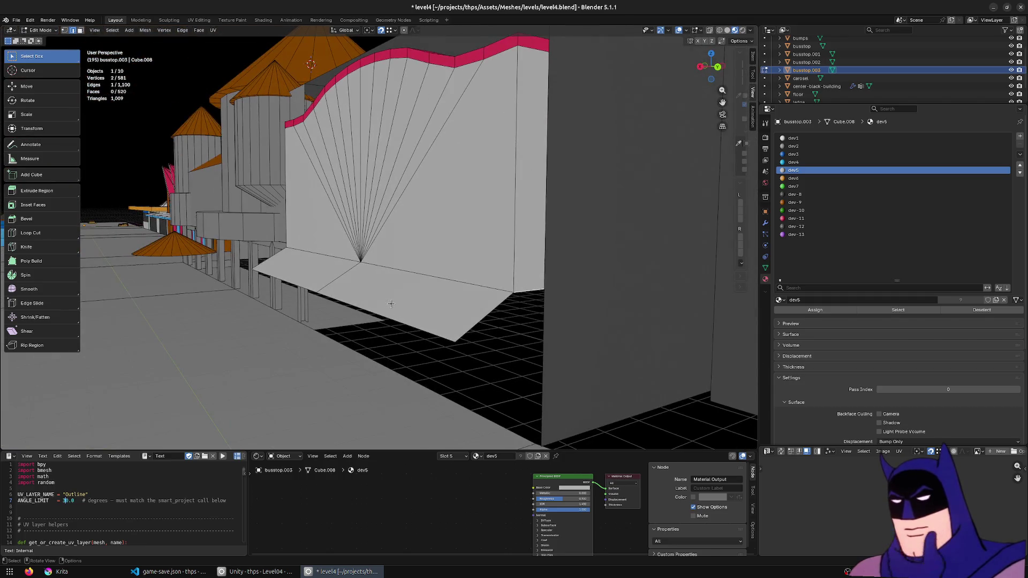
pyautogui.click(393, 277)
pyautogui.press('g')
pyautogui.press('z')
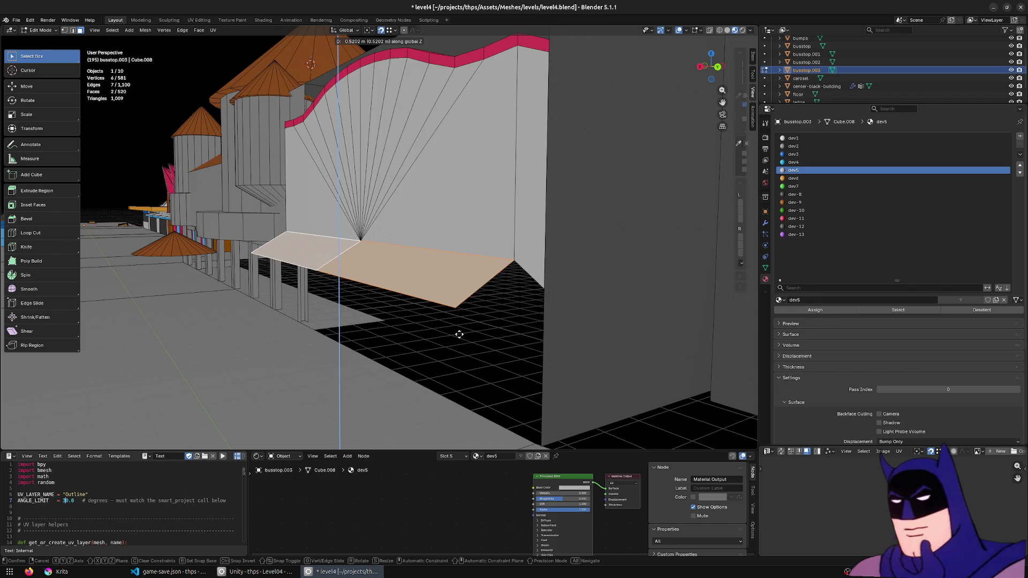
pyautogui.click(459, 335)
pyautogui.click(515, 258)
pyautogui.press('g')
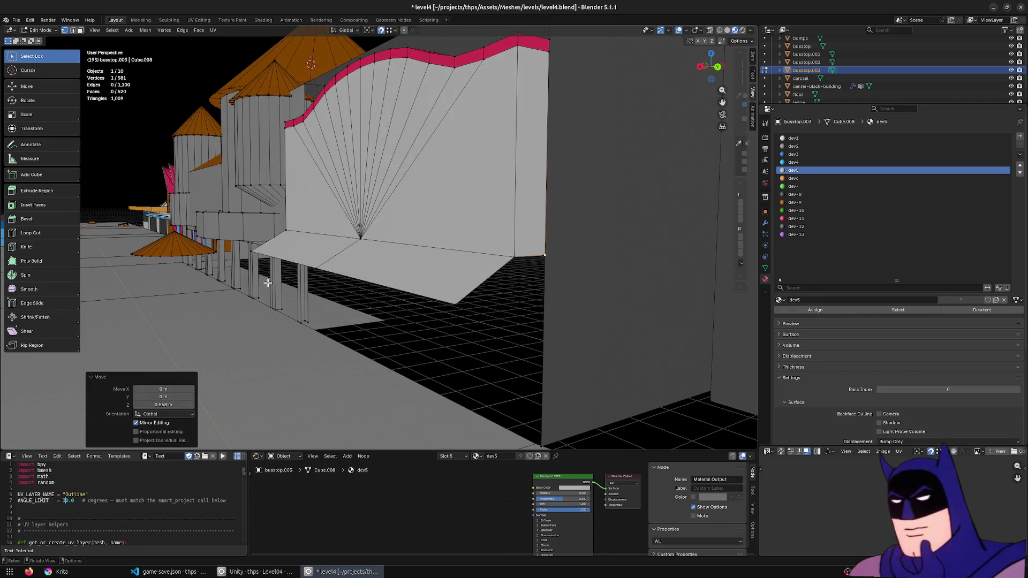
pyautogui.moveTo(509, 260); pyautogui.dragTo(472, 262, button='middle')
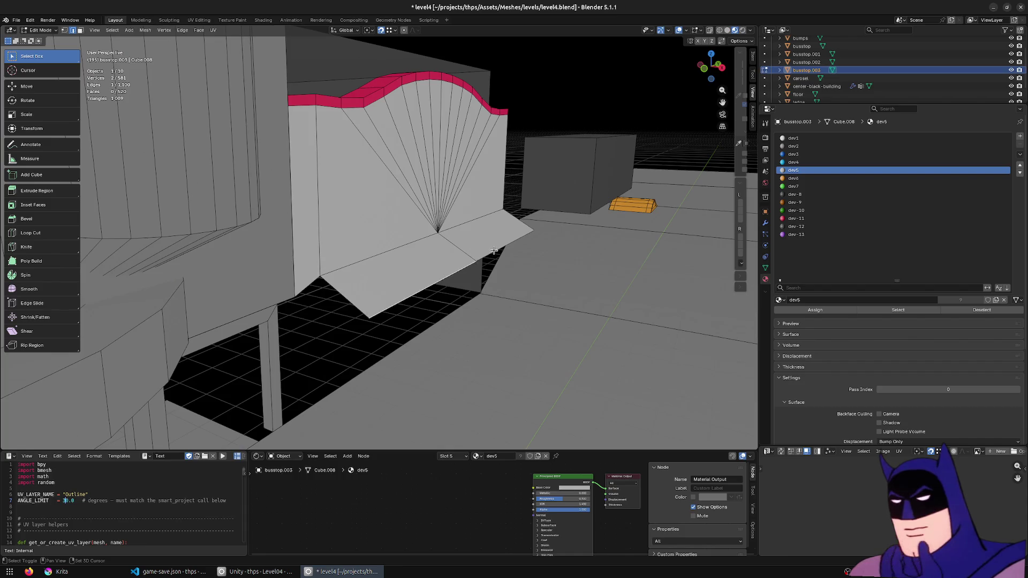
pyautogui.press('g')
pyautogui.press('z')
pyautogui.click(500, 276)
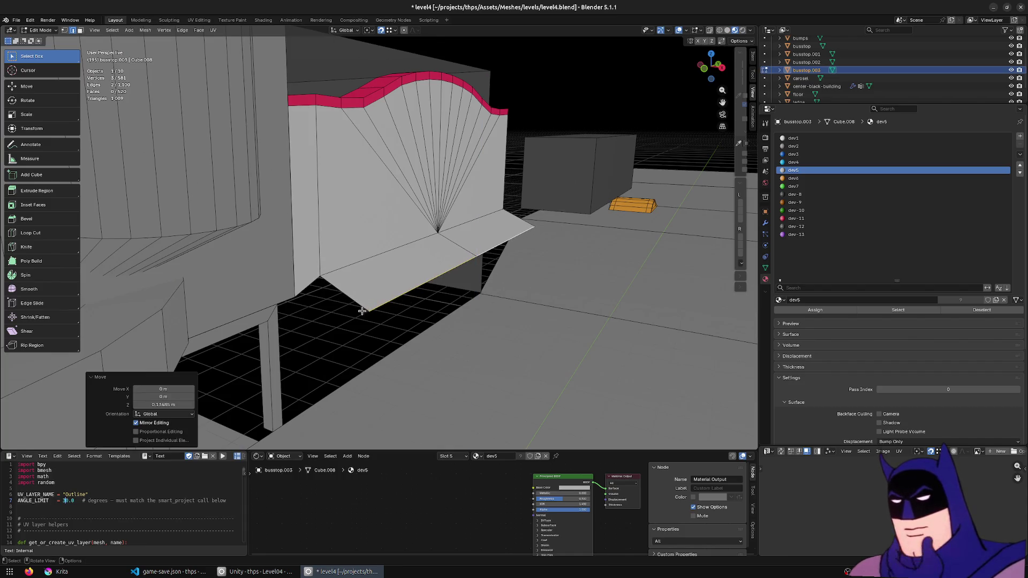
# - Fill the face under the awning and extrude its front edge downward along Z into a lip
pyautogui.click(311, 297)
pyautogui.moveTo(321, 292); pyautogui.dragTo(413, 280, button='middle')
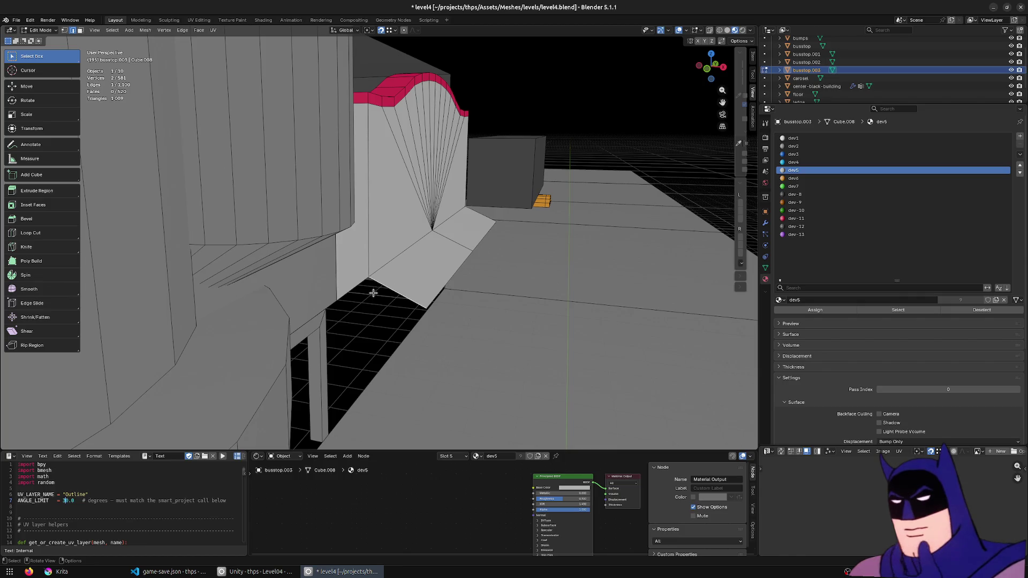
pyautogui.press('f')
pyautogui.moveTo(356, 290); pyautogui.dragTo(512, 296, button='middle')
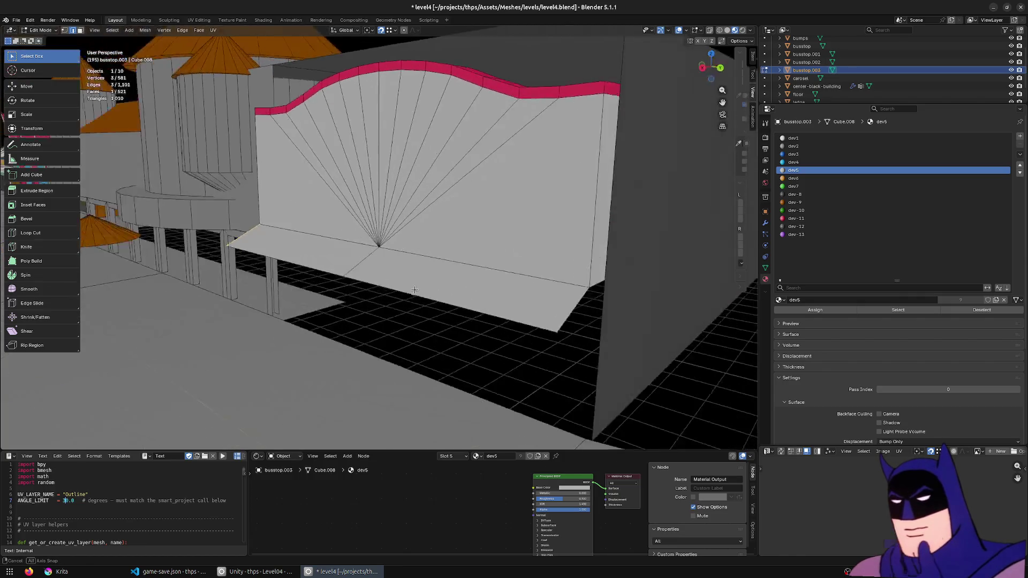
pyautogui.press('e')
pyautogui.press('z')
pyautogui.click(510, 330)
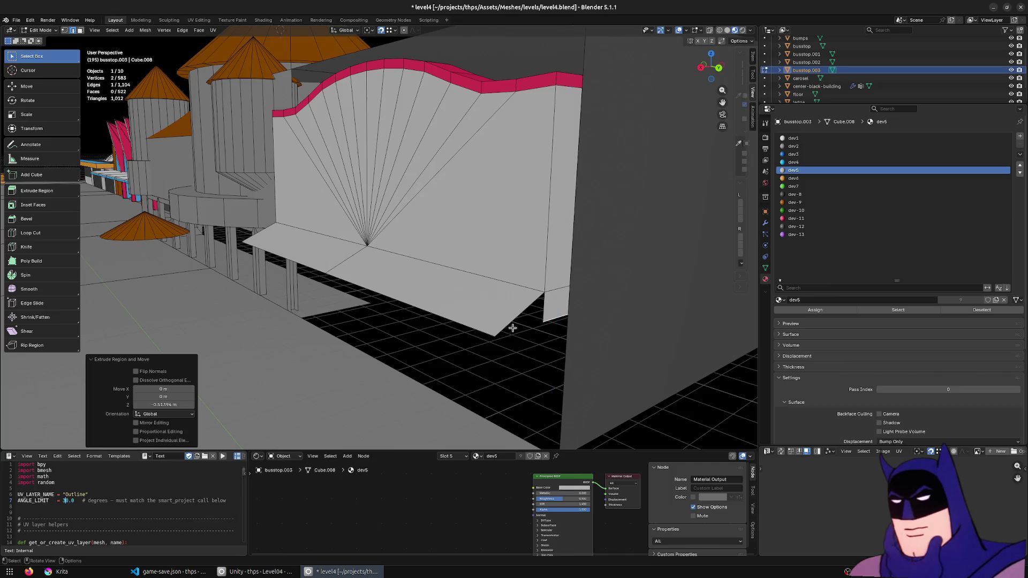
# - Select the new ledge faces along the wall and make dev6 the active material slot
pyautogui.click(546, 316)
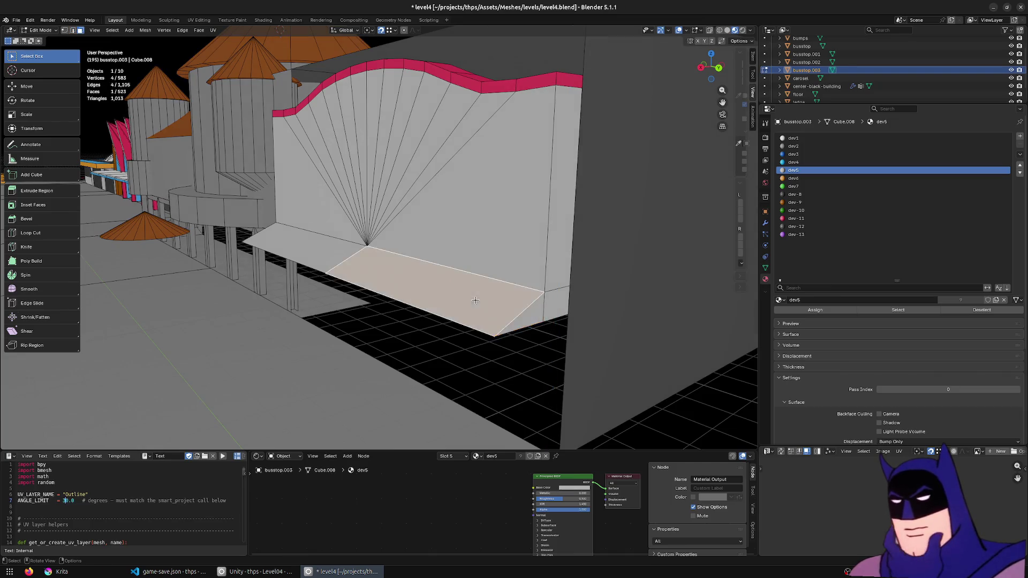
pyautogui.moveTo(474, 299); pyautogui.dragTo(586, 313, button='middle')
pyautogui.click(586, 313)
pyautogui.moveTo(323, 306); pyautogui.dragTo(386, 296, button='middle')
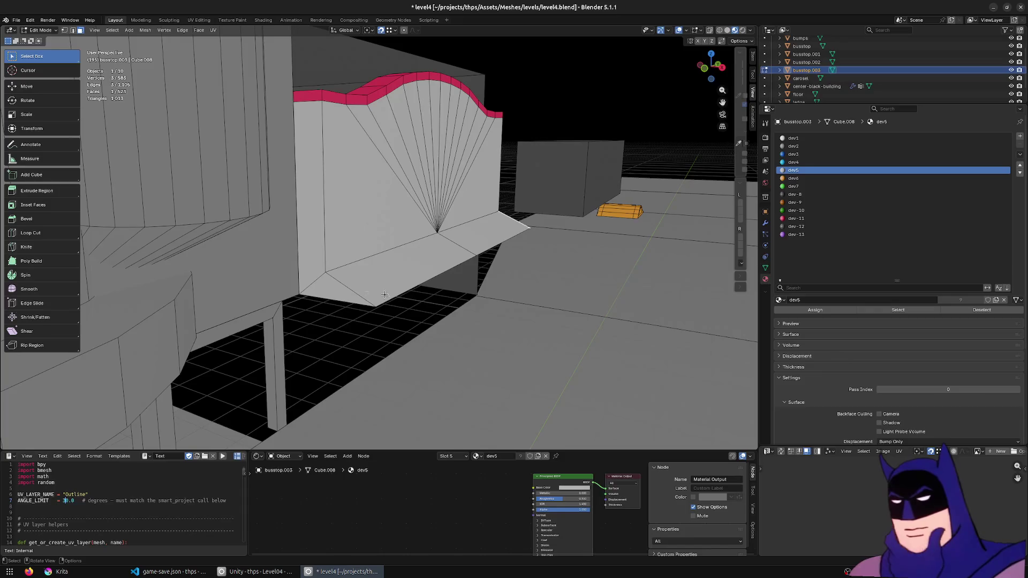
pyautogui.keyDown('ctrl'); pyautogui.click(341, 293); pyautogui.keyUp('ctrl')
pyautogui.click(795, 177)
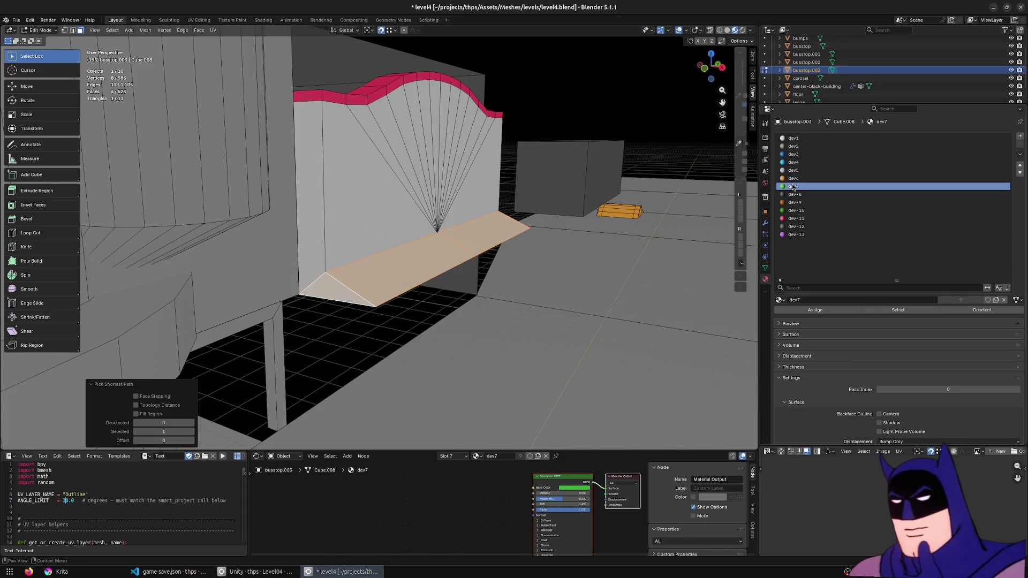
# - Assign orange dev6 to the ledge faces and extrude them 0.2 m downward along Z
pyautogui.click(821, 311)
pyautogui.moveTo(482, 265); pyautogui.dragTo(515, 257, button='middle')
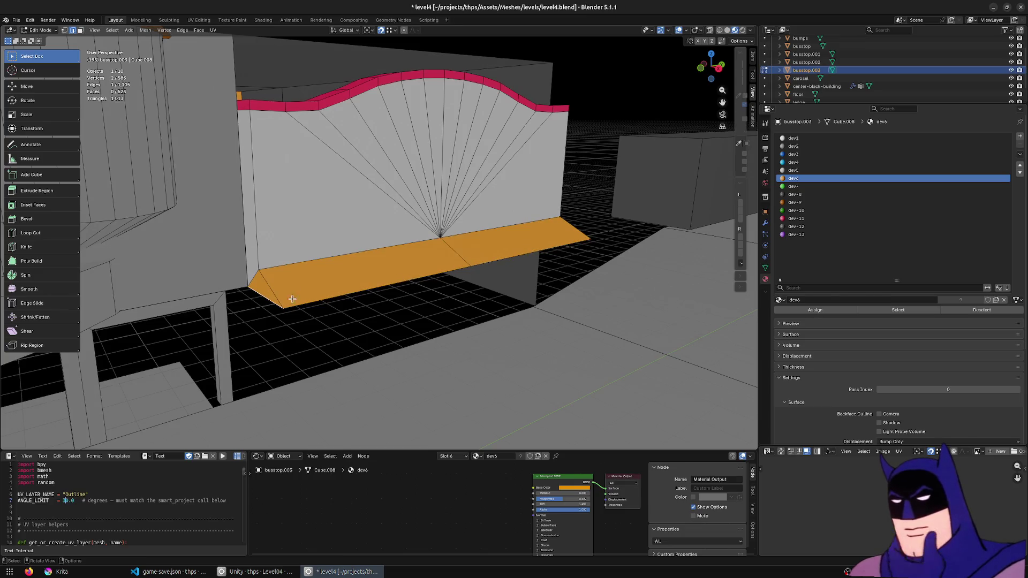
pyautogui.keyDown('ctrl'); pyautogui.click(555, 252); pyautogui.keyUp('ctrl')
pyautogui.moveTo(555, 252); pyautogui.dragTo(494, 319, button='middle')
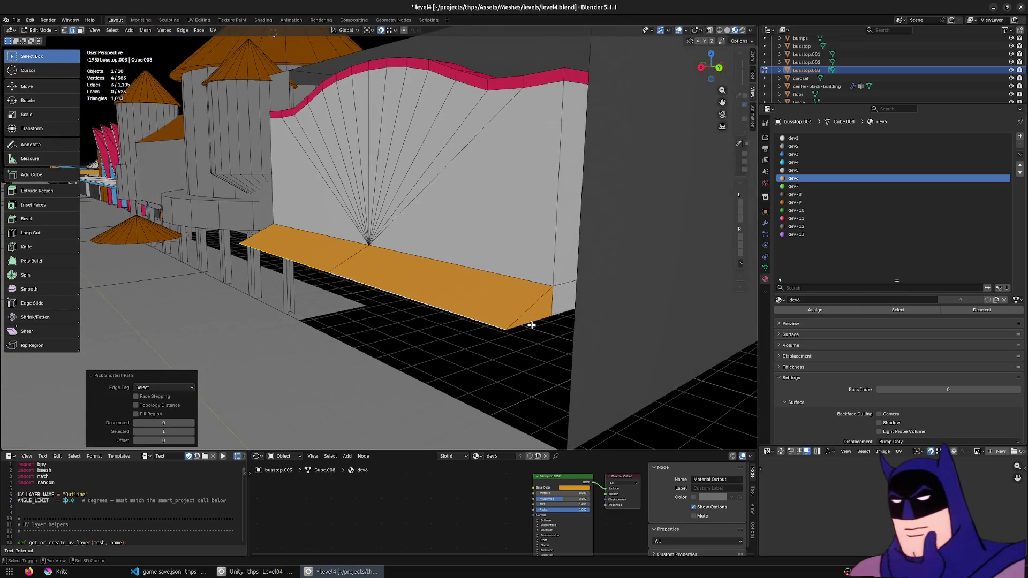
pyautogui.press('e')
pyautogui.press('z')
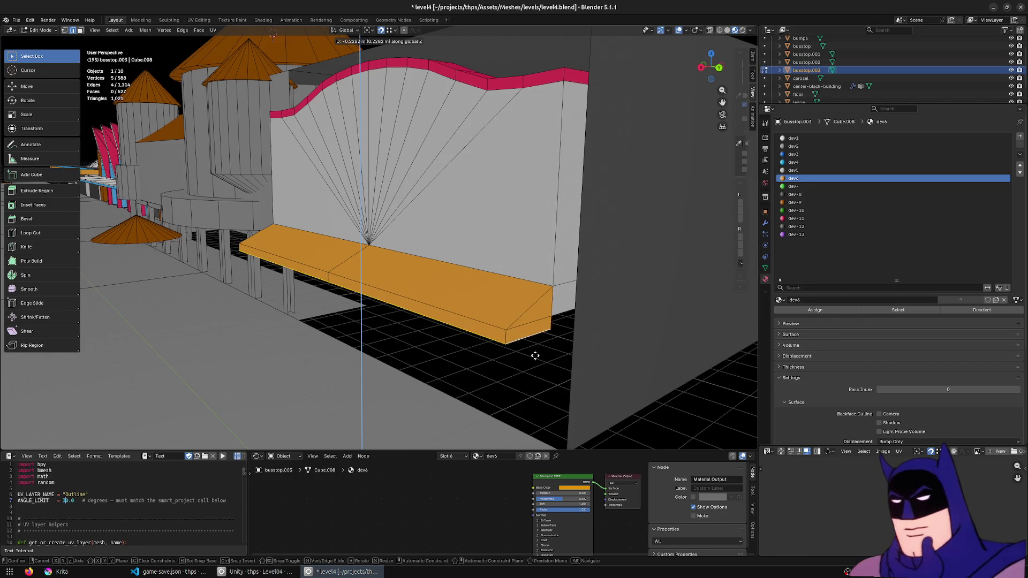
pyautogui.write('-0.2')
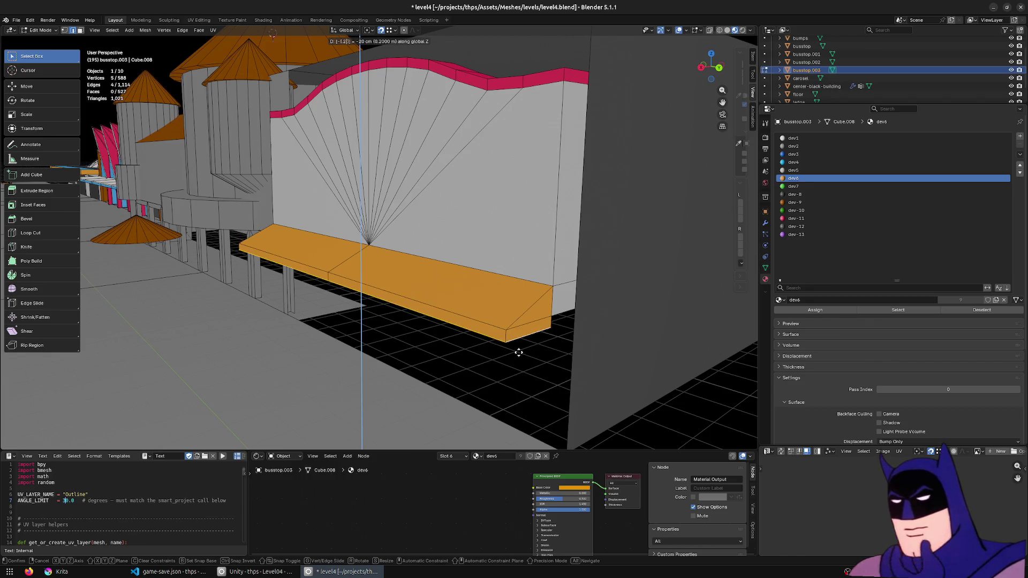
pyautogui.press('Return')
# - Extrude the ledge's end edge and settle the new wall piece's position along Z
pyautogui.click(575, 302)
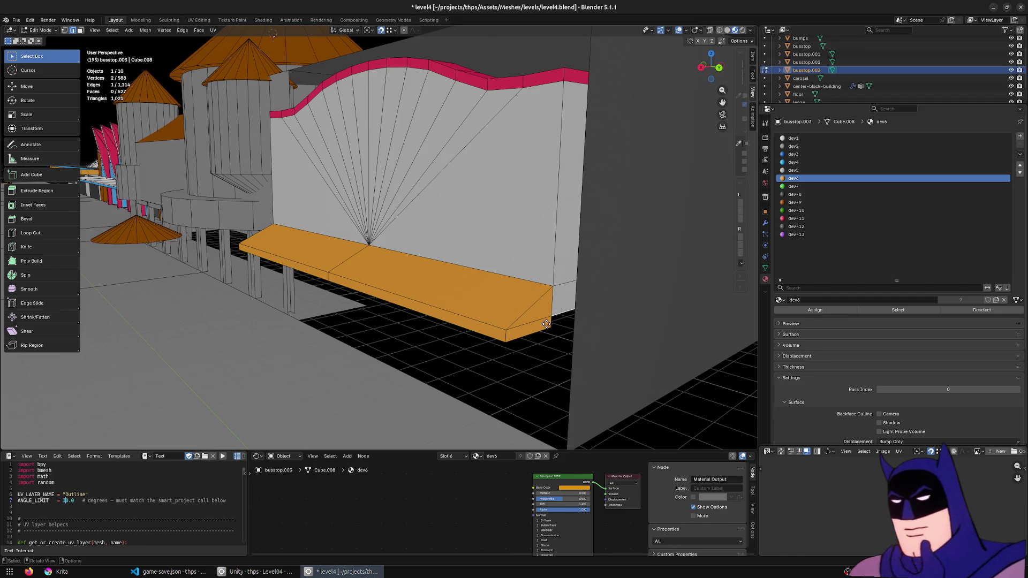
pyautogui.press('e')
pyautogui.click(547, 324)
pyautogui.moveTo(546, 324); pyautogui.dragTo(539, 365, button='middle')
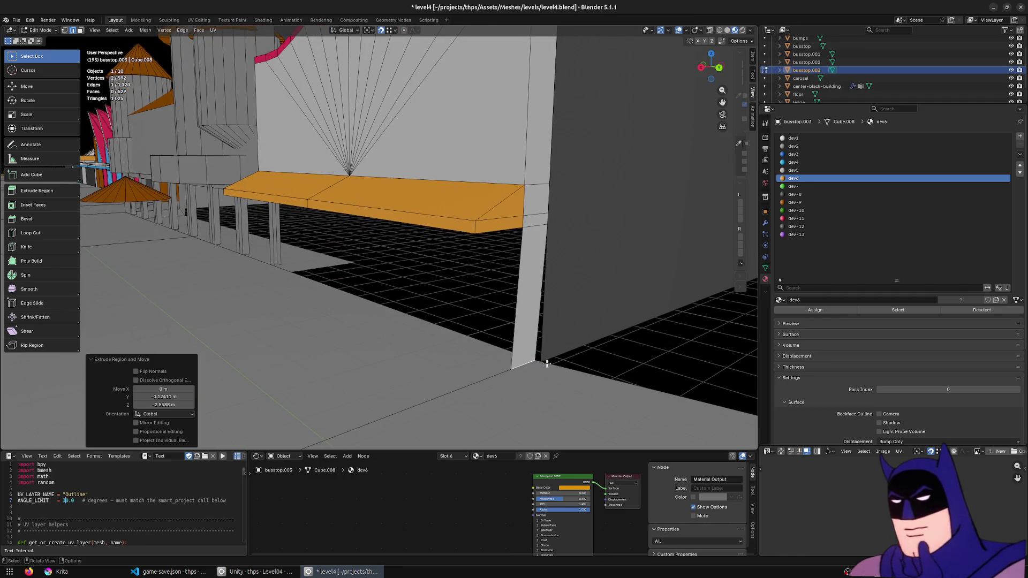
pyautogui.hotkey('ctrl', 'z')
pyautogui.press('e')
pyautogui.press('z')
pyautogui.click(547, 360)
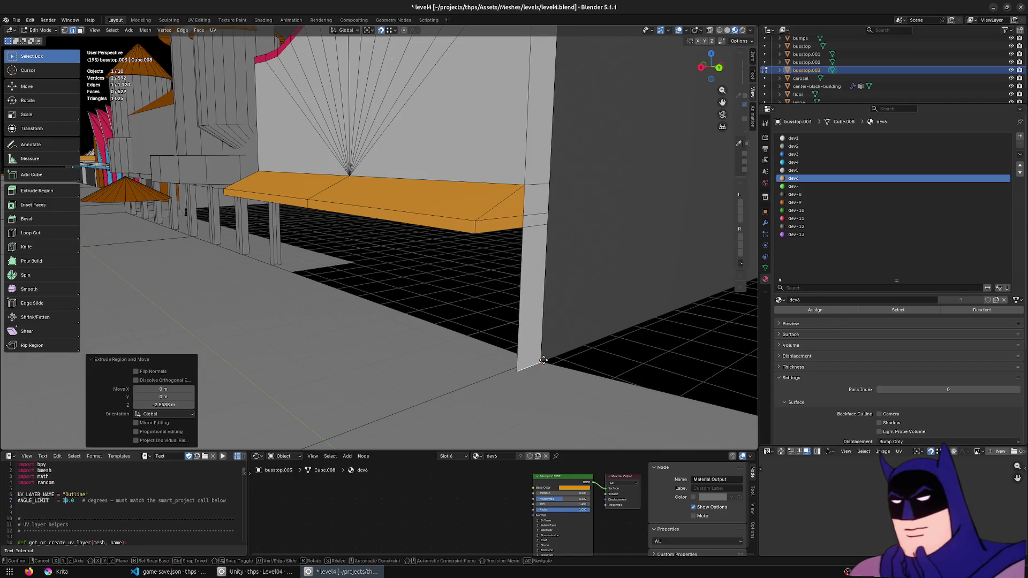
pyautogui.press('g')
pyautogui.click(541, 360)
# - Extrude the ledge faces once more and flatten two of them vertically, framing one in view
pyautogui.moveTo(516, 320); pyautogui.dragTo(597, 197, button='middle')
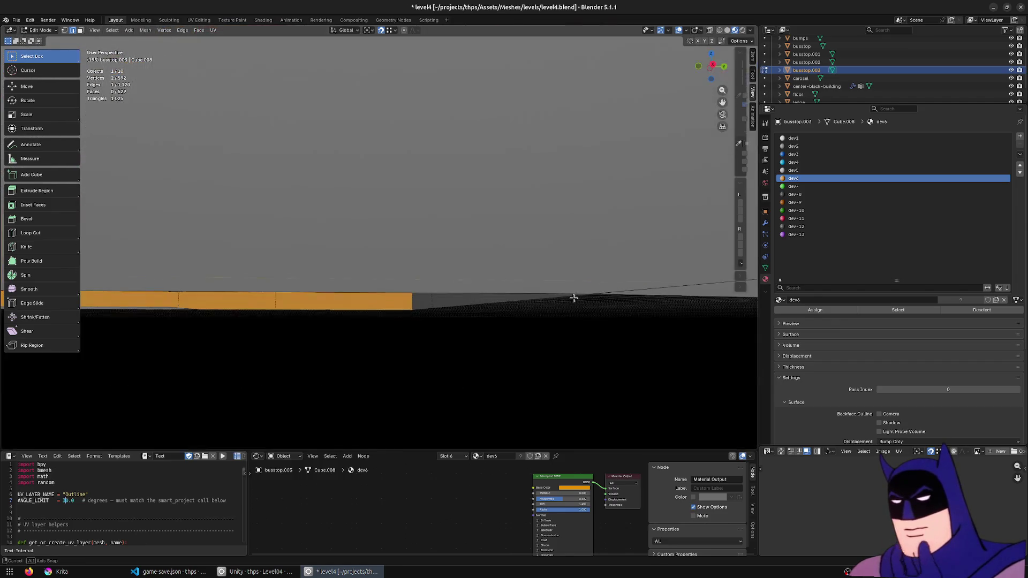
pyautogui.press('e')
pyautogui.click(493, 189)
pyautogui.press('g')
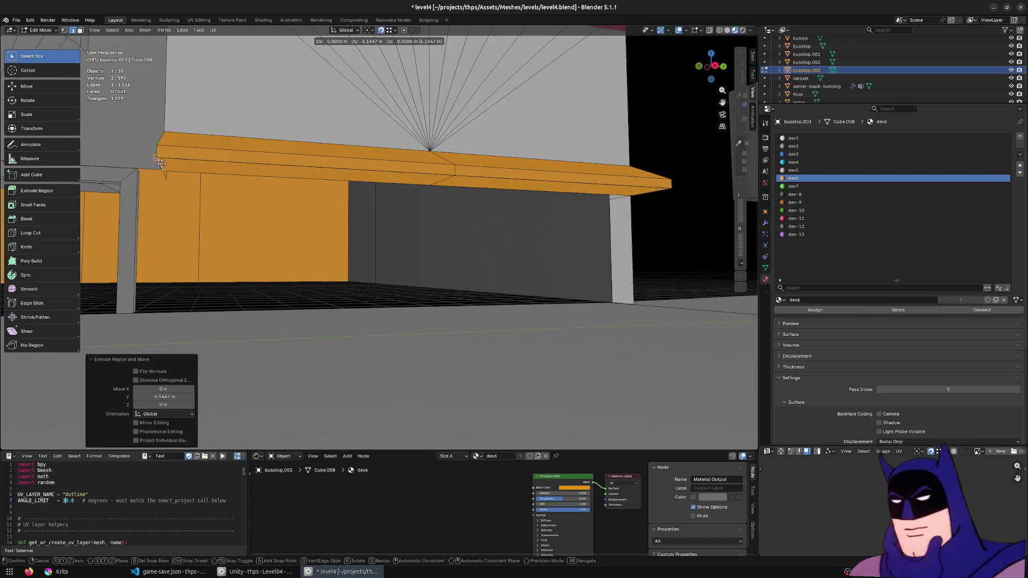
pyautogui.press('Escape')
pyautogui.moveTo(160, 163); pyautogui.dragTo(277, 170, button='middle')
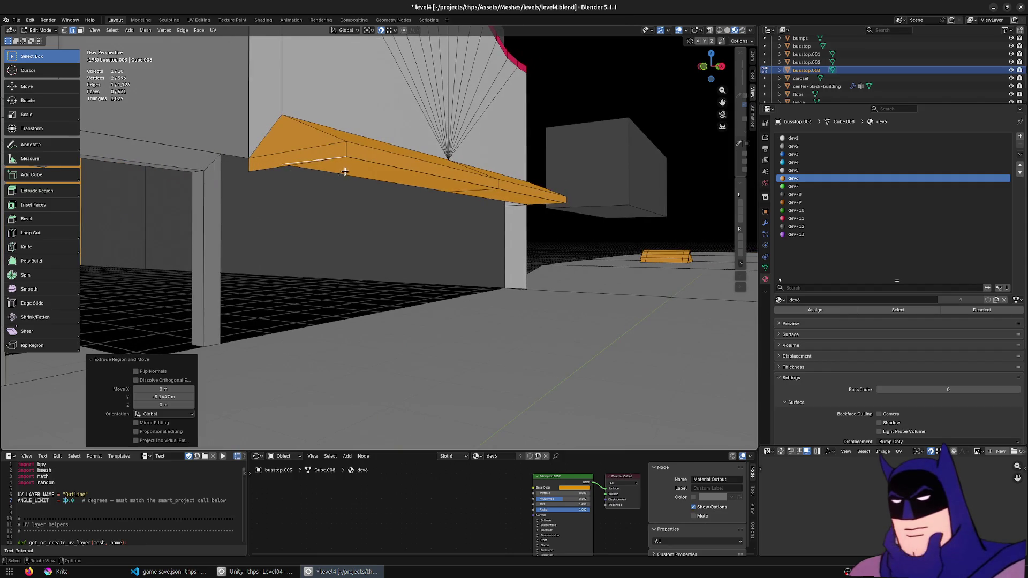
pyautogui.click(403, 183)
pyautogui.keyDown('shift'); pyautogui.click(455, 193); pyautogui.keyUp('shift')
pyautogui.write('sz0')
pyautogui.press('Return')
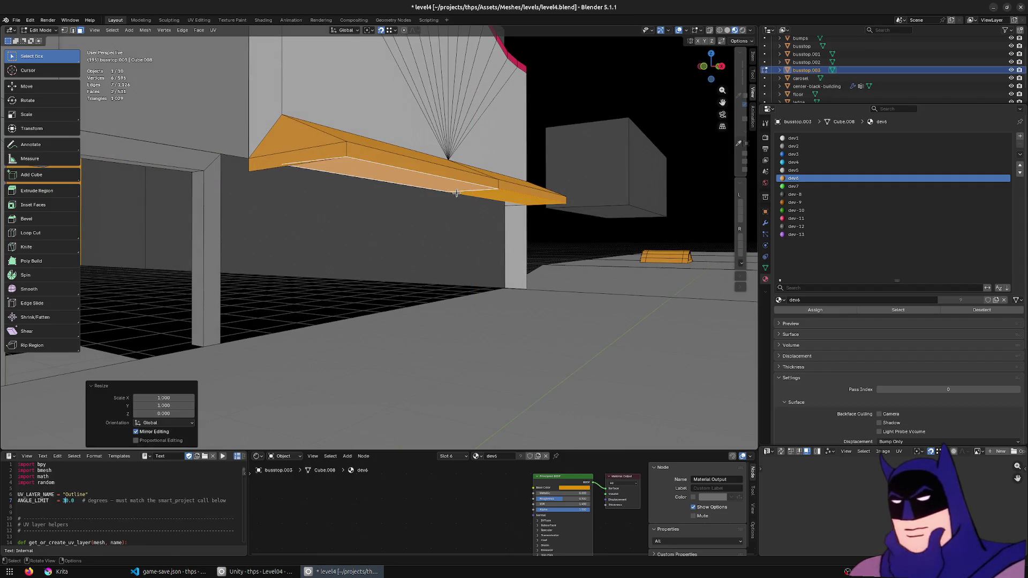
pyautogui.moveTo(472, 191); pyautogui.dragTo(468, 207, button='middle')
pyautogui.click(261, 237)
pyautogui.press('KP_Decimal')
pyautogui.scroll(3, 261, 236)
pyautogui.scroll(3, 332, 291)
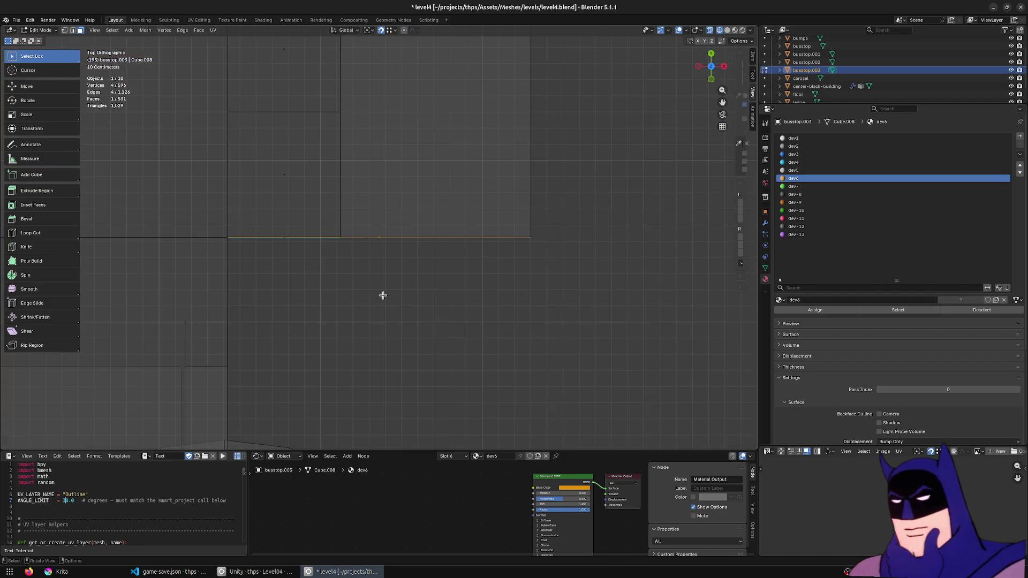
pyautogui.scroll(-5, 453, 279)
# - Lower the ledge's slanted right edges along Z to level its end
pyautogui.moveTo(434, 297)
pyautogui.mouseDown(button='middle')
pyautogui.moveTo(428, 240)
pyautogui.moveTo(414, 250)
pyautogui.moveTo(489, 248)
pyautogui.mouseUp(button='middle')
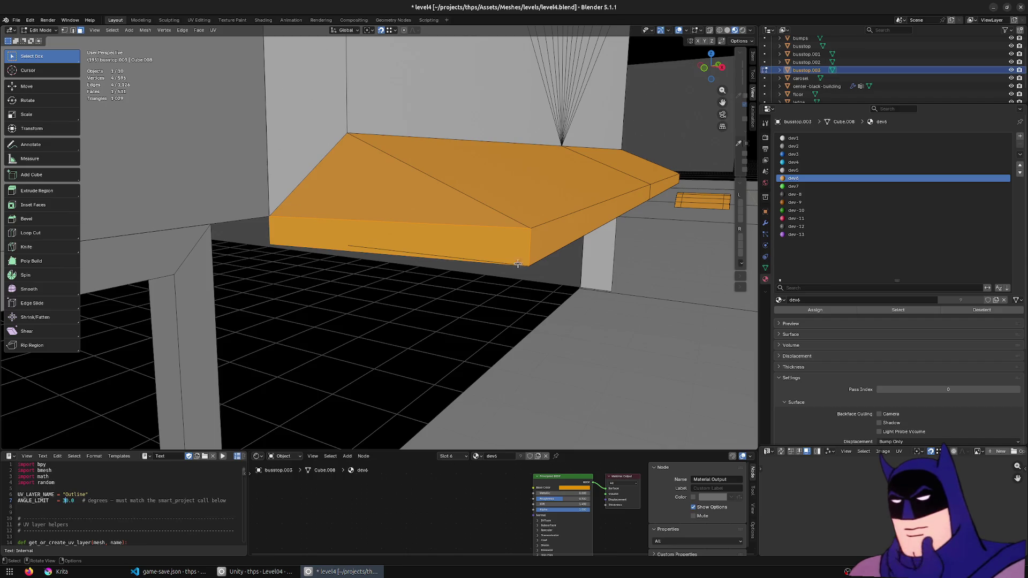
pyautogui.click(657, 183)
pyautogui.press('g')
pyautogui.press('z')
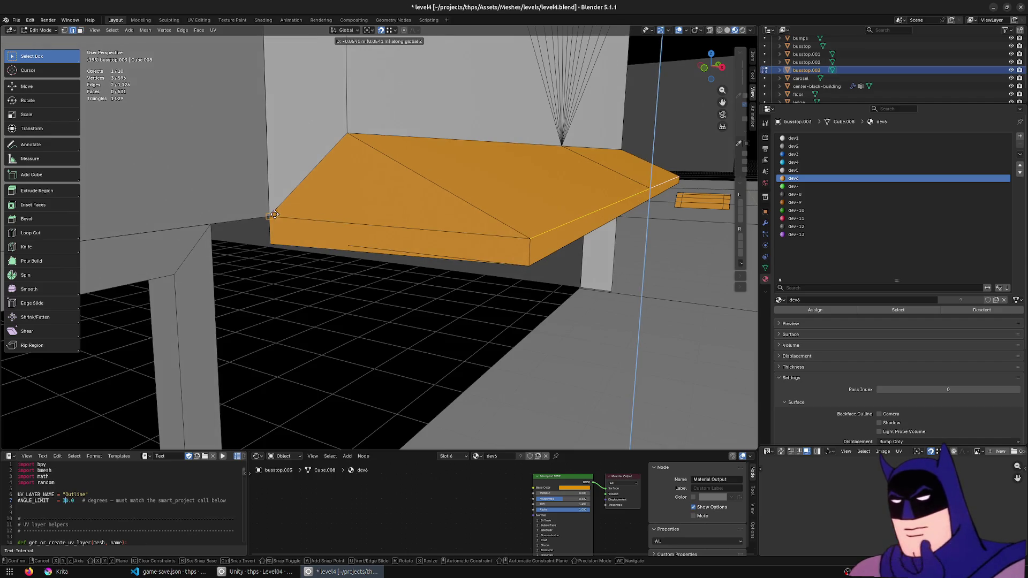
pyautogui.click(470, 243)
pyautogui.click(655, 197)
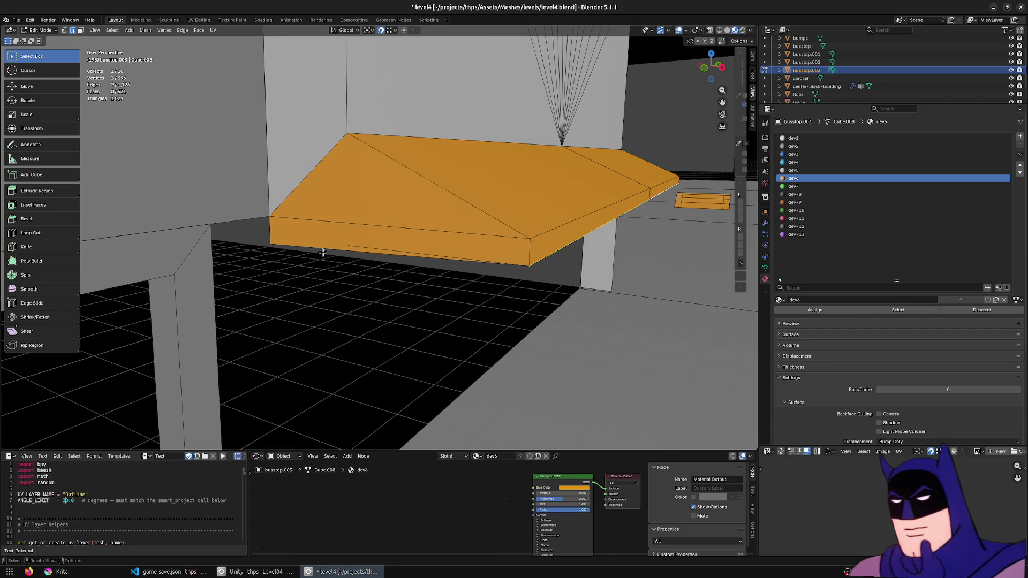
pyautogui.press('g')
pyautogui.press('z')
pyautogui.click(281, 245)
# - Flatten the ledge's lower front edge with S Z 0 and merge the mesh's vertices by distance
pyautogui.moveTo(499, 267); pyautogui.dragTo(558, 245, button='middle')
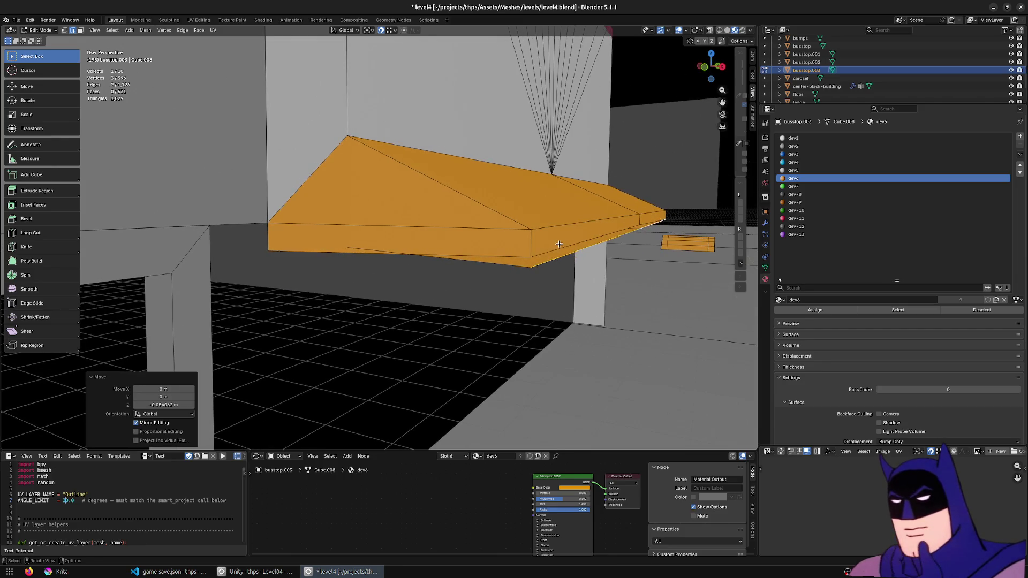
pyautogui.click(653, 221)
pyautogui.press('s')
pyautogui.press('z')
pyautogui.press('0')
pyautogui.press('Return')
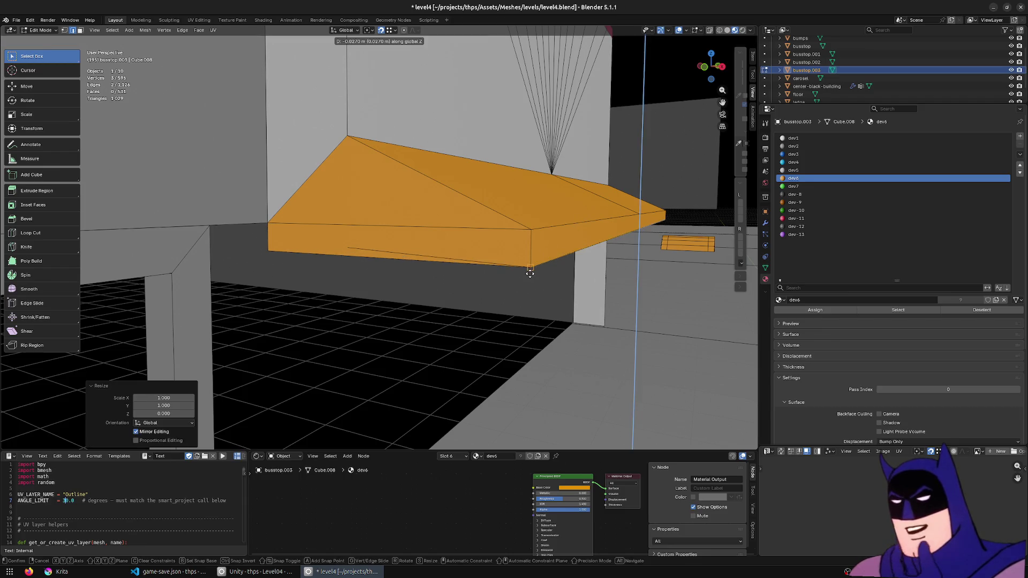
pyautogui.moveTo(550, 249); pyautogui.dragTo(506, 264, button='middle')
pyautogui.press('a')
pyautogui.press('m')
pyautogui.click(506, 264)
# - Adjust a ledge edge's height and shift an awning edge into line
pyautogui.moveTo(439, 259)
pyautogui.mouseDown(button='middle')
pyautogui.moveTo(405, 249)
pyautogui.moveTo(368, 290)
pyautogui.mouseUp(button='middle')
pyautogui.click(405, 247)
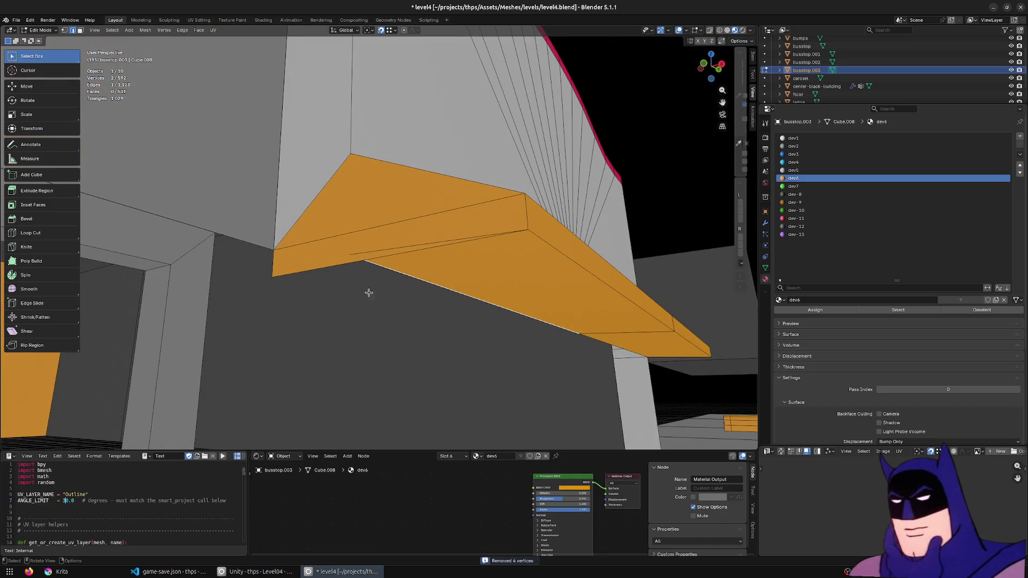
pyautogui.press('g')
pyautogui.press('z')
pyautogui.click(523, 239)
pyautogui.moveTo(523, 240)
pyautogui.mouseDown(button='middle')
pyautogui.moveTo(522, 216)
pyautogui.moveTo(499, 245)
pyautogui.mouseUp(button='middle')
pyautogui.scroll(-8, 521, 216)
pyautogui.click(604, 211)
pyautogui.press('g')
pyautogui.click(568, 197)
# - Reposition two more edges at the orange awning's end
pyautogui.moveTo(567, 197); pyautogui.dragTo(704, 229, button='middle')
pyautogui.click(684, 235)
pyautogui.press('g')
pyautogui.click(598, 242)
pyautogui.click(661, 222)
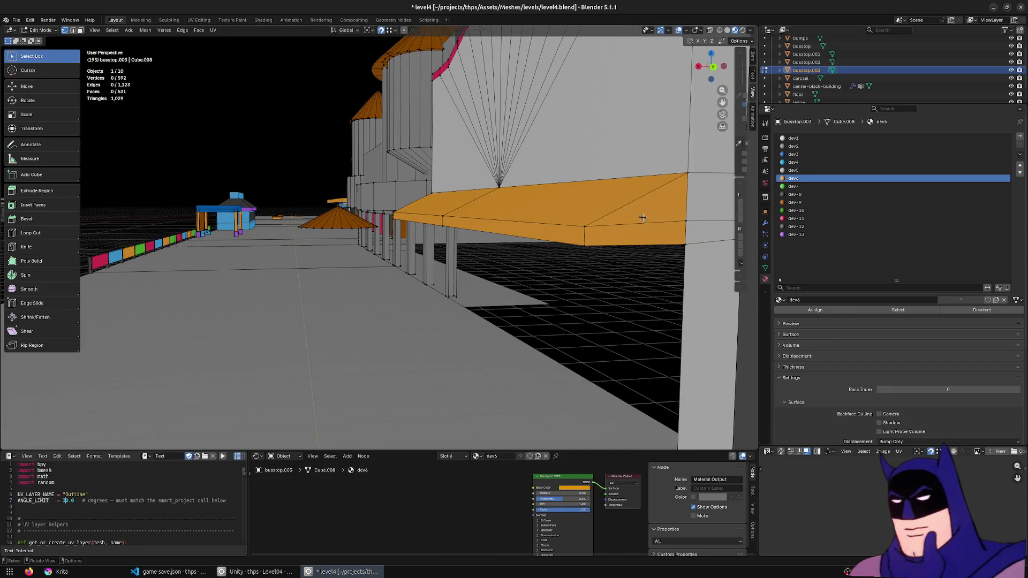
pyautogui.press('g')
pyautogui.click(679, 218)
pyautogui.click(686, 193)
# - Merge the whole mesh by distance, undo it, and begin extruding the awning along the wall
pyautogui.moveTo(495, 197)
pyautogui.mouseDown(button='middle')
pyautogui.moveTo(521, 204)
pyautogui.moveTo(464, 239)
pyautogui.moveTo(441, 232)
pyautogui.moveTo(595, 249)
pyautogui.moveTo(503, 265)
pyautogui.moveTo(536, 283)
pyautogui.moveTo(546, 241)
pyautogui.moveTo(616, 204)
pyautogui.mouseUp(button='middle')
pyautogui.press('a')
pyautogui.press('m')
pyautogui.press('b')
pyautogui.hotkey('ctrl', 'z')
pyautogui.scroll(3, 464, 238)
pyautogui.press('e')
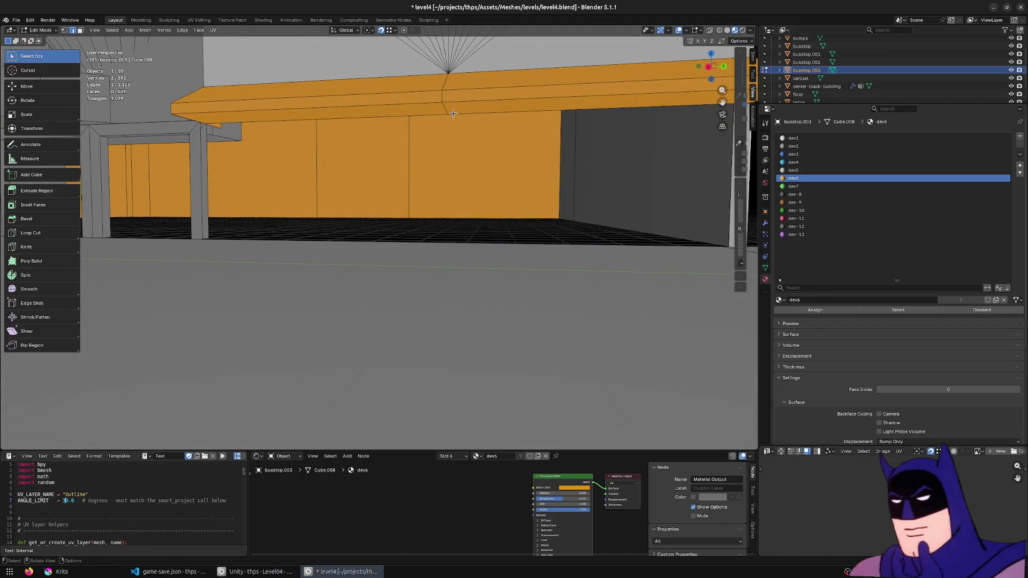
# - Finish the awning extrusion along the wall, then delete its front faces
pyautogui.click(441, 121)
pyautogui.moveTo(440, 120); pyautogui.dragTo(500, 139, button='middle')
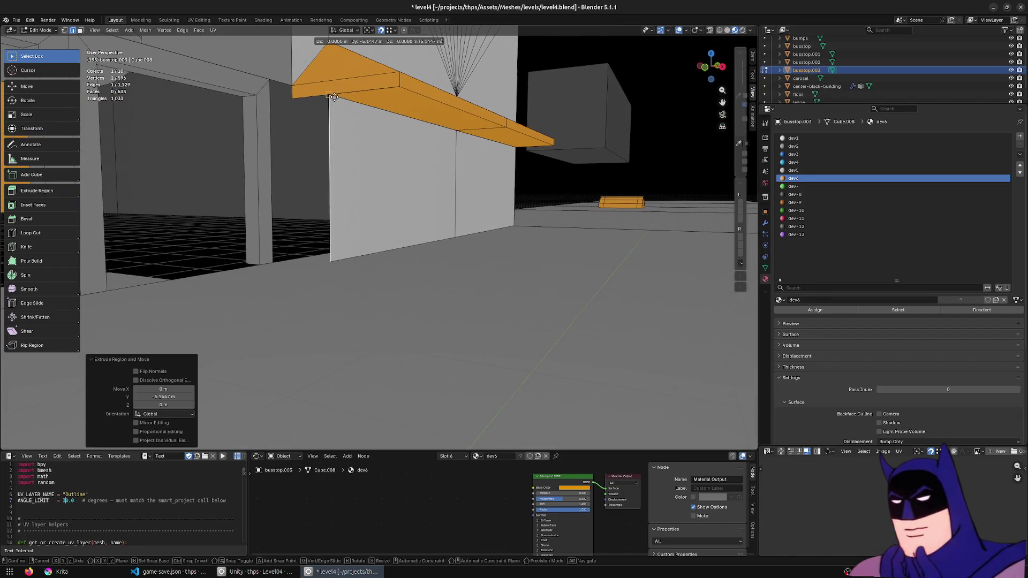
pyautogui.hotkey('ctrl', 'z')
pyautogui.moveTo(373, 109)
pyautogui.mouseDown(button='middle')
pyautogui.moveTo(328, 130)
pyautogui.moveTo(366, 184)
pyautogui.mouseUp(button='middle')
pyautogui.keyDown('shift'); pyautogui.click(367, 183); pyautogui.keyUp('shift')
pyautogui.rightClick(368, 184)
pyautogui.click(345, 241)
# - Snap the awning corner vertex to the wall's top corner and merge all vertices by distance
pyautogui.press('1')
pyautogui.click(291, 162)
pyautogui.press('g')
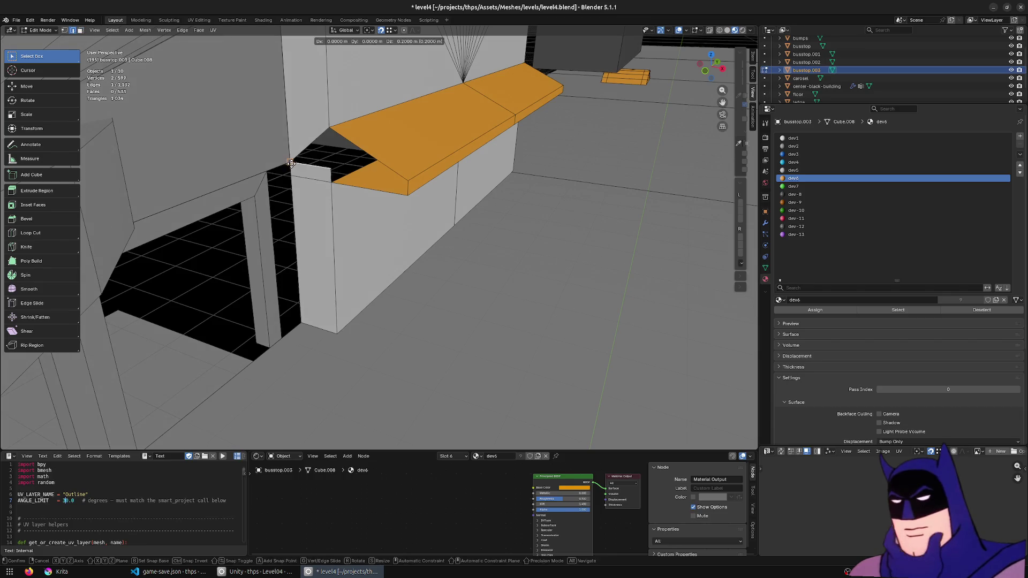
pyautogui.click(330, 155)
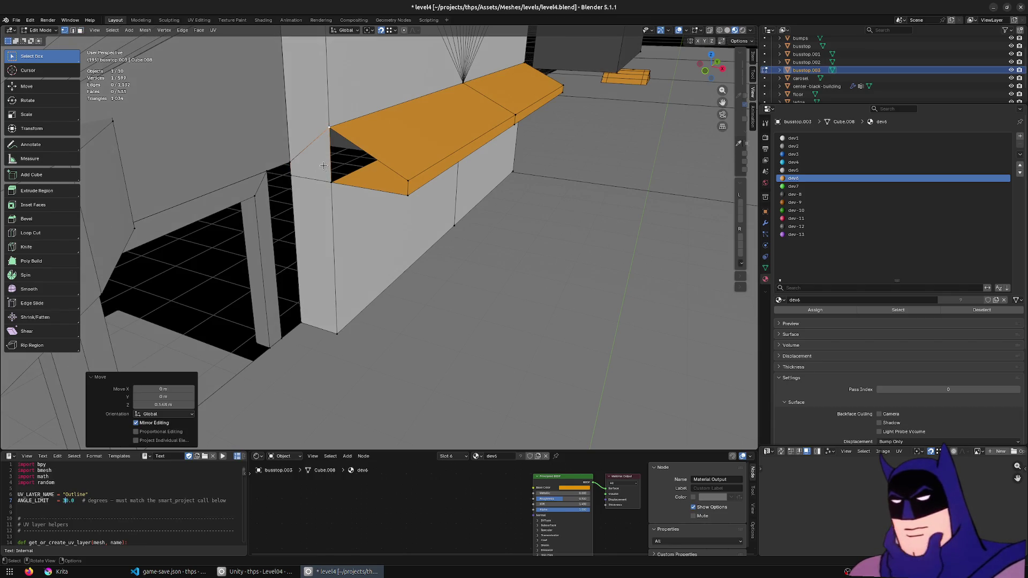
pyautogui.click(324, 165)
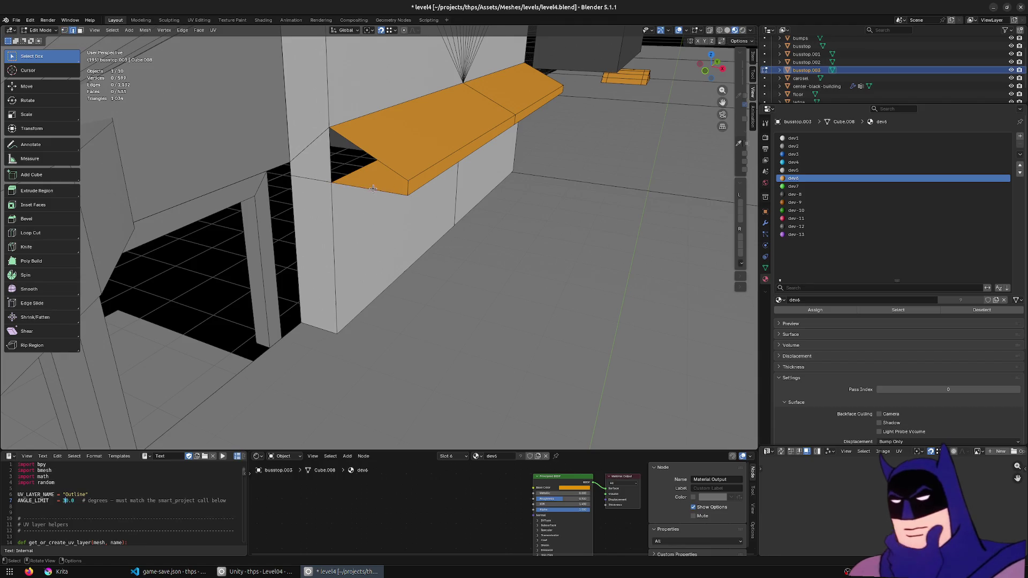
pyautogui.press('a')
pyautogui.press('m')
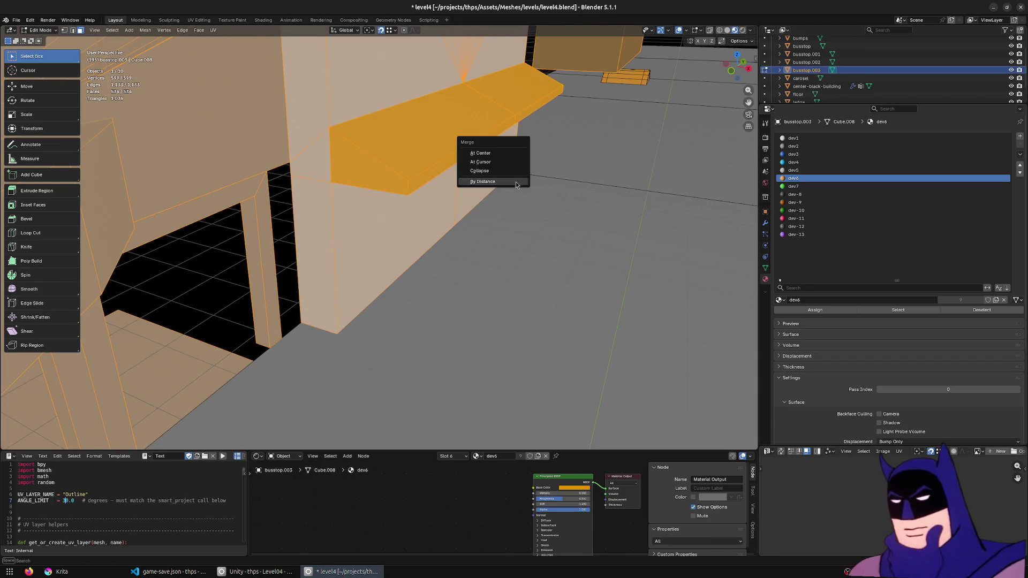
pyautogui.click(498, 183)
pyautogui.scroll(-5, 485, 179)
# - Lower the awning's front edge along Z into a straight ledge and merge by distance again
pyautogui.moveTo(501, 184)
pyautogui.mouseDown(button='middle')
pyautogui.moveTo(461, 196)
pyautogui.moveTo(531, 202)
pyautogui.mouseUp(button='middle')
pyautogui.click(462, 195)
pyautogui.press('g')
pyautogui.press('z')
pyautogui.click(531, 202)
pyautogui.press('a')
pyautogui.press('m')
pyautogui.click(514, 193)
# - Save level4.blend and return to Object Mode
pyautogui.press('3')
pyautogui.click(536, 179)
pyautogui.moveTo(503, 195)
pyautogui.mouseDown(button='middle')
pyautogui.moveTo(462, 218)
pyautogui.moveTo(487, 216)
pyautogui.mouseUp(button='middle')
pyautogui.hotkey('ctrl', 's')
pyautogui.scroll(-2, 498, 207)
pyautogui.press('Tab')
pyautogui.scroll(2, 488, 212)
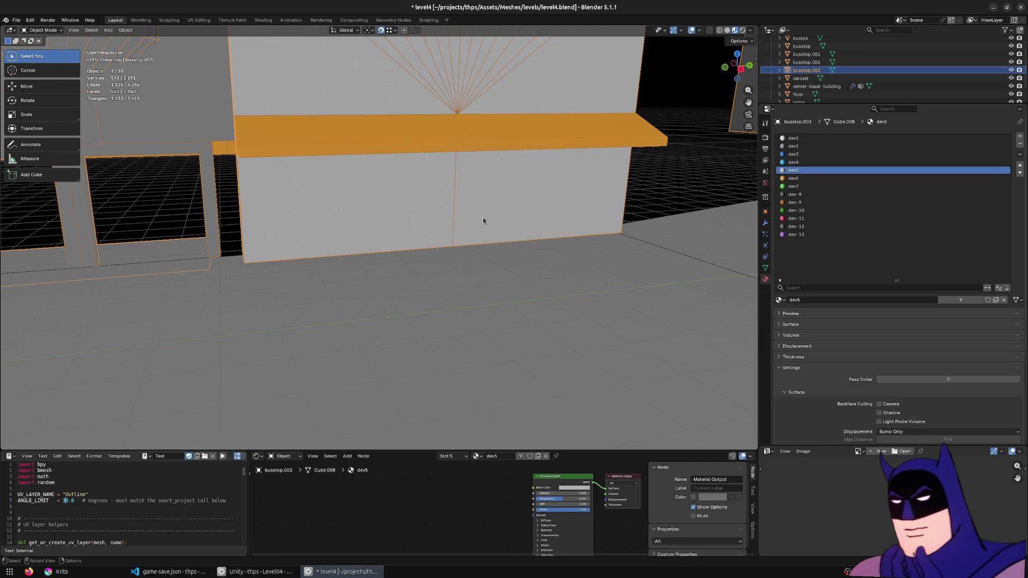
# - Inset the left and right wall faces under the ledge to form two doorway panels
pyautogui.press('Tab')
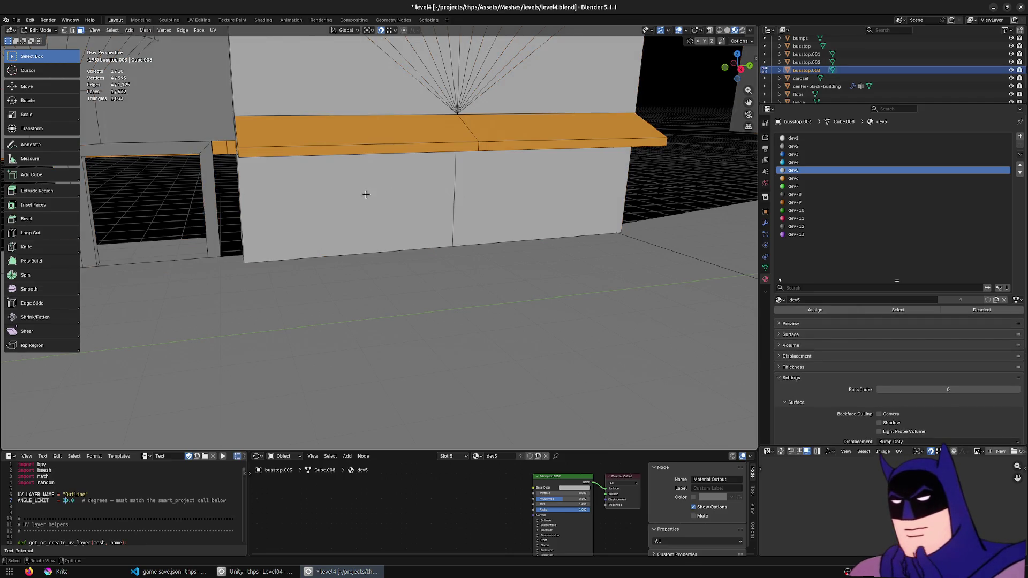
pyautogui.click(363, 193)
pyautogui.press('i')
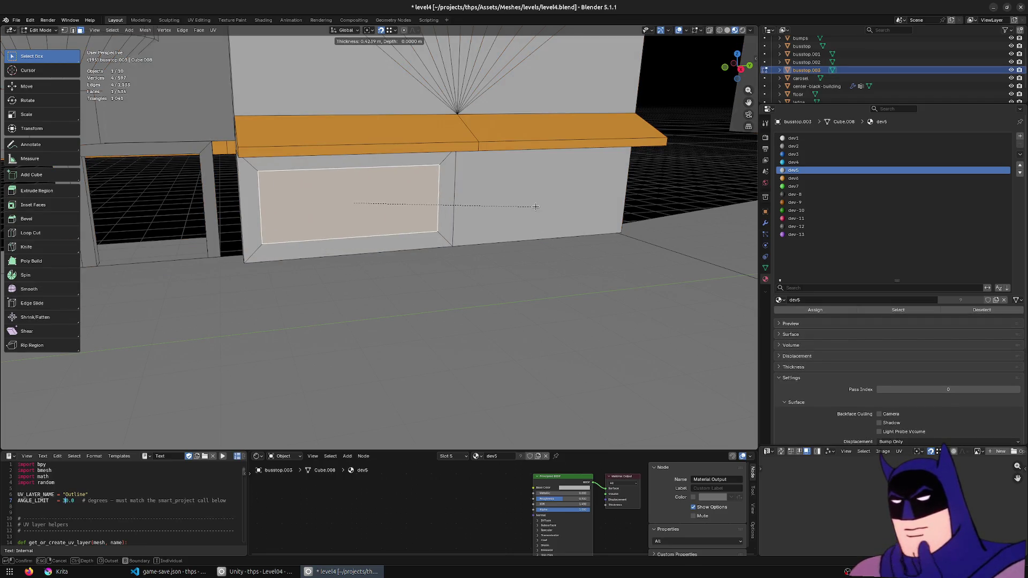
pyautogui.click(540, 207)
pyautogui.click(540, 207)
pyautogui.press('i')
pyautogui.click(540, 208)
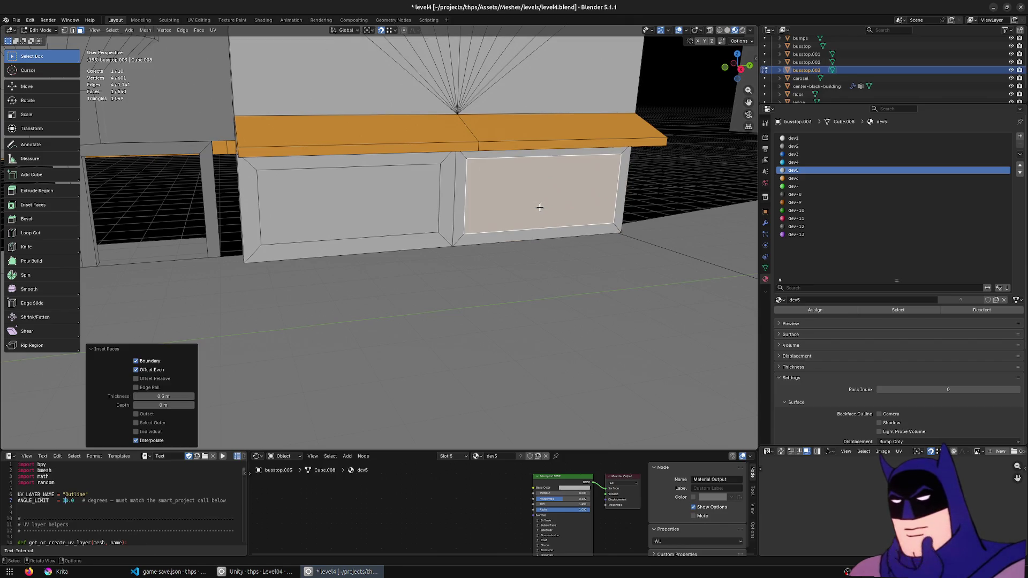
# - Delete both panels' bottom border faces and lower the bottom edges toward the ground along Z
pyautogui.click(519, 233)
pyautogui.keyDown('shift'); pyautogui.click(414, 240); pyautogui.keyUp('shift')
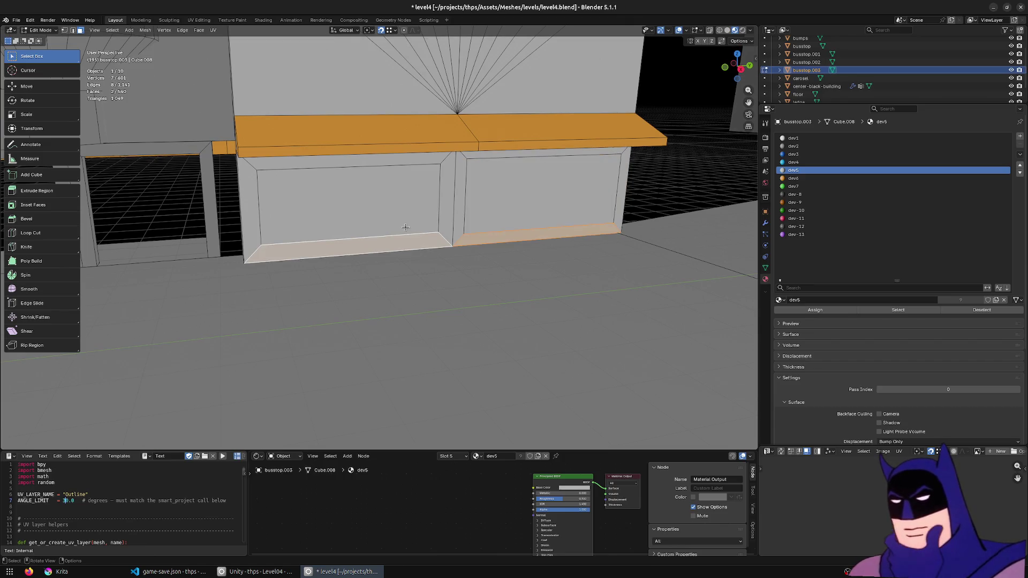
pyautogui.press('x')
pyautogui.click(391, 236)
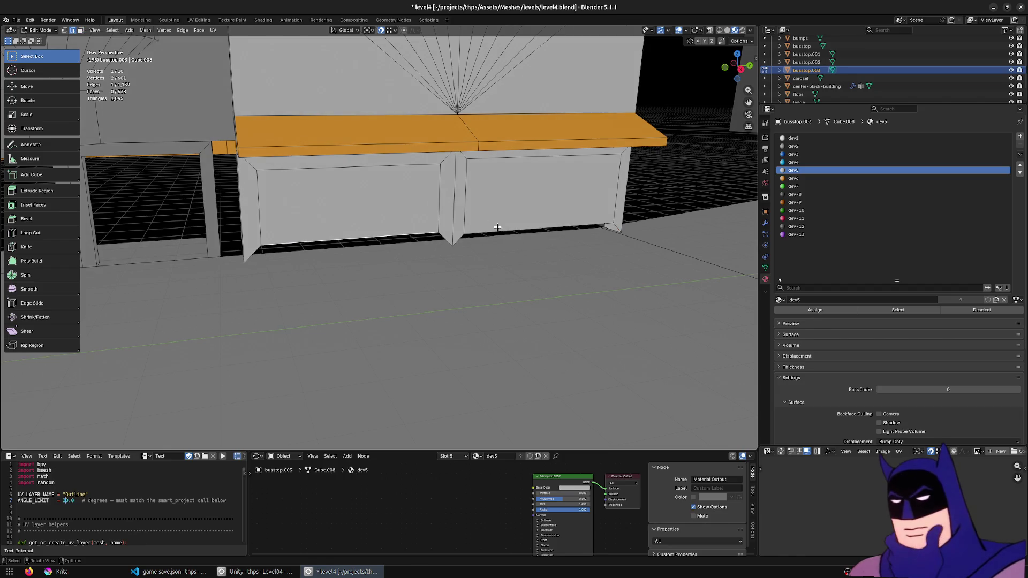
pyautogui.write('gz-0.3')
pyautogui.press('Return')
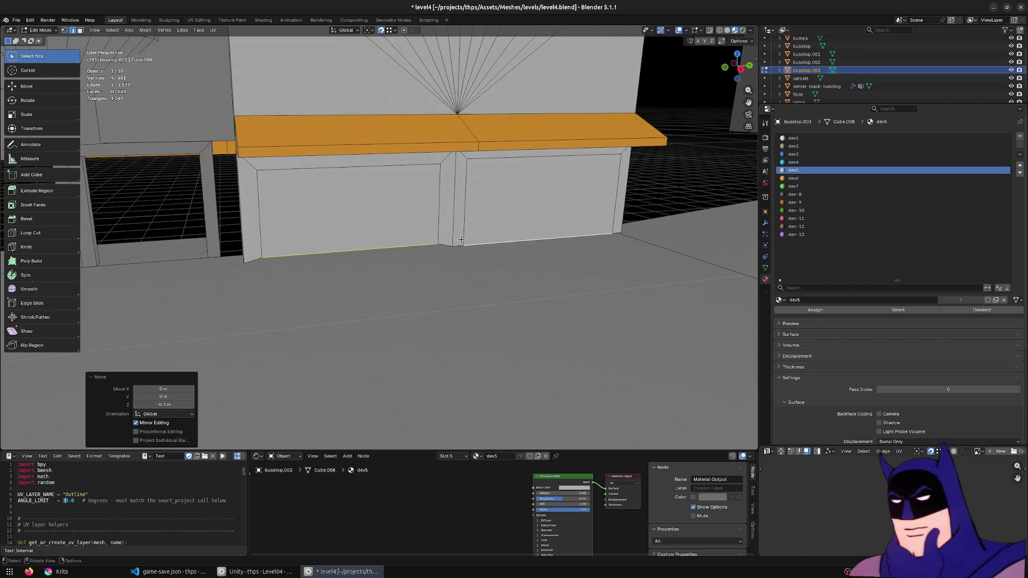
pyautogui.press('g')
pyautogui.press('z')
pyautogui.press('Escape')
pyautogui.write('gz-0.05')
pyautogui.press('Return')
# - Flatten the doorway bottom edge vertices level with S Z 0 in an x-ray side view
pyautogui.moveTo(455, 247); pyautogui.dragTo(569, 253, button='middle')
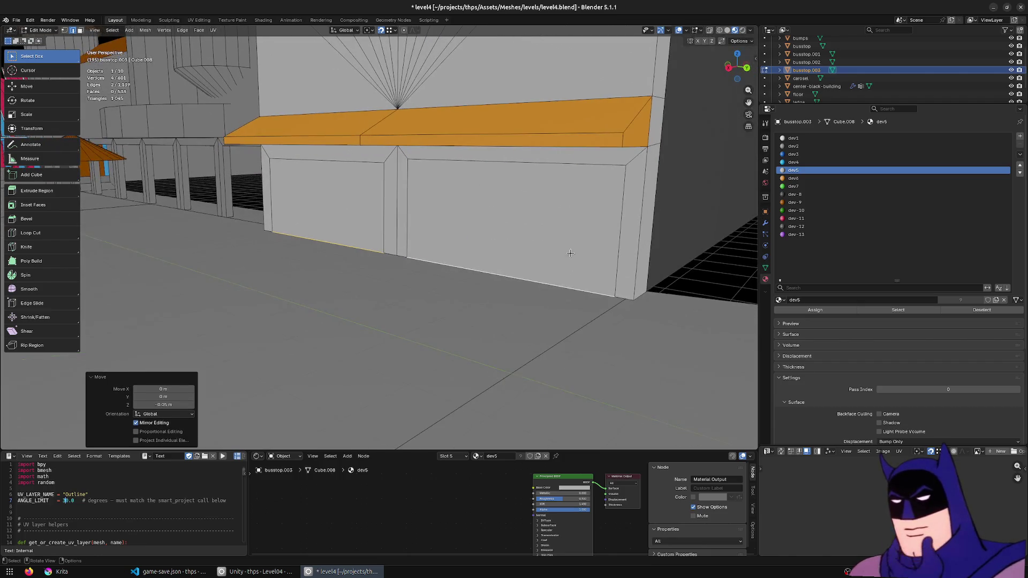
pyautogui.press('KP_3')
pyautogui.hotkey('alt', 'z')
pyautogui.moveTo(721, 257); pyautogui.dragTo(241, 222)
pyautogui.write('sz0')
pyautogui.press('Return')
pyautogui.press('z')
pyautogui.click(286, 354)
pyautogui.moveTo(286, 354); pyautogui.dragTo(273, 289, button='middle')
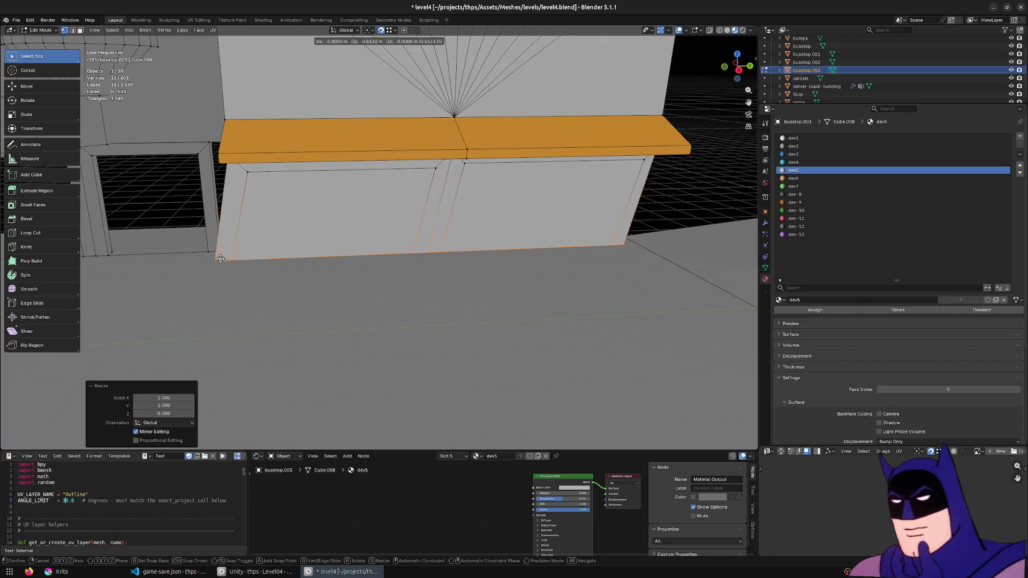
pyautogui.press('z')
pyautogui.click(414, 157)
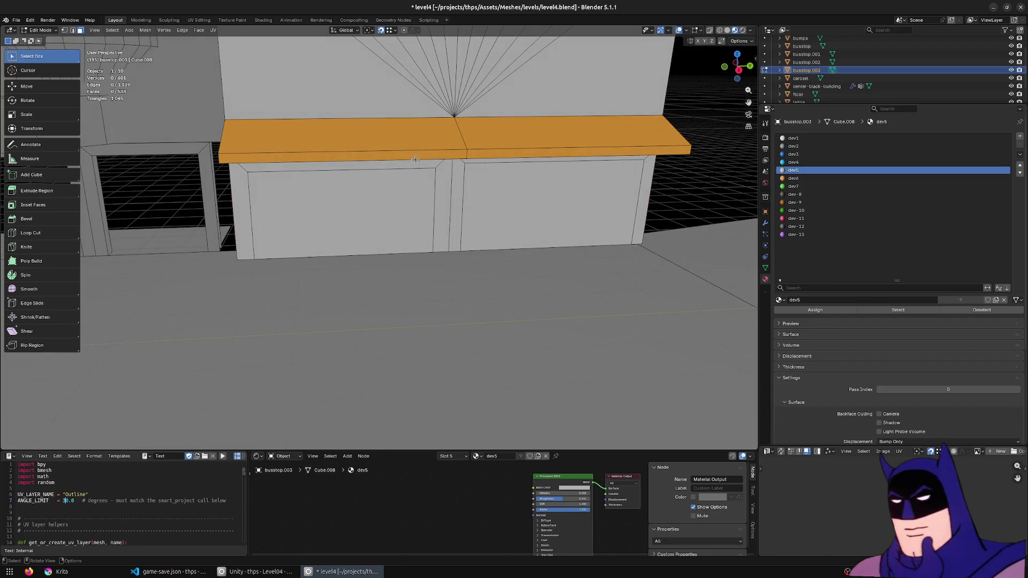
# - Assign the pink dev-11 material to the doorway frame strips
pyautogui.keyDown('alt'); pyautogui.click(441, 169); pyautogui.keyUp('alt')
pyautogui.keyDown('alt'); pyautogui.keyDown('shift'); pyautogui.click(487, 172); pyautogui.keyUp('shift'); pyautogui.keyUp('alt')
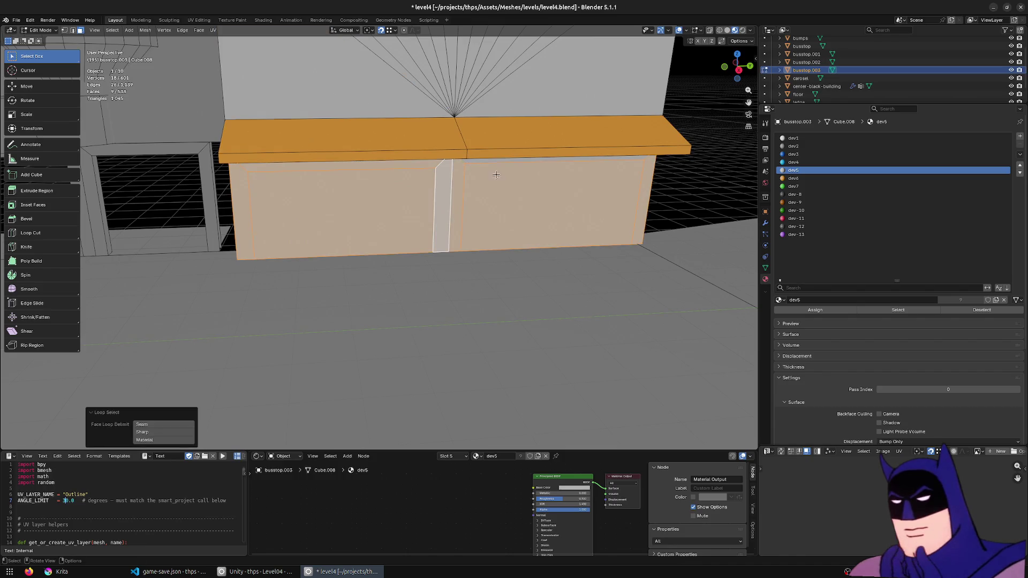
pyautogui.moveTo(487, 171); pyautogui.dragTo(510, 201, button='middle')
pyautogui.keyDown('alt'); pyautogui.click(509, 201); pyautogui.keyUp('alt')
pyautogui.keyDown('alt'); pyautogui.keyDown('shift'); pyautogui.click(457, 150); pyautogui.keyUp('shift'); pyautogui.keyUp('alt')
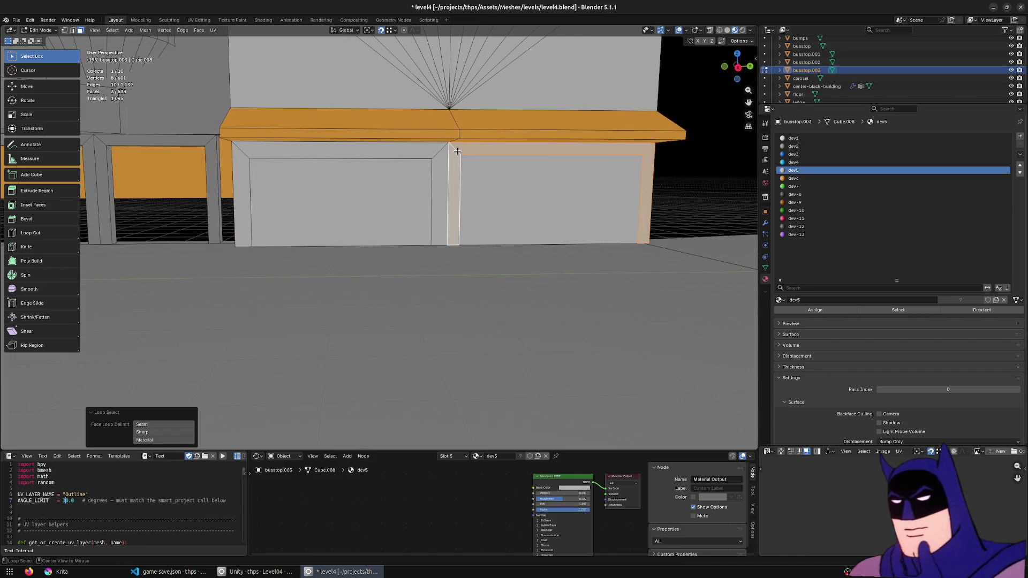
pyautogui.keyDown('alt'); pyautogui.keyDown('shift'); pyautogui.click(438, 147); pyautogui.keyUp('shift'); pyautogui.keyUp('alt')
pyautogui.click(797, 218)
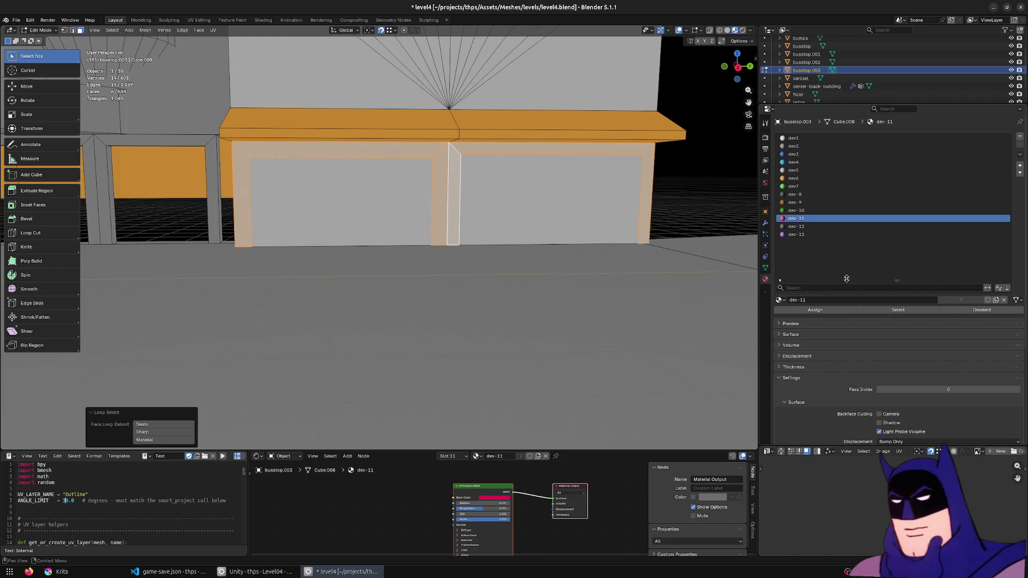
pyautogui.click(815, 309)
# - Assign the dark dev-8 material to the door faces
pyautogui.click(795, 170)
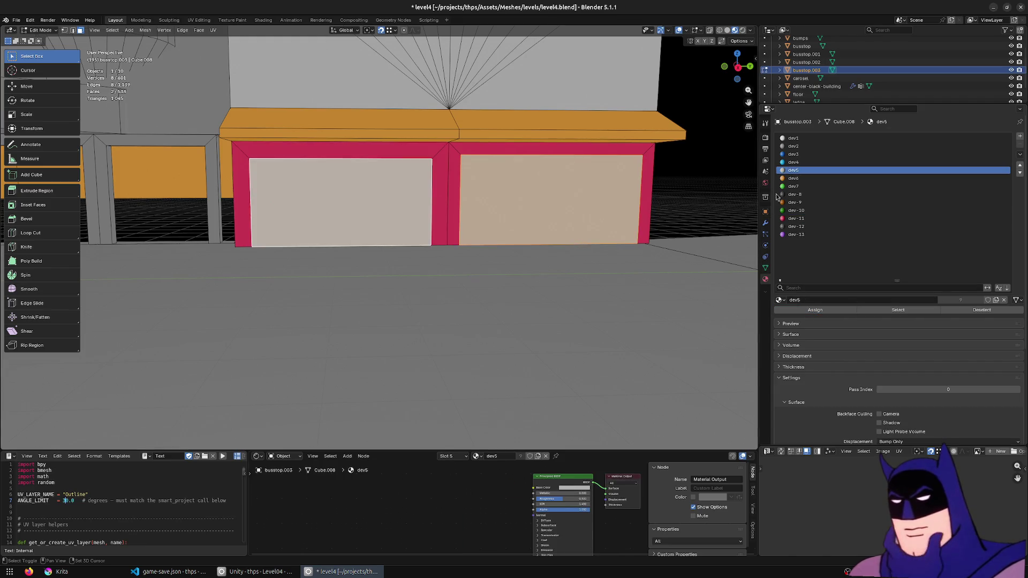
pyautogui.click(795, 194)
pyautogui.click(826, 310)
# - Make the left and right pillar faces pink with dev-11
pyautogui.moveTo(424, 259); pyautogui.dragTo(391, 210, button='middle')
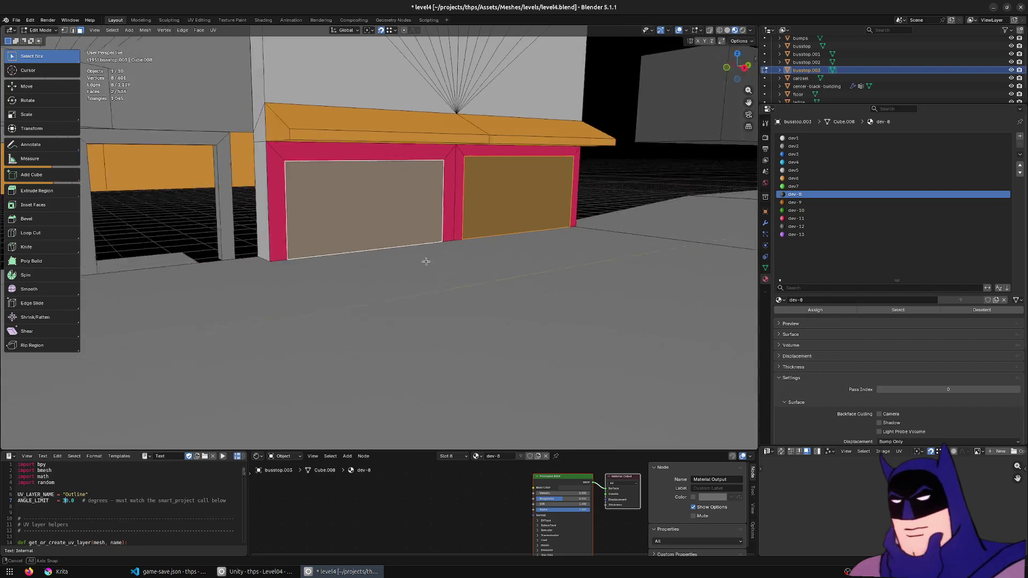
pyautogui.click(341, 206)
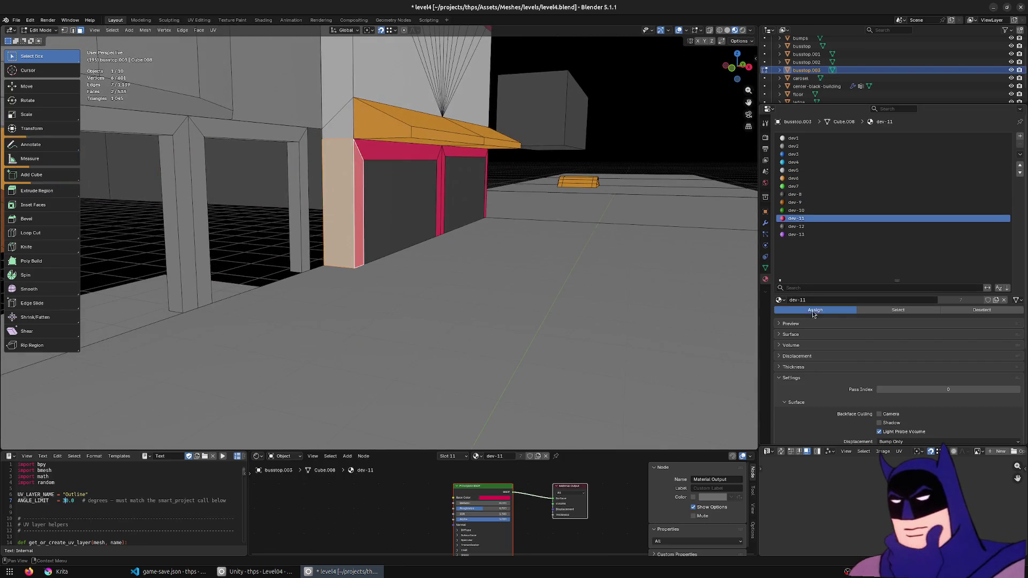
pyautogui.click(816, 310)
pyautogui.moveTo(461, 213)
pyautogui.mouseDown(button='middle')
pyautogui.moveTo(359, 227)
pyautogui.moveTo(456, 229)
pyautogui.mouseUp(button='middle')
pyautogui.click(440, 238)
pyautogui.click(795, 217)
pyautogui.click(815, 310)
# - Save level4.blend and check the building import in Unity before returning
pyautogui.moveTo(450, 265)
pyautogui.mouseDown(button='middle')
pyautogui.moveTo(382, 284)
pyautogui.moveTo(601, 257)
pyautogui.moveTo(564, 256)
pyautogui.mouseUp(button='middle')
pyautogui.hotkey('ctrl', 's')
pyautogui.click(256, 571)
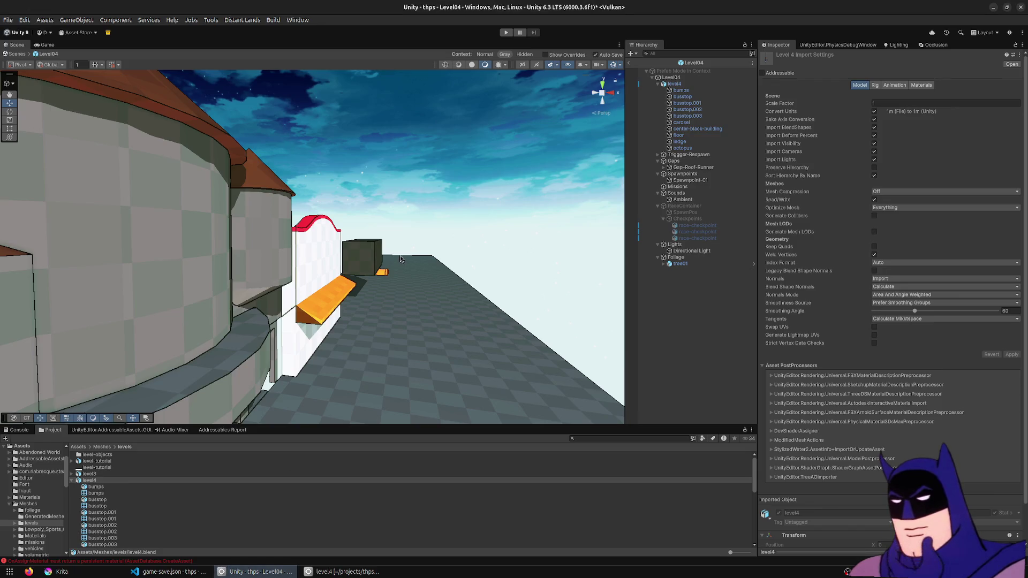
pyautogui.hotkey('alt', 'Tab')
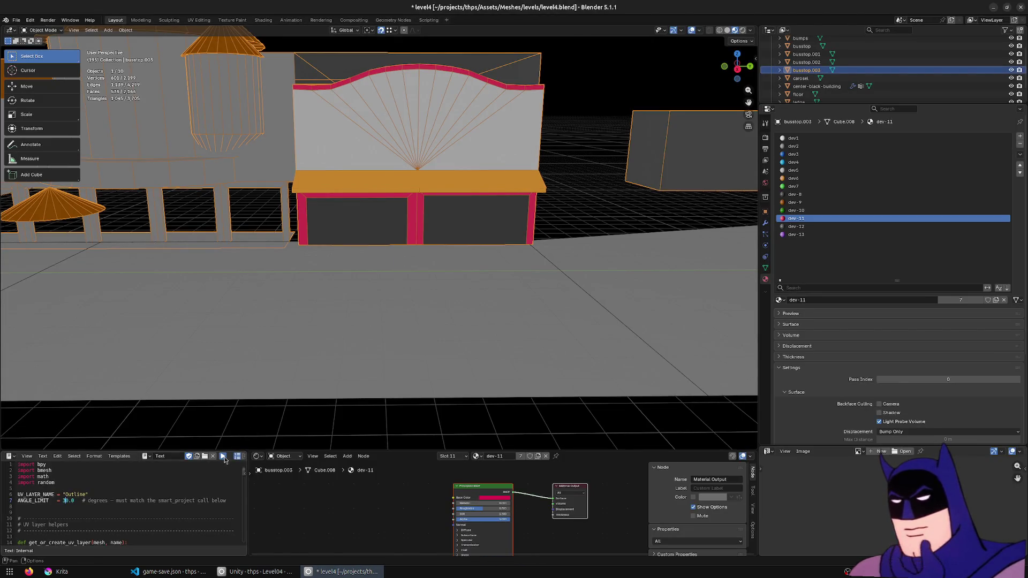
pyautogui.moveTo(551, 253); pyautogui.dragTo(512, 269, button='middle')
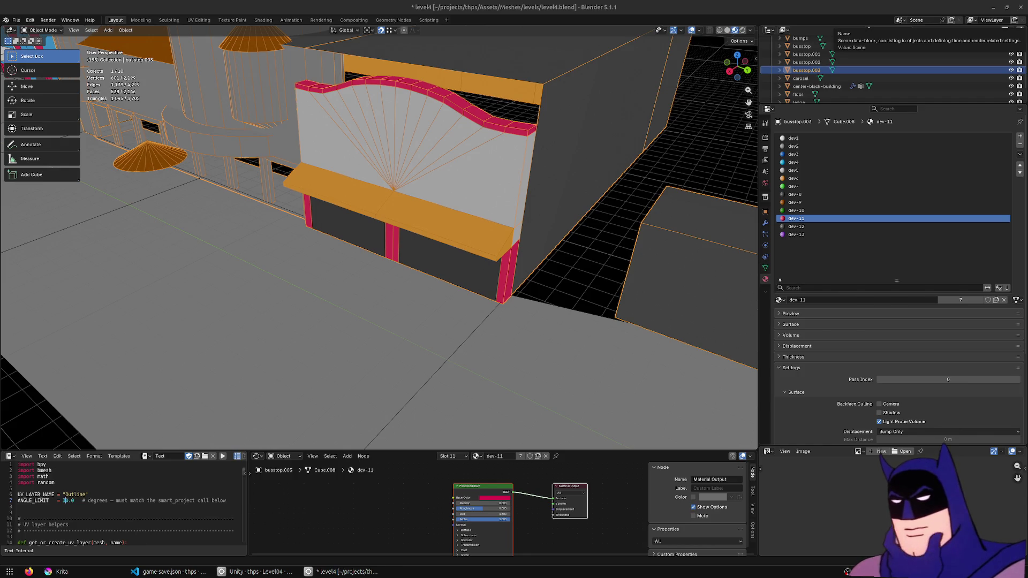
# - Select the whole small dome canopy with linked selection and delete its vertices
pyautogui.moveTo(523, 210)
pyautogui.mouseDown(button='middle')
pyautogui.moveTo(487, 193)
pyautogui.moveTo(491, 240)
pyautogui.mouseUp(button='middle')
pyautogui.scroll(-3, 490, 241)
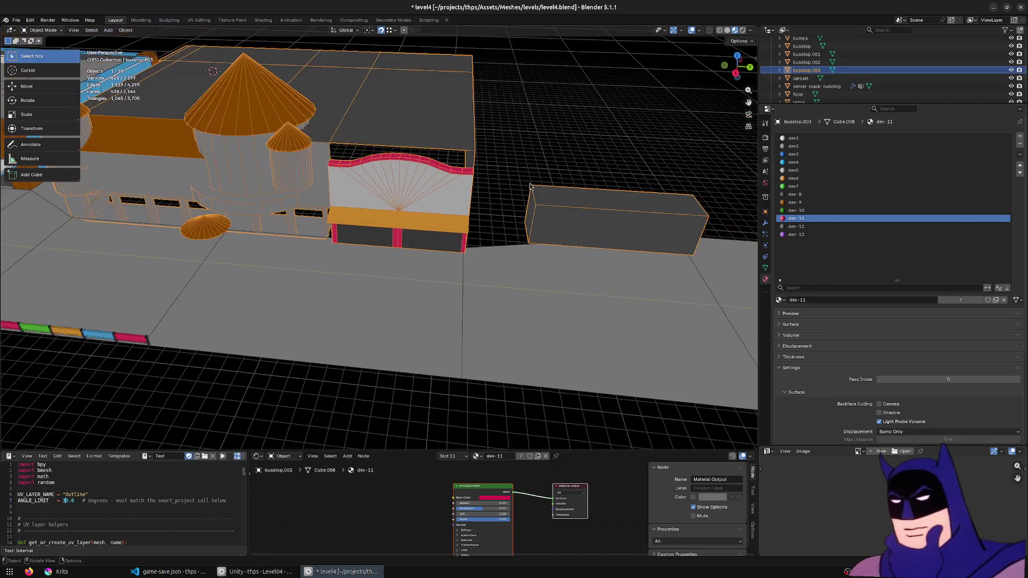
pyautogui.scroll(5, 478, 278)
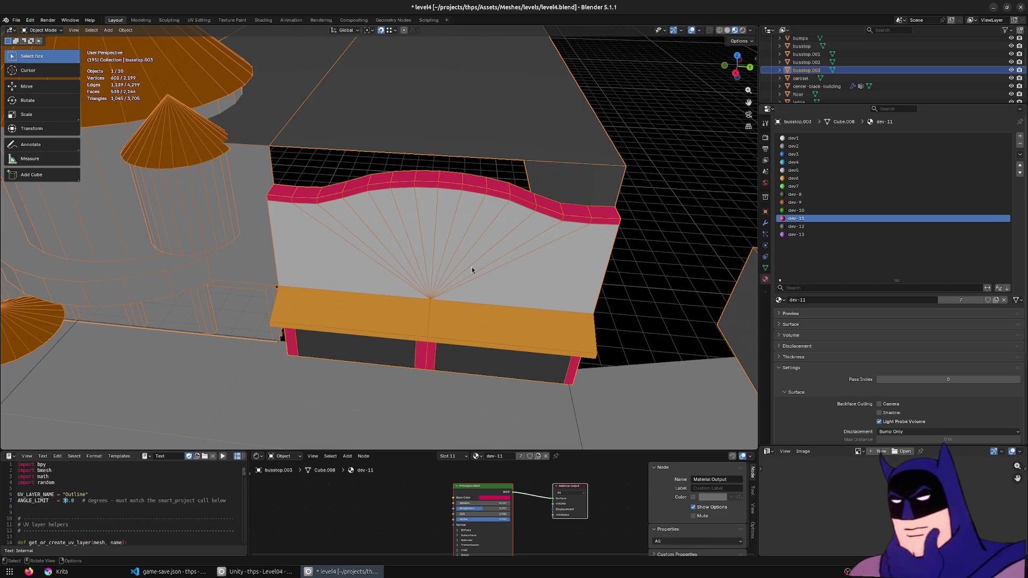
pyautogui.scroll(-3, 472, 267)
pyautogui.scroll(-2, 449, 269)
pyautogui.scroll(-2, 397, 279)
pyautogui.scroll(1, 397, 279)
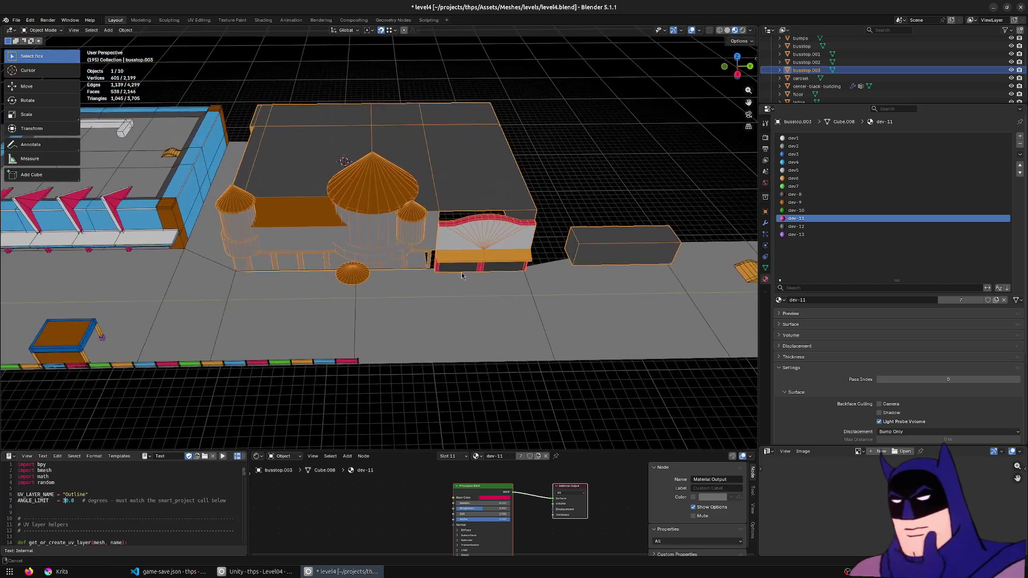
pyautogui.press('Tab')
pyautogui.scroll(3, 426, 273)
pyautogui.scroll(-1, 442, 272)
pyautogui.scroll(-1, 453, 271)
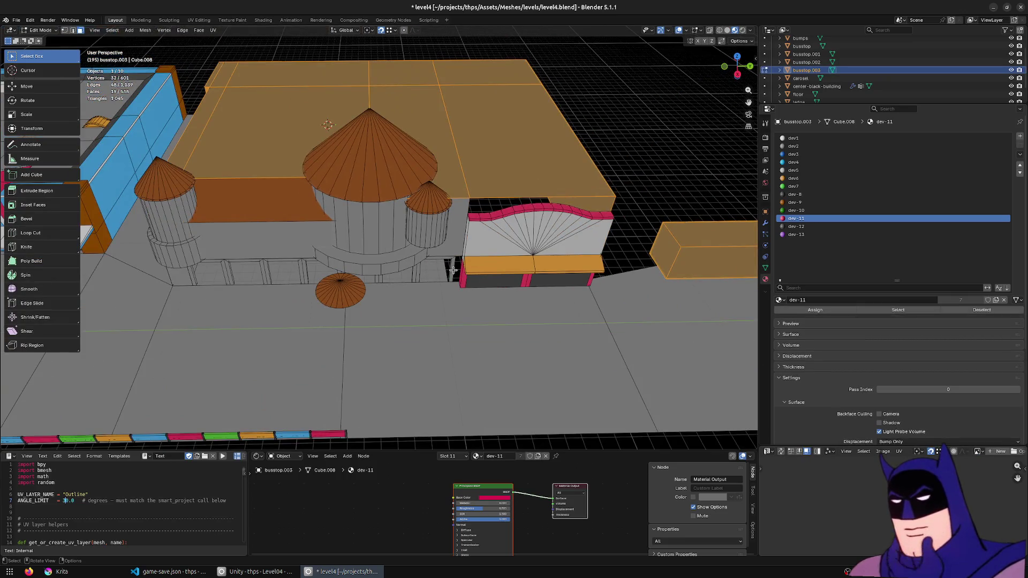
pyautogui.press('KP_7')
pyautogui.moveTo(447, 268); pyautogui.dragTo(351, 339, button='middle')
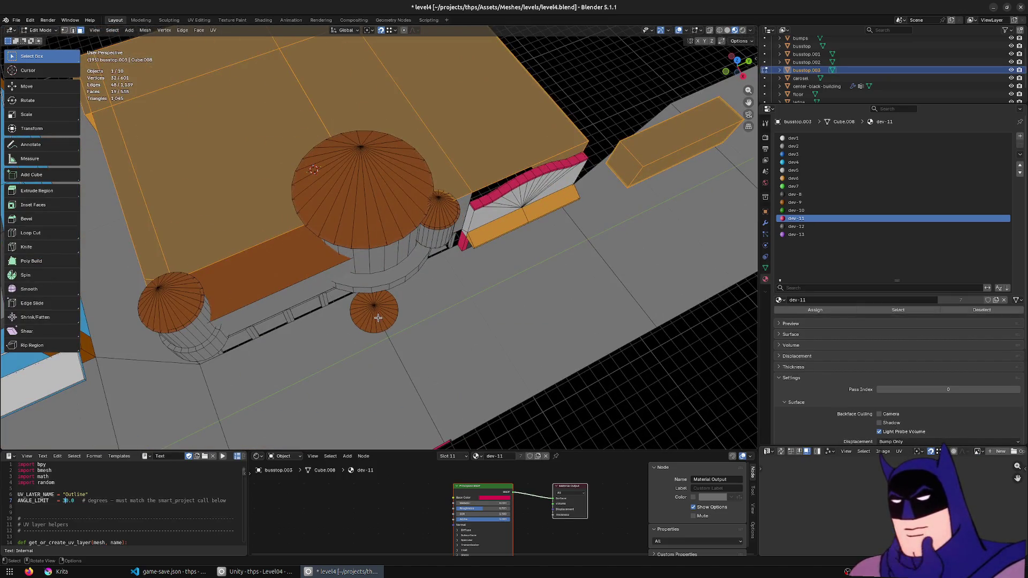
pyautogui.click(377, 317)
pyautogui.press('l')
pyautogui.press('x')
pyautogui.click(378, 317)
# - Inspect the building from top-down and side views in wireframe and solid display
pyautogui.moveTo(442, 290); pyautogui.dragTo(412, 300, button='middle')
pyautogui.press('KP_7')
pyautogui.scroll(-3, 482, 303)
pyautogui.hotkey('shift', 'z')
pyautogui.scroll(2, 456, 298)
pyautogui.hotkey('shift', 'z')
pyautogui.moveTo(475, 303)
pyautogui.mouseDown(button='middle')
pyautogui.moveTo(449, 322)
pyautogui.moveTo(426, 265)
pyautogui.moveTo(420, 311)
pyautogui.mouseUp(button='middle')
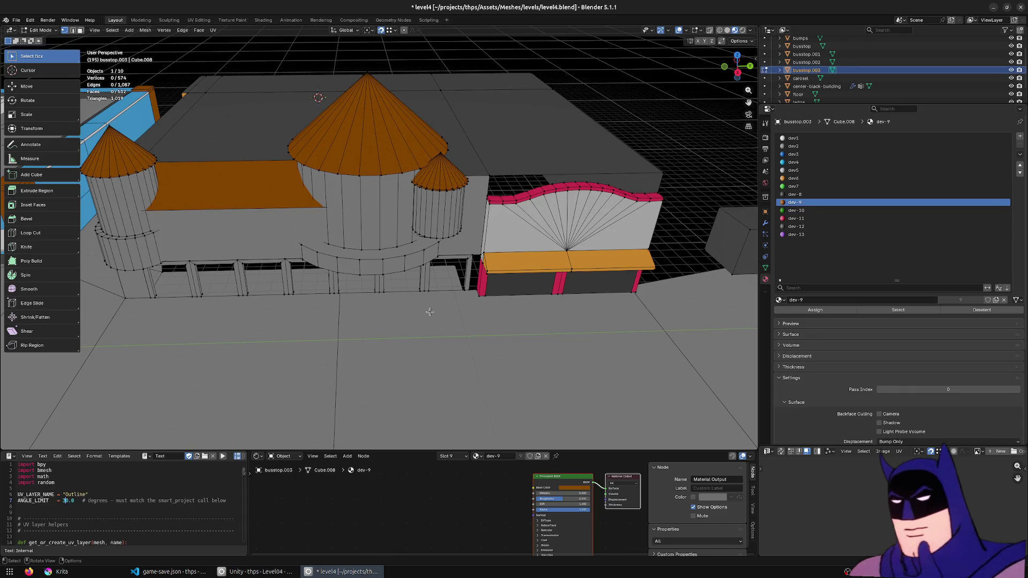
pyautogui.scroll(2, 430, 311)
pyautogui.moveTo(432, 313); pyautogui.dragTo(301, 320, button='middle')
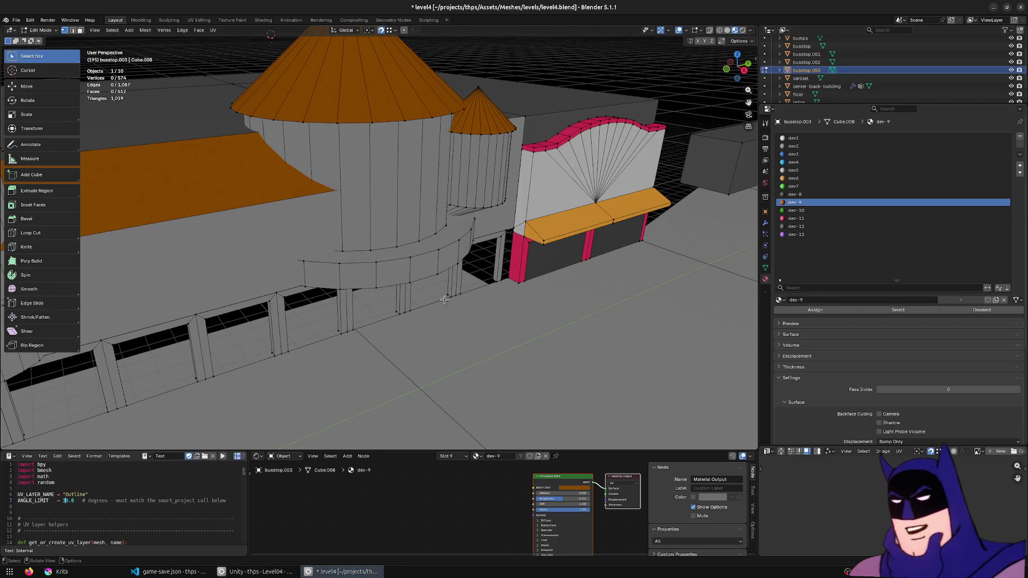
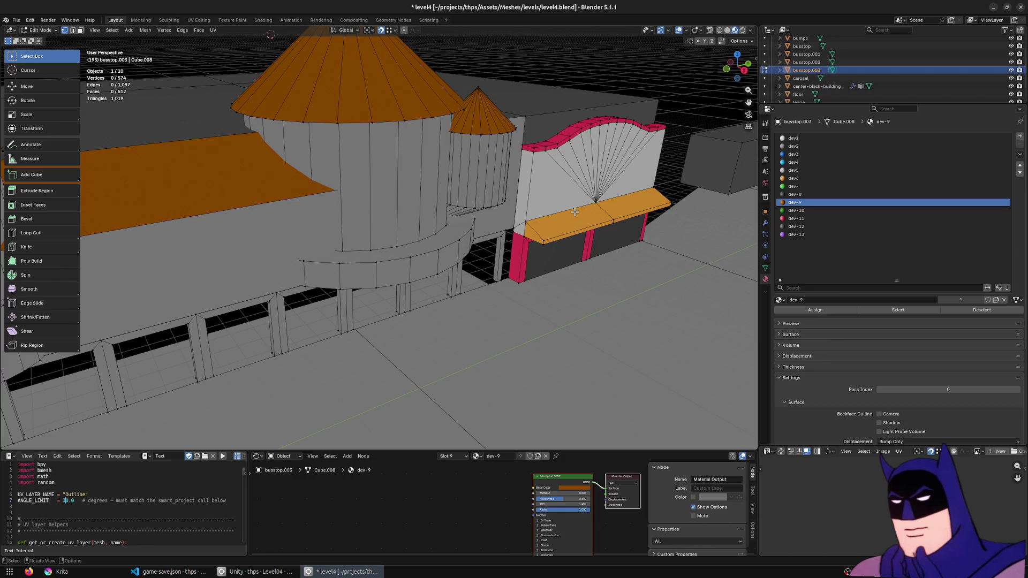
# - Extrude the pink strip's top edge loop upward and flatten it to zero height along Z
pyautogui.moveTo(677, 167); pyautogui.dragTo(354, 269, button='middle')
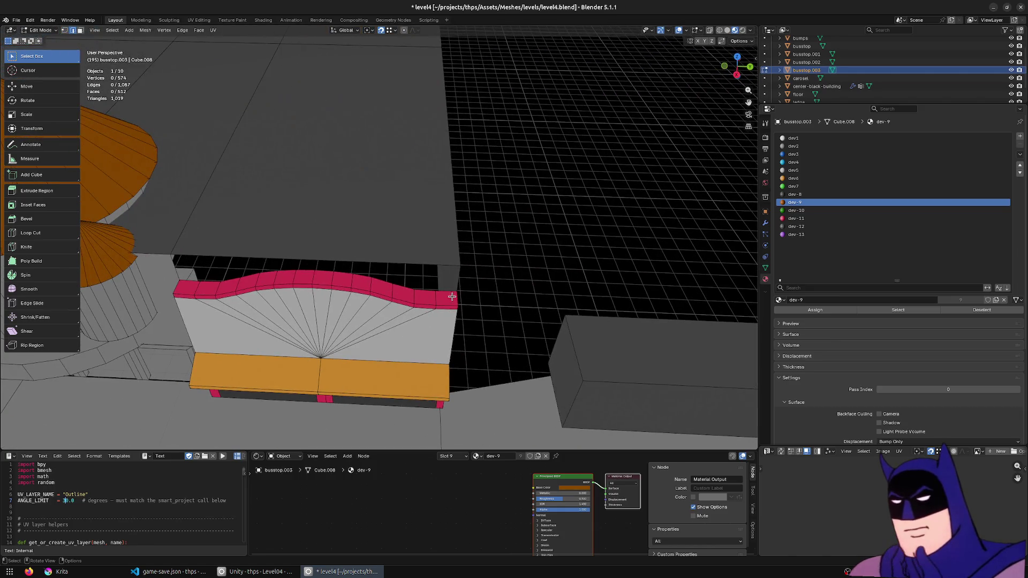
pyautogui.click(448, 294)
pyautogui.keyDown('alt'); pyautogui.click(190, 282); pyautogui.keyUp('alt')
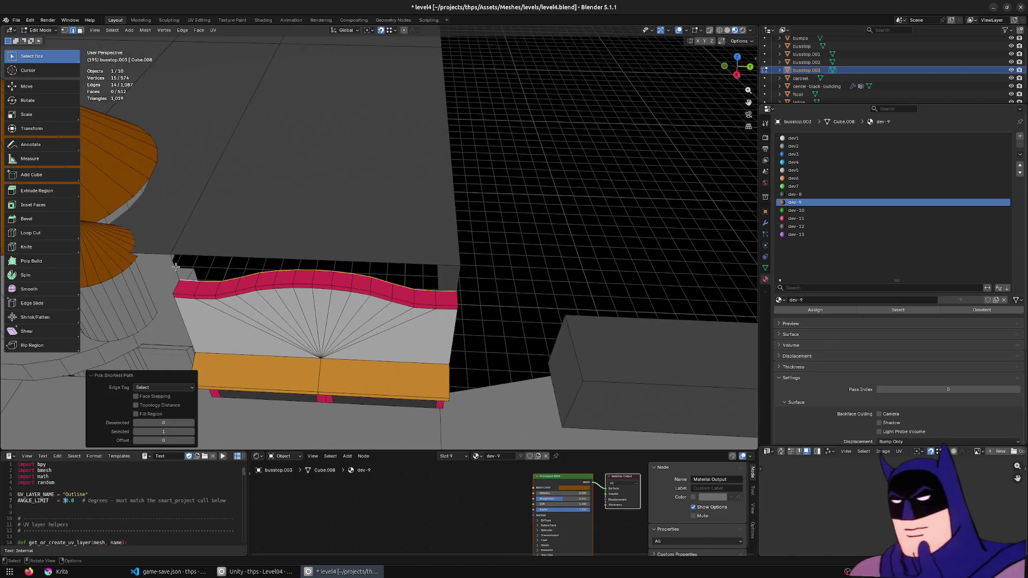
pyautogui.press('e')
pyautogui.press('z')
pyautogui.click(173, 255)
pyautogui.press('s')
pyautogui.press('z')
pyautogui.press('0')
pyautogui.press('Return')
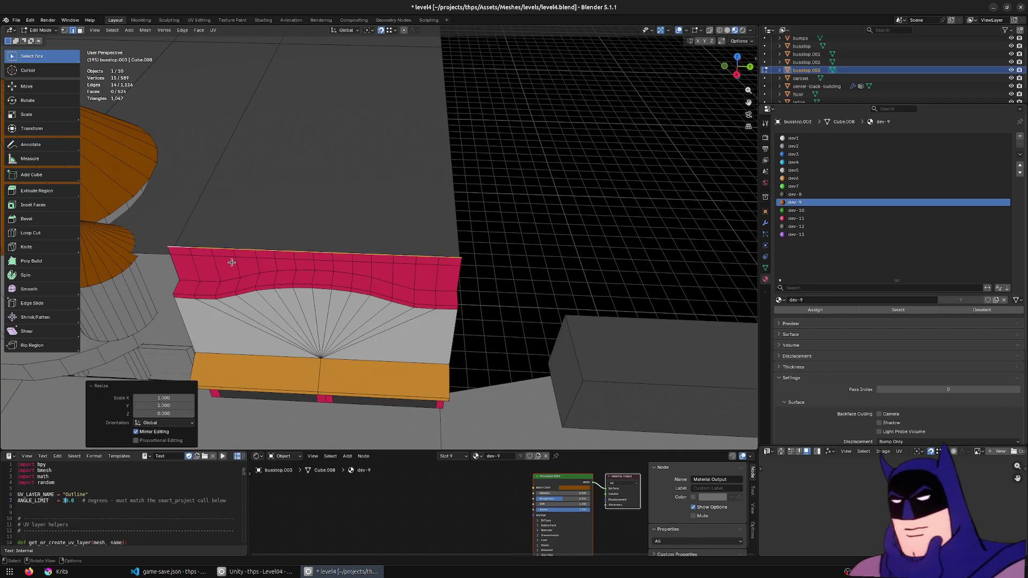
# - Lower the new edge loop 0.2 m, then extrude it back up 0.2 m to form the band
pyautogui.press('g')
pyautogui.press('z')
pyautogui.click(166, 252)
pyautogui.moveTo(401, 274); pyautogui.dragTo(374, 252, button='middle')
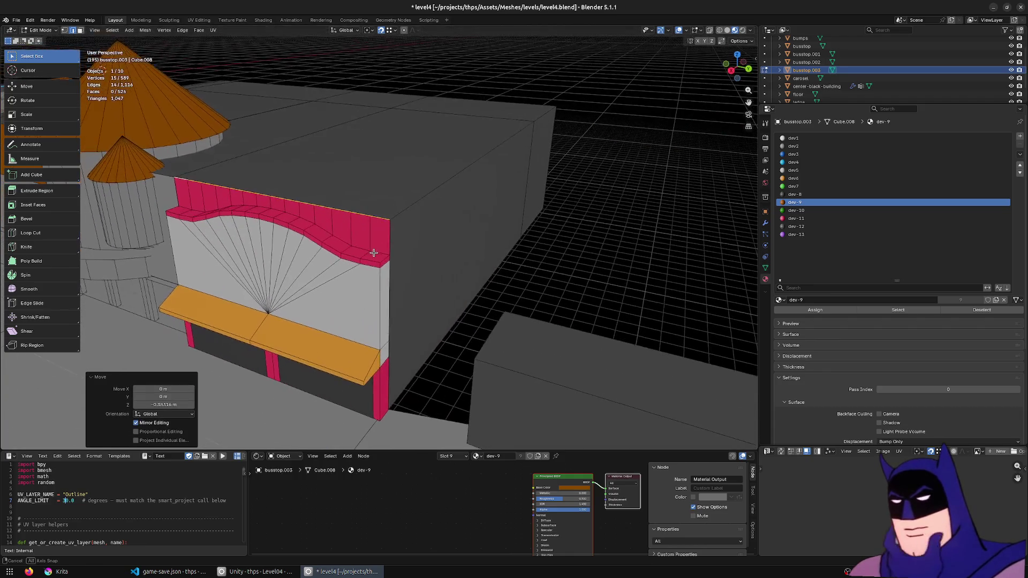
pyautogui.write('gz-0.2')
pyautogui.press('Return')
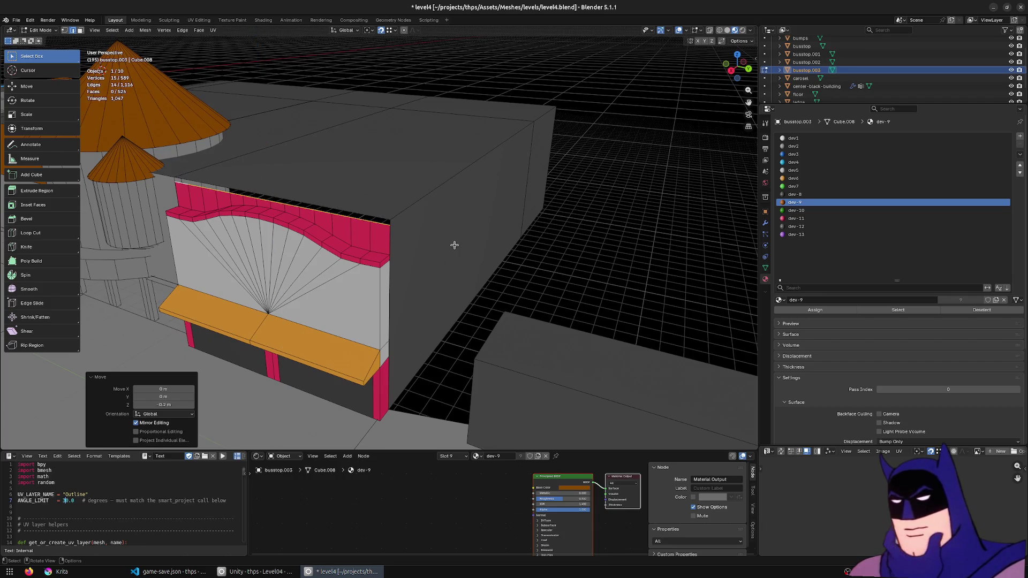
pyautogui.write('ez0.2')
pyautogui.press('Return')
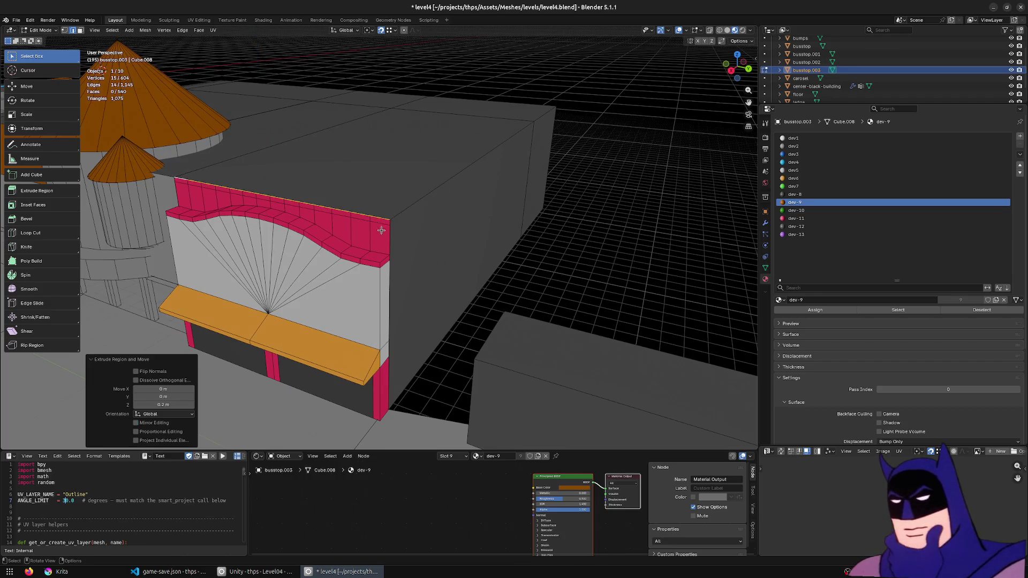
# - Assign the dev2 material to the row of new band faces
pyautogui.press('3')
pyautogui.click(381, 230)
pyautogui.keyDown('ctrl'); pyautogui.click(191, 197); pyautogui.keyUp('ctrl')
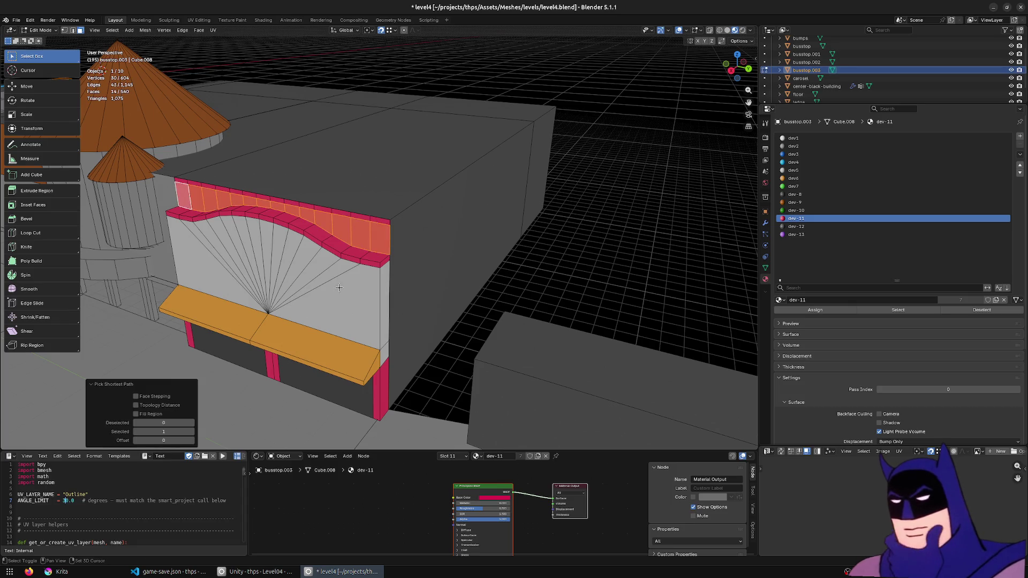
pyautogui.click(794, 146)
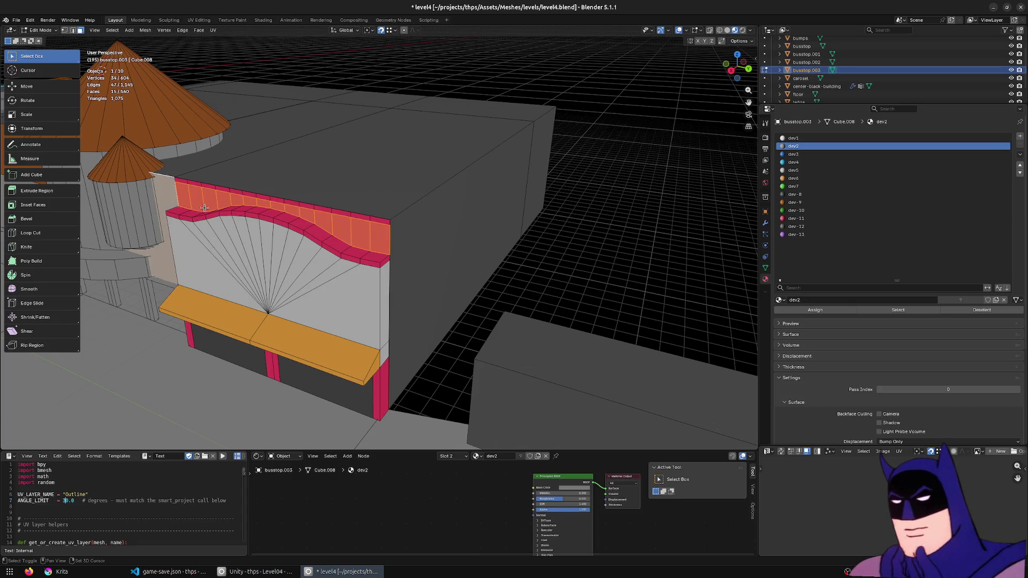
pyautogui.click(818, 311)
# - Merge overlapping vertices by distance across the whole mesh and save the level file
pyautogui.click(407, 247)
pyautogui.press('a')
pyautogui.press('m')
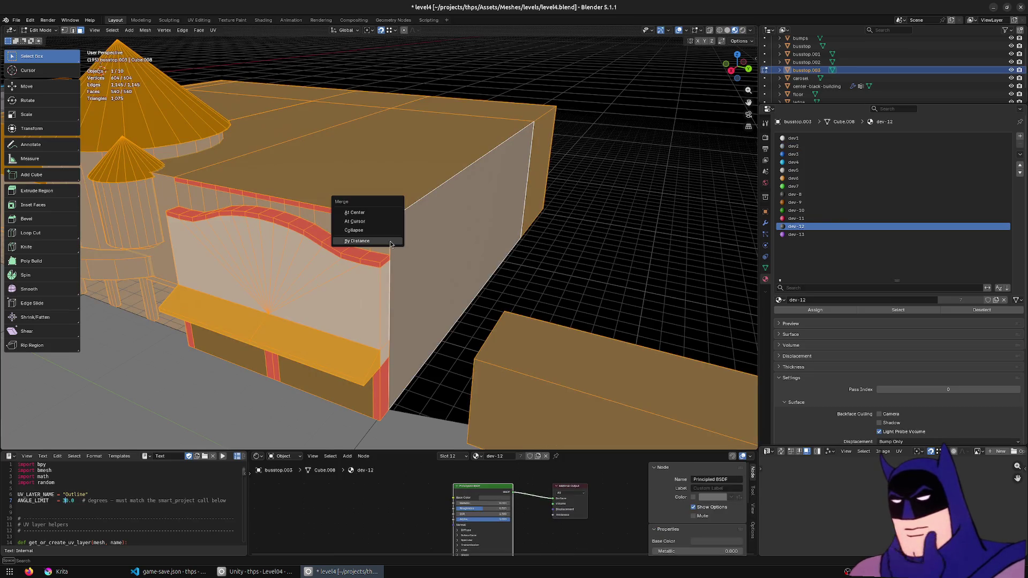
pyautogui.click(385, 242)
pyautogui.scroll(-3, 385, 242)
pyautogui.click(321, 305)
pyautogui.moveTo(321, 305)
pyautogui.mouseDown(button='middle')
pyautogui.moveTo(455, 251)
pyautogui.moveTo(530, 244)
pyautogui.mouseUp(button='middle')
pyautogui.hotkey('ctrl', 's')
pyautogui.hotkey('alt', 'a')
pyautogui.scroll(-3, 530, 244)
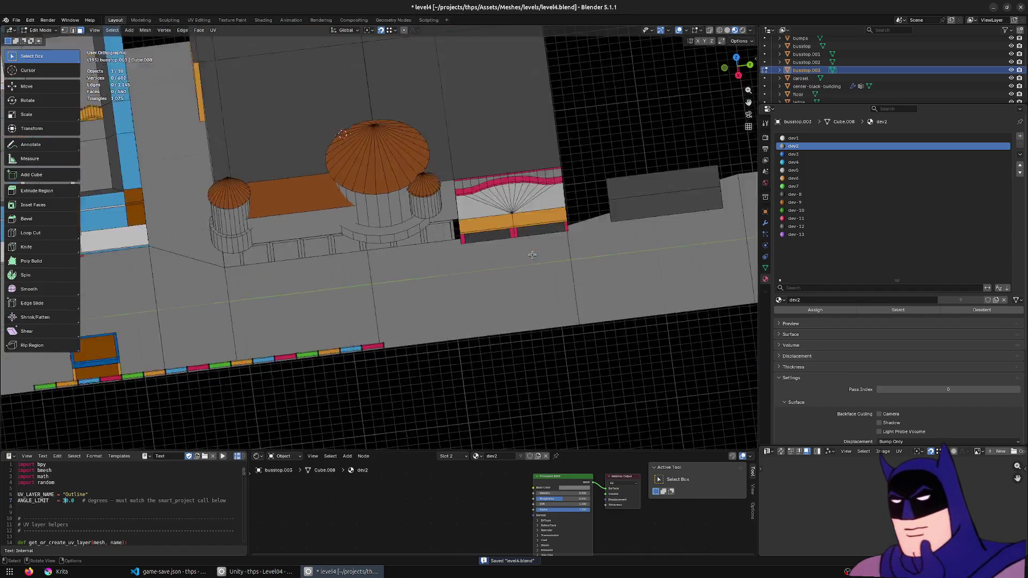
# - Inspect the towered building from top and side views, toggling wireframe and solid display
pyautogui.press('KP_7')
pyautogui.scroll(4, 534, 253)
pyautogui.hotkey('shift', 'z')
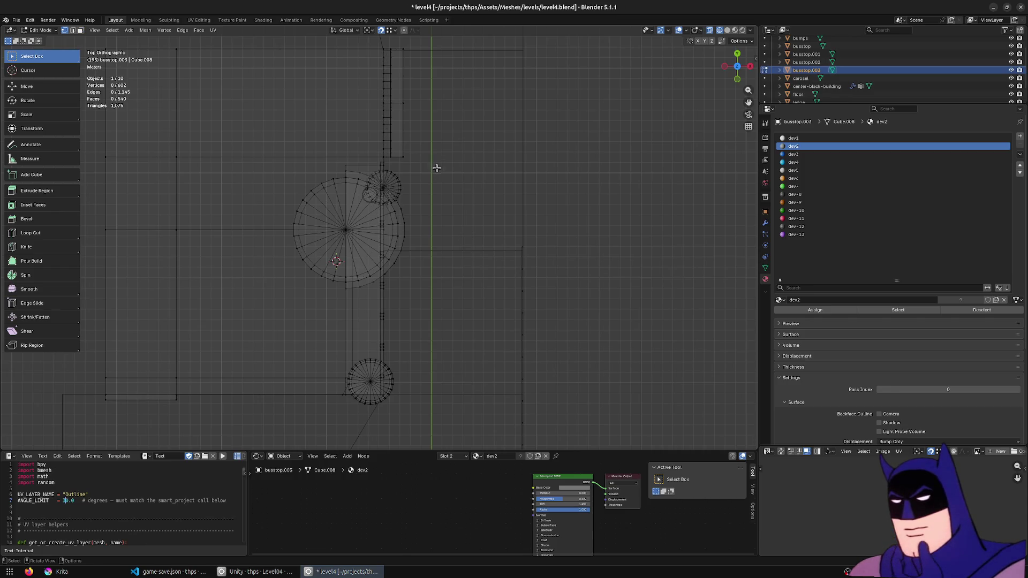
pyautogui.moveTo(436, 168); pyautogui.dragTo(265, 241)
pyautogui.hotkey('alt', 'a')
pyautogui.moveTo(441, 287); pyautogui.dragTo(341, 207, button='middle')
pyautogui.press('KP_3')
pyautogui.scroll(2, 248, 151)
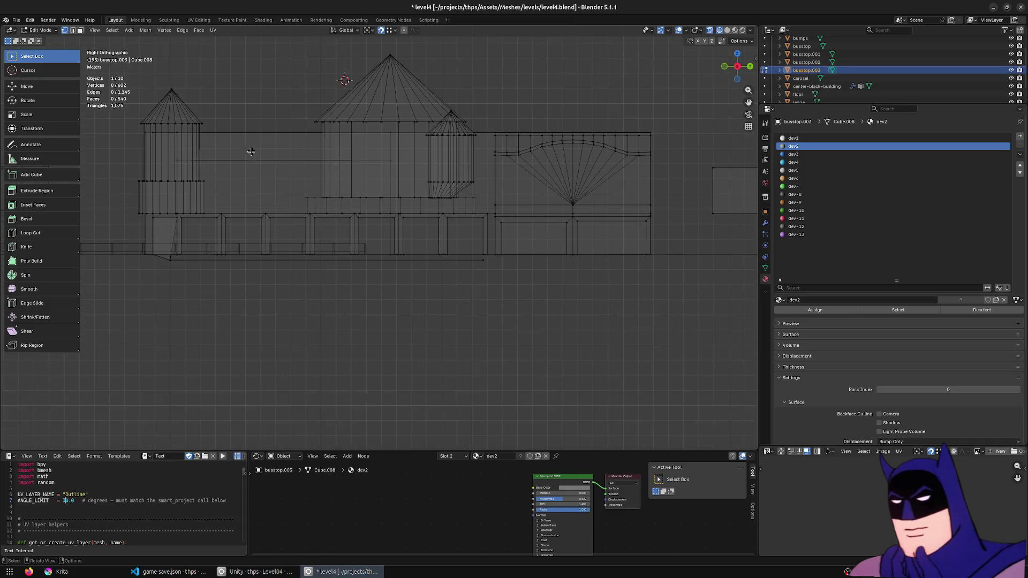
pyautogui.scroll(-1, 359, 178)
pyautogui.press('z')
pyautogui.press('6')
pyautogui.moveTo(369, 306); pyautogui.dragTo(407, 253, button='middle')
pyautogui.scroll(2, 415, 252)
pyautogui.keyDown('alt'); pyautogui.click(367, 239); pyautogui.keyUp('alt')
pyautogui.press('z')
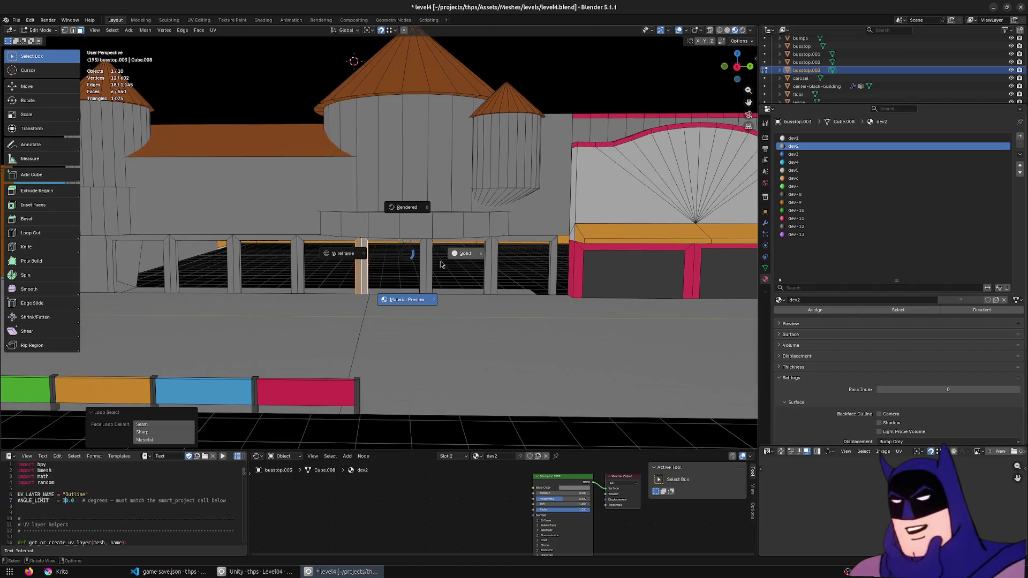
pyautogui.click(533, 165)
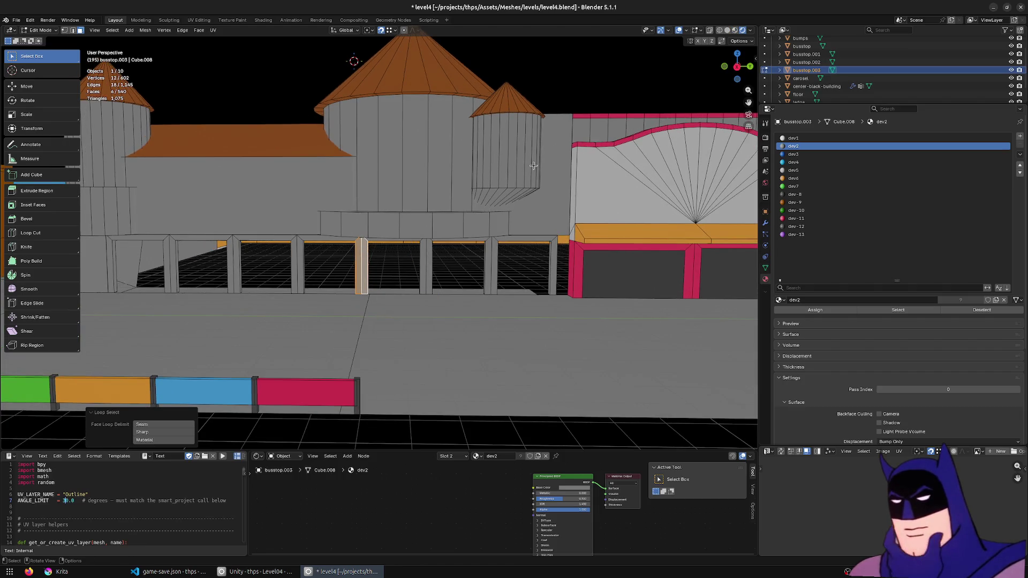
# - Box-select the row of pointed posts in wireframe side view and delete their vertices
pyautogui.press('3')
pyautogui.press('z')
pyautogui.press('4')
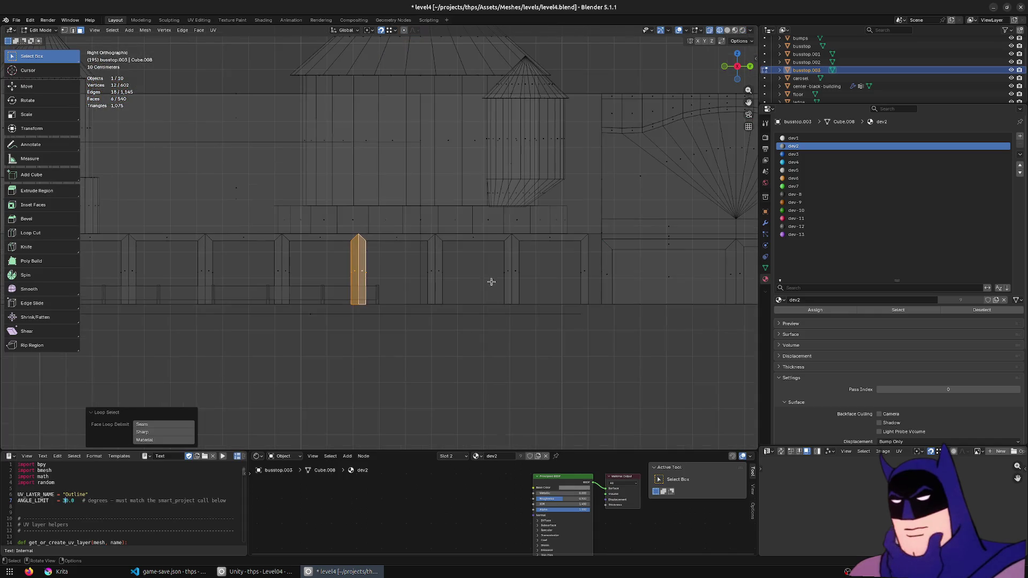
pyautogui.moveTo(527, 292)
pyautogui.keyDown('shift'); pyautogui.mouseDown(button='middle')
pyautogui.moveTo(607, 326)
pyautogui.moveTo(640, 307)
pyautogui.mouseUp(button='middle'); pyautogui.keyUp('shift')
pyautogui.moveTo(660, 308); pyautogui.dragTo(221, 273)
pyautogui.moveTo(221, 274)
pyautogui.mouseDown(button='middle')
pyautogui.moveTo(425, 317)
pyautogui.moveTo(493, 305)
pyautogui.mouseUp(button='middle')
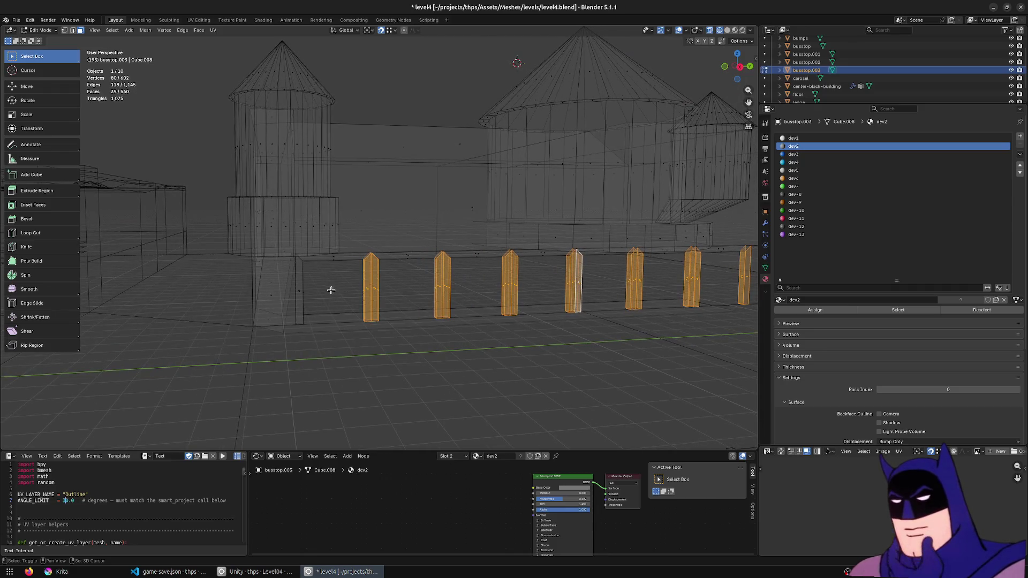
pyautogui.moveTo(332, 292); pyautogui.dragTo(335, 292, button='middle')
pyautogui.moveTo(333, 284); pyautogui.dragTo(299, 302)
pyautogui.moveTo(378, 305); pyautogui.dragTo(370, 301, button='middle')
pyautogui.press('x')
pyautogui.click(376, 305)
# - Box-select the strip beneath the deleted posts, extending the selection along it
pyautogui.moveTo(294, 280); pyautogui.dragTo(661, 259)
pyautogui.moveTo(662, 259); pyautogui.dragTo(459, 271, button='middle')
pyautogui.moveTo(552, 310)
pyautogui.mouseDown(button='middle')
pyautogui.moveTo(525, 315)
pyautogui.moveTo(99, 204)
pyautogui.mouseUp(button='middle')
pyautogui.keyDown('shift'); pyautogui.moveTo(434, 288); pyautogui.dragTo(551, 253); pyautogui.keyUp('shift')
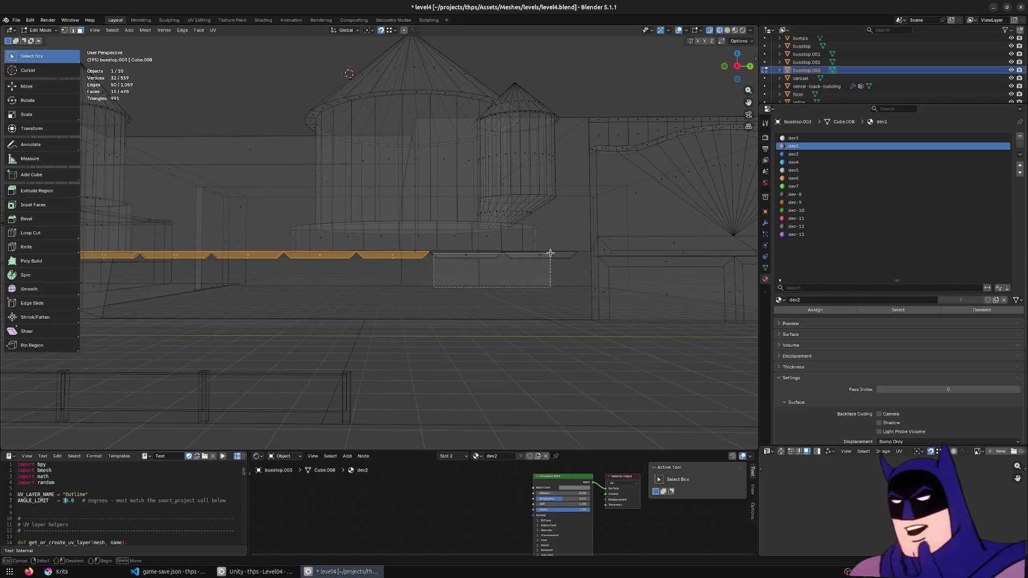
# - Delete the selected strip faces and set up a see-through top view
pyautogui.press('x')
pyautogui.click(558, 258)
pyautogui.press('z')
pyautogui.moveTo(559, 258)
pyautogui.mouseDown(button='middle')
pyautogui.moveTo(521, 344)
pyautogui.moveTo(540, 340)
pyautogui.mouseUp(button='middle')
pyautogui.click(522, 290)
pyautogui.press('KP_7')
pyautogui.press('z')
pyautogui.click(563, 211)
pyautogui.scroll(-3, 484, 266)
# - Slide the round tower geometry to a new position along Y and check it from the front
pyautogui.moveTo(505, 291); pyautogui.dragTo(131, 177)
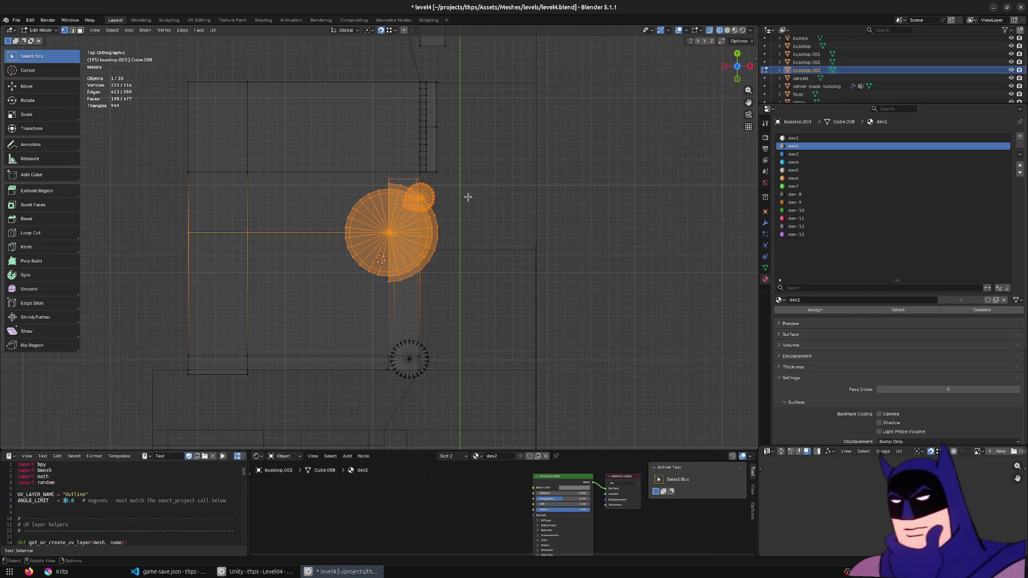
pyautogui.press('g')
pyautogui.press('y')
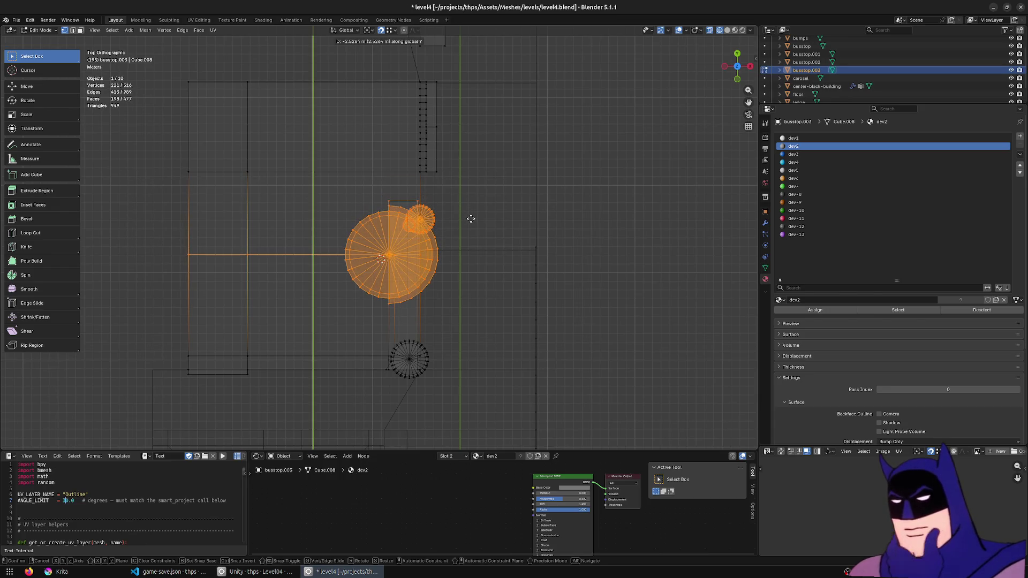
pyautogui.click(470, 221)
pyautogui.moveTo(471, 220)
pyautogui.mouseDown(button='middle')
pyautogui.moveTo(459, 211)
pyautogui.moveTo(412, 260)
pyautogui.mouseUp(button='middle')
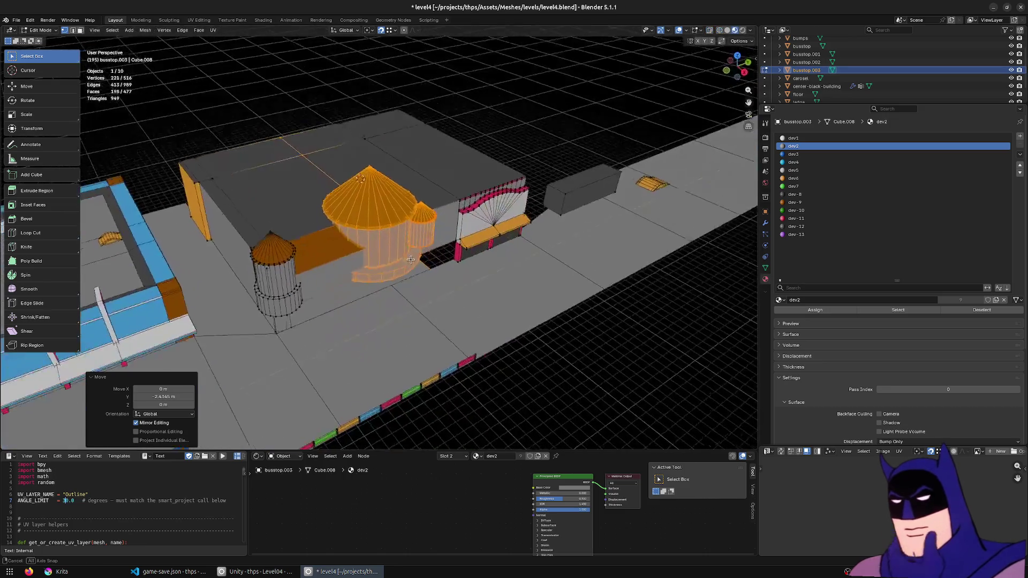
pyautogui.scroll(4, 411, 259)
pyautogui.moveTo(477, 287); pyautogui.dragTo(542, 337, button='middle')
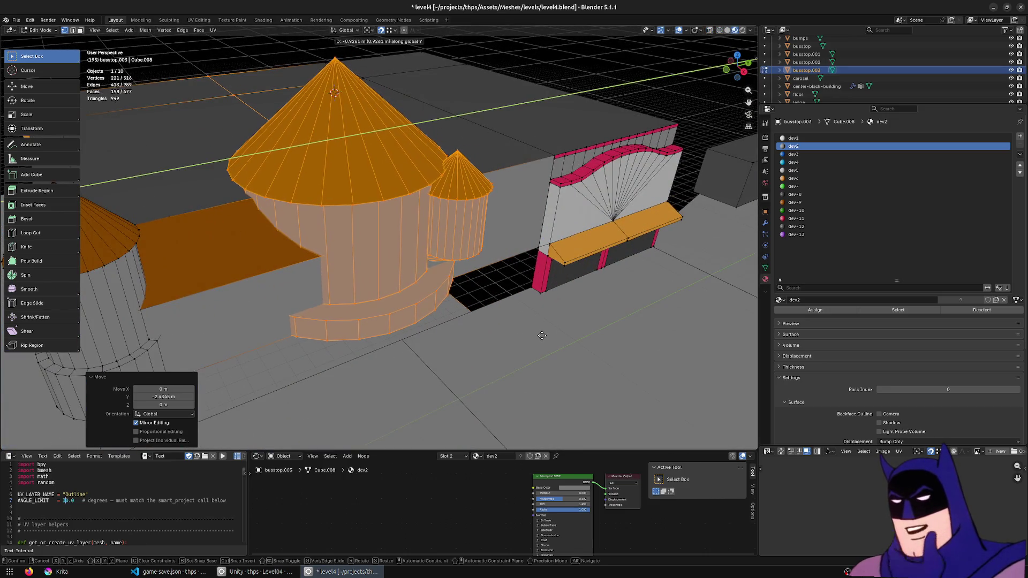
pyautogui.scroll(3, 509, 312)
pyautogui.scroll(-3, 493, 258)
pyautogui.moveTo(493, 268); pyautogui.dragTo(492, 347, button='middle')
pyautogui.moveTo(486, 299); pyautogui.dragTo(489, 289, button='middle')
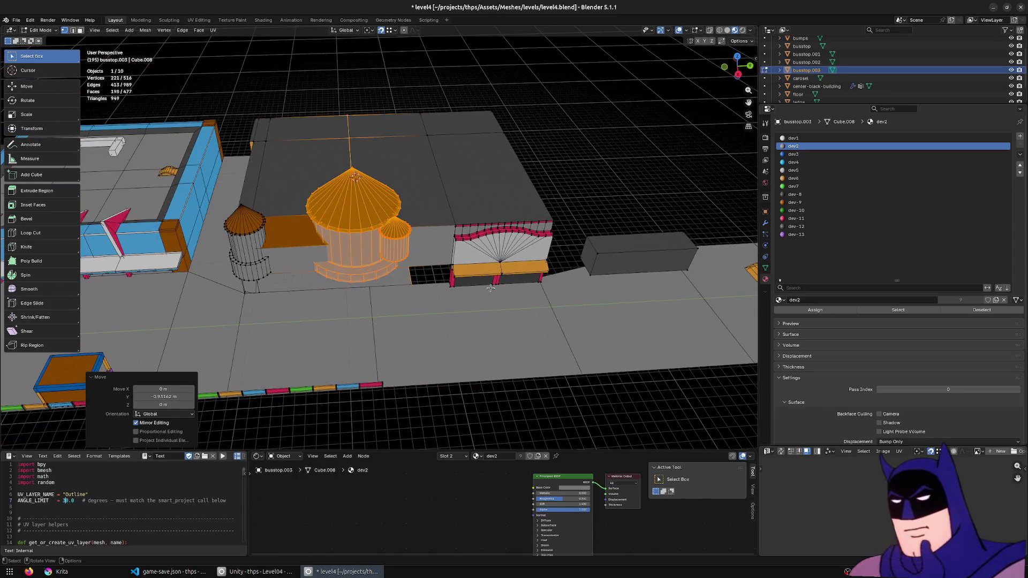
# - Box-select the rectangular storefront block in see-through top view and move it along Y
pyautogui.press('KP_7')
pyautogui.keyDown('shift'); pyautogui.moveTo(477, 211); pyautogui.dragTo(552, 239, button='middle'); pyautogui.keyUp('shift')
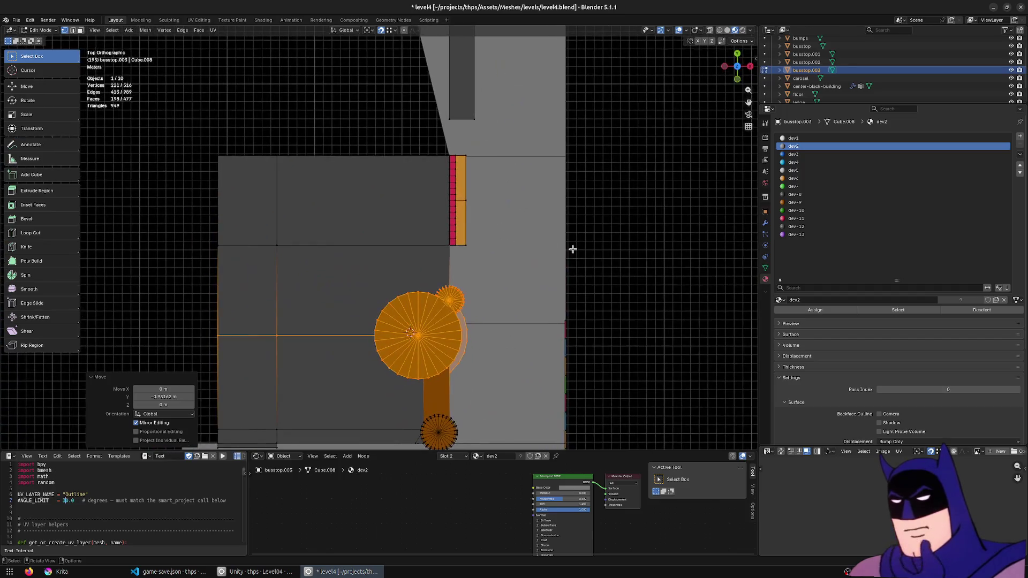
pyautogui.hotkey('alt', 'z')
pyautogui.moveTo(573, 120)
pyautogui.mouseDown()
pyautogui.moveTo(356, 218)
pyautogui.moveTo(185, 257)
pyautogui.moveTo(182, 270)
pyautogui.mouseUp()
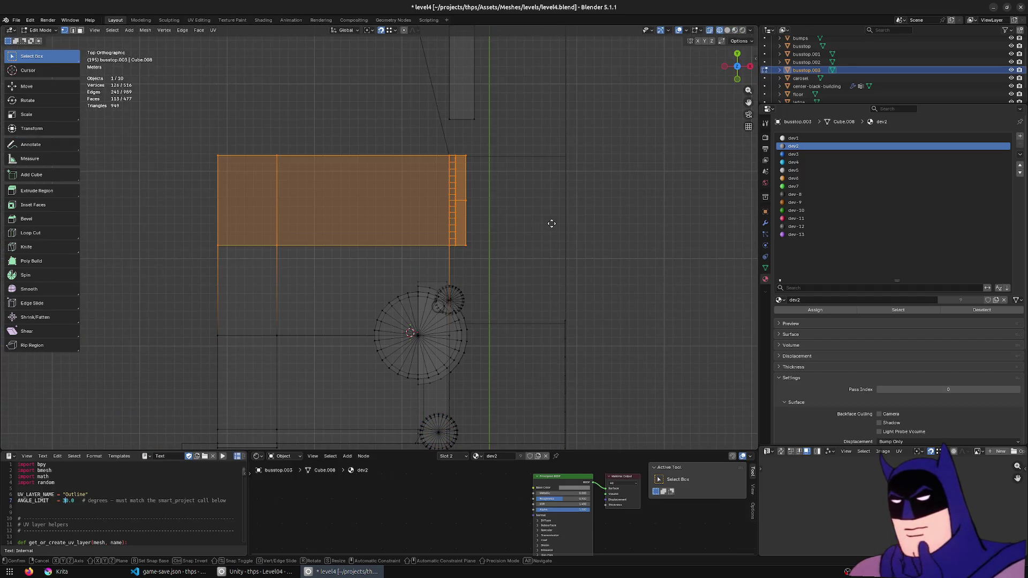
pyautogui.press('g')
pyautogui.press('y')
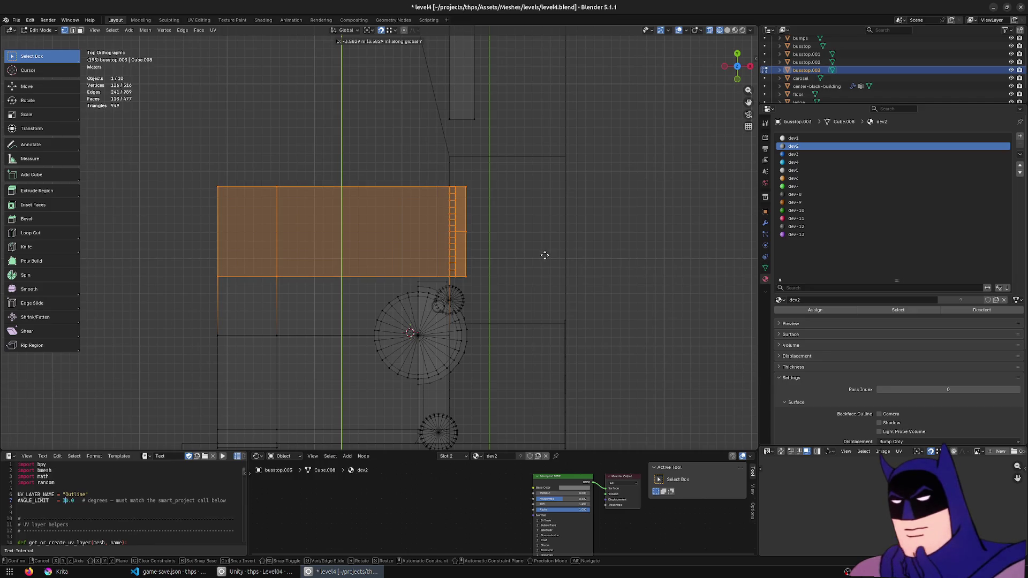
pyautogui.click(544, 256)
# - Fine-tune the block's Y position in solid view, then return to Object Mode on the floor
pyautogui.moveTo(541, 252)
pyautogui.mouseDown(button='middle')
pyautogui.moveTo(442, 191)
pyautogui.moveTo(289, 289)
pyautogui.moveTo(468, 340)
pyautogui.moveTo(569, 311)
pyautogui.moveTo(503, 321)
pyautogui.moveTo(450, 301)
pyautogui.mouseUp(button='middle')
pyautogui.hotkey('alt', 'z')
pyautogui.scroll(3, 362, 313)
pyautogui.scroll(2, 402, 322)
pyautogui.press('g')
pyautogui.press('y')
pyautogui.click(482, 333)
pyautogui.scroll(-3, 533, 322)
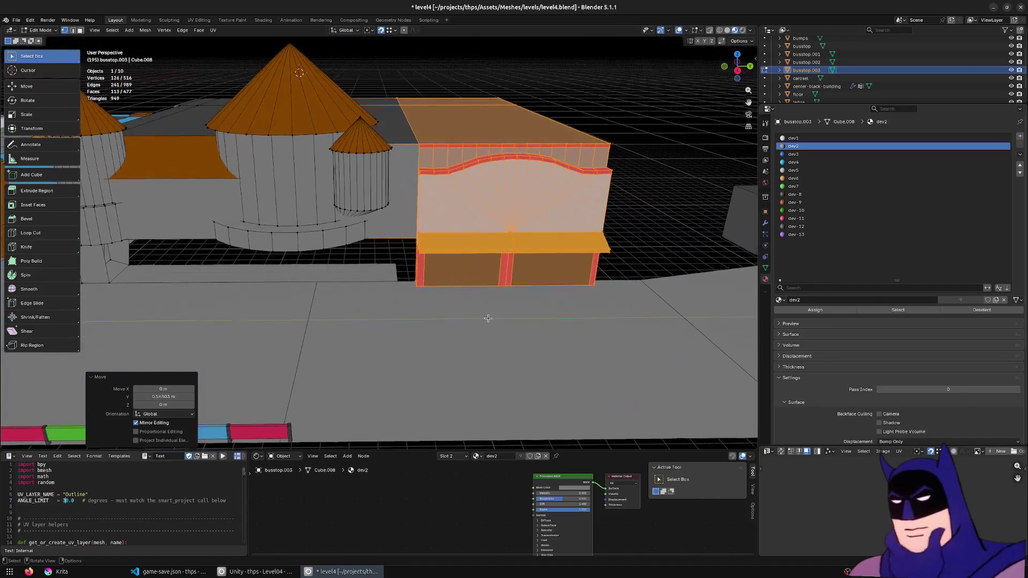
pyautogui.scroll(2, 386, 283)
pyautogui.press('Tab')
pyautogui.click(389, 283)
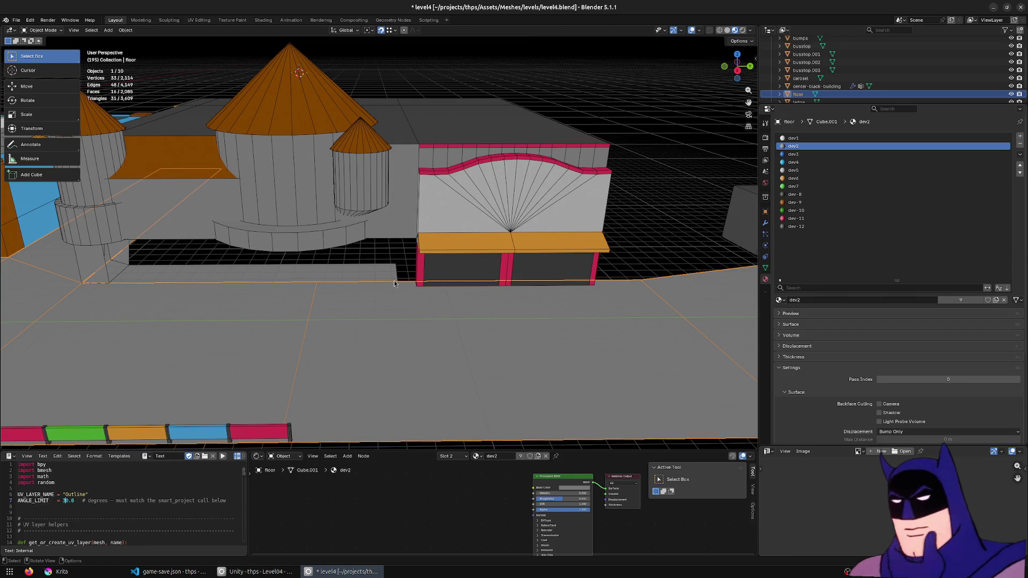
# - Save the level file, reselect the bus stop, and switch to the Unity editor
pyautogui.moveTo(366, 269); pyautogui.dragTo(350, 234, button='middle')
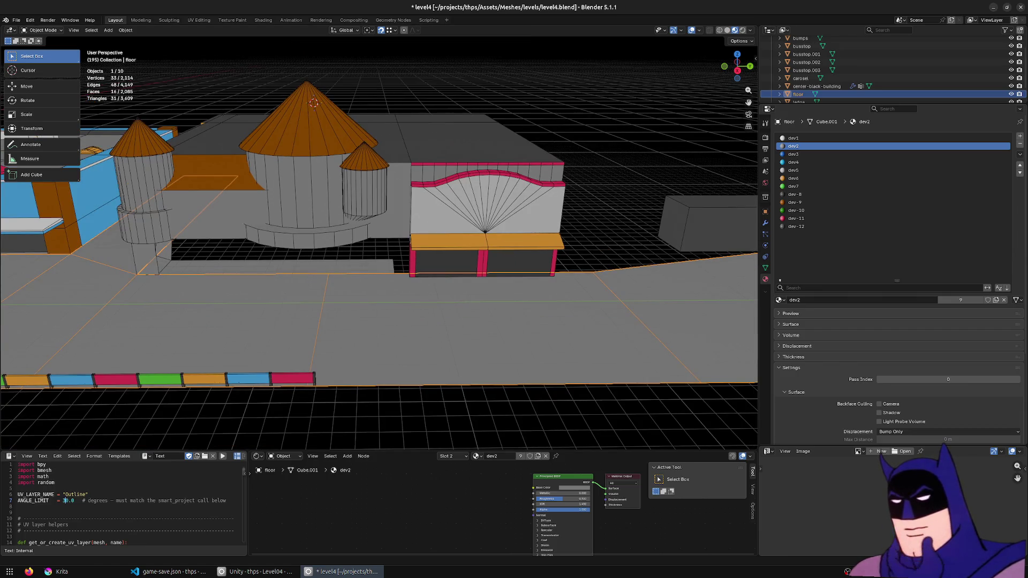
pyautogui.hotkey('ctrl', 's')
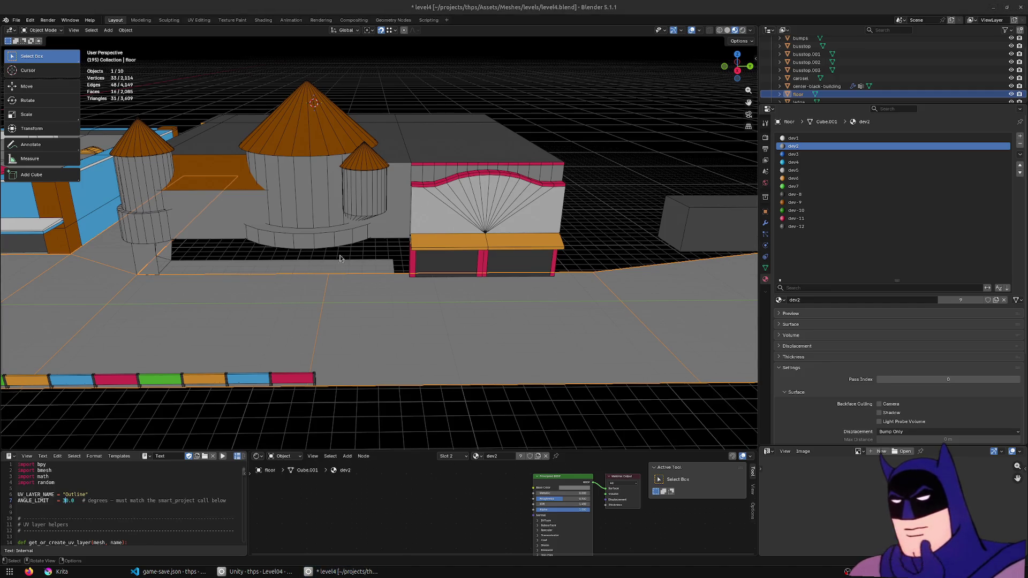
pyautogui.click(338, 265)
pyautogui.moveTo(338, 266); pyautogui.dragTo(405, 244, button='middle')
pyautogui.click(257, 571)
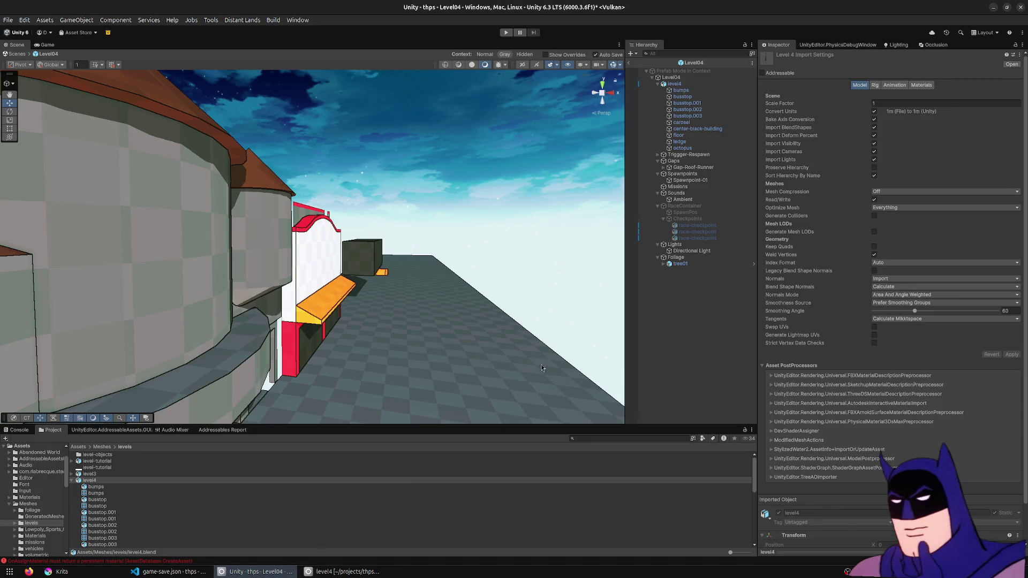
pyautogui.moveTo(468, 262)
pyautogui.mouseDown(button='right')
pyautogui.moveTo(329, 250)
pyautogui.moveTo(524, 250)
pyautogui.moveTo(535, 234)
pyautogui.moveTo(300, 266)
pyautogui.moveTo(489, 270)
pyautogui.moveTo(294, 293)
pyautogui.mouseUp(button='right')
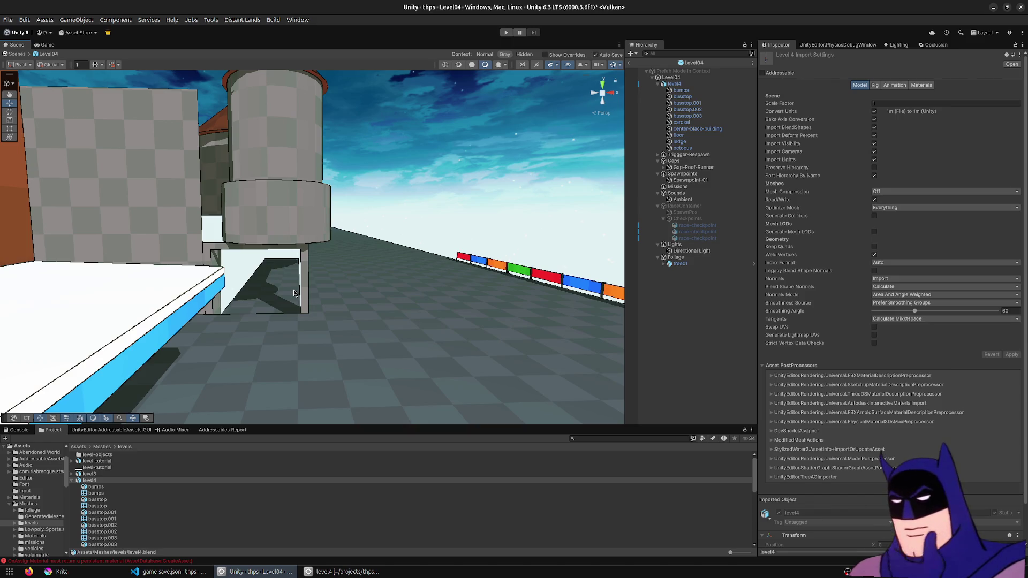
pyautogui.moveTo(296, 291)
pyautogui.mouseDown(button='right')
pyautogui.moveTo(283, 271)
pyautogui.moveTo(105, 258)
pyautogui.moveTo(114, 273)
pyautogui.moveTo(101, 209)
pyautogui.moveTo(125, 275)
pyautogui.moveTo(118, 317)
pyautogui.moveTo(259, 317)
pyautogui.mouseUp(button='right')
pyautogui.moveTo(279, 311); pyautogui.dragTo(280, 185, button='right')
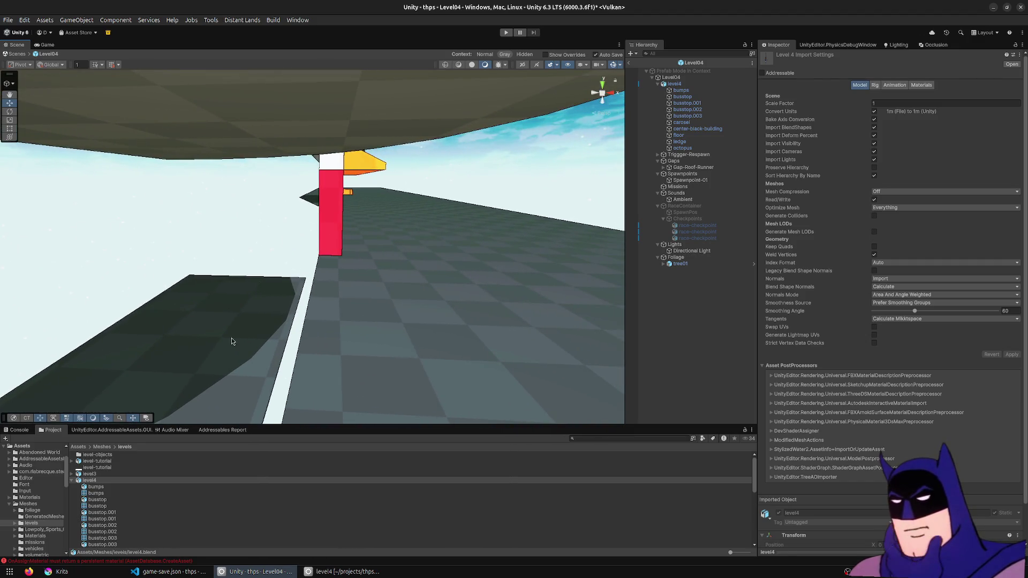
pyautogui.moveTo(494, 248)
pyautogui.mouseDown(button='right')
pyautogui.moveTo(326, 237)
pyautogui.moveTo(304, 218)
pyautogui.mouseUp(button='right')
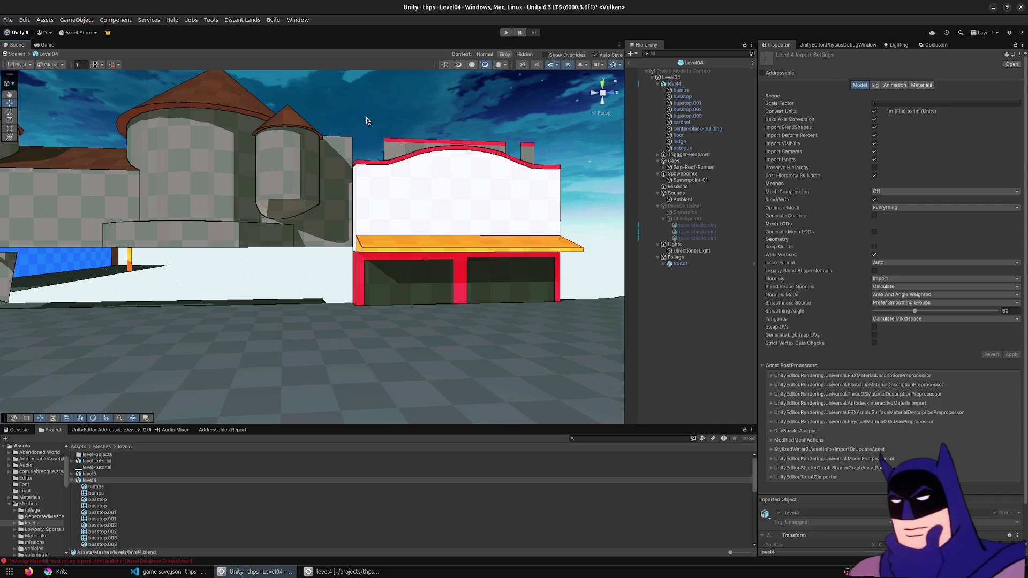
pyautogui.moveTo(367, 120)
pyautogui.mouseDown(button='right')
pyautogui.moveTo(356, 146)
pyautogui.moveTo(263, 141)
pyautogui.moveTo(337, 135)
pyautogui.mouseUp(button='right')
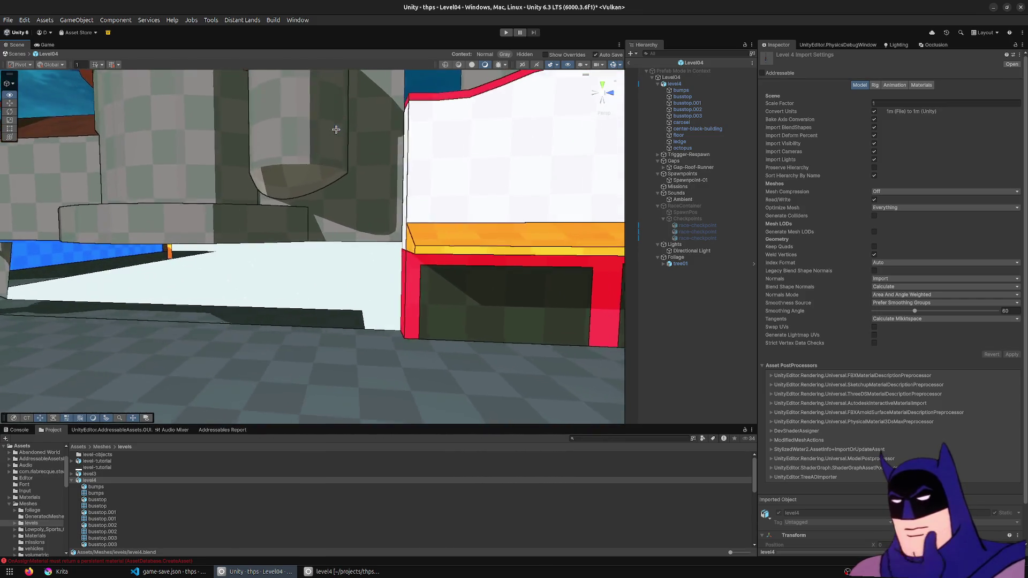
pyautogui.hotkey('alt', 'Tab')
# - In Edit Mode, slide the vertical edge loop beside the storefront along Y
pyautogui.moveTo(336, 134); pyautogui.dragTo(354, 197, button='middle')
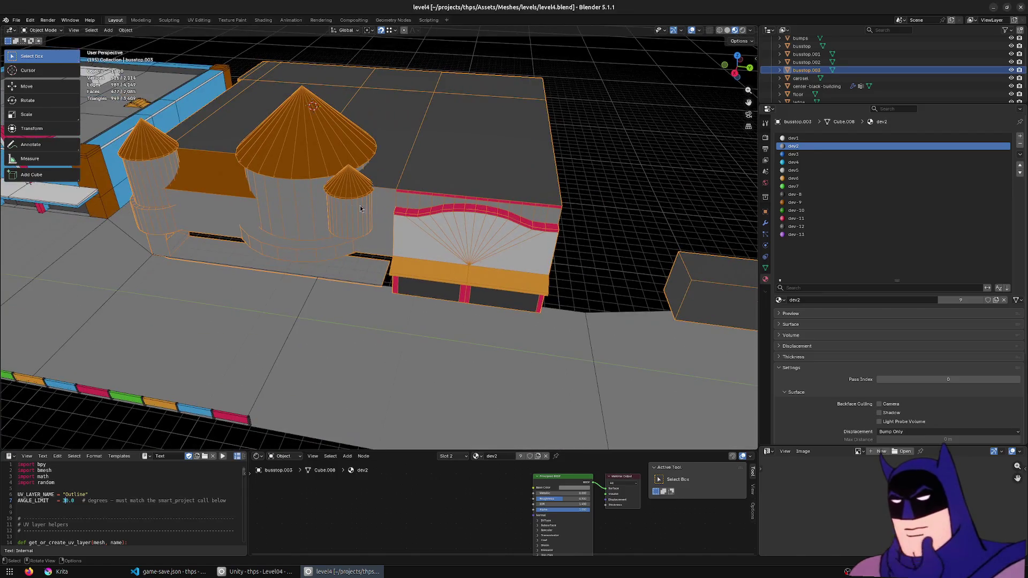
pyautogui.press('Tab')
pyautogui.scroll(2, 385, 198)
pyautogui.keyDown('alt'); pyautogui.click(389, 161); pyautogui.keyUp('alt')
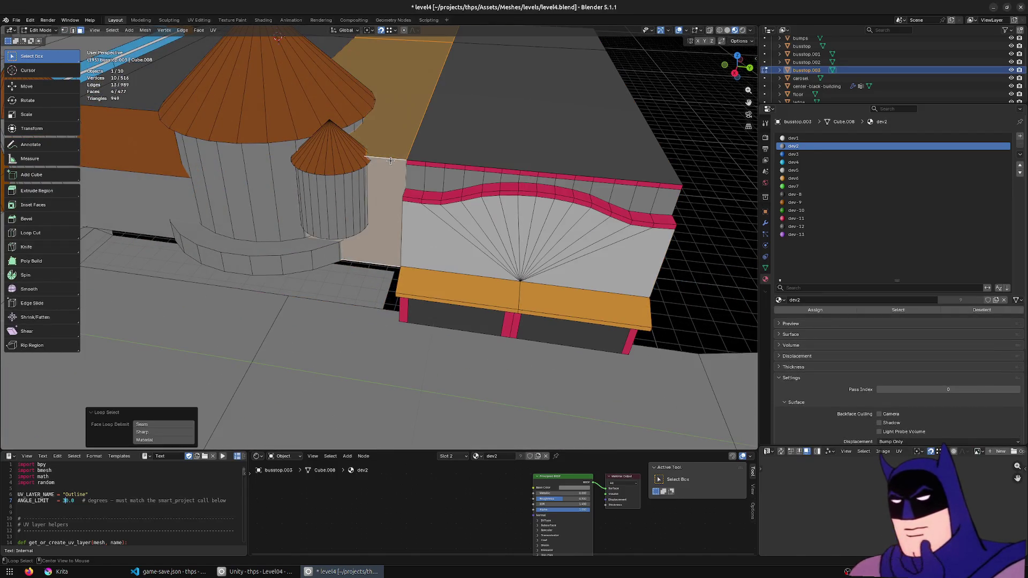
pyautogui.moveTo(443, 182); pyautogui.dragTo(423, 198, button='middle')
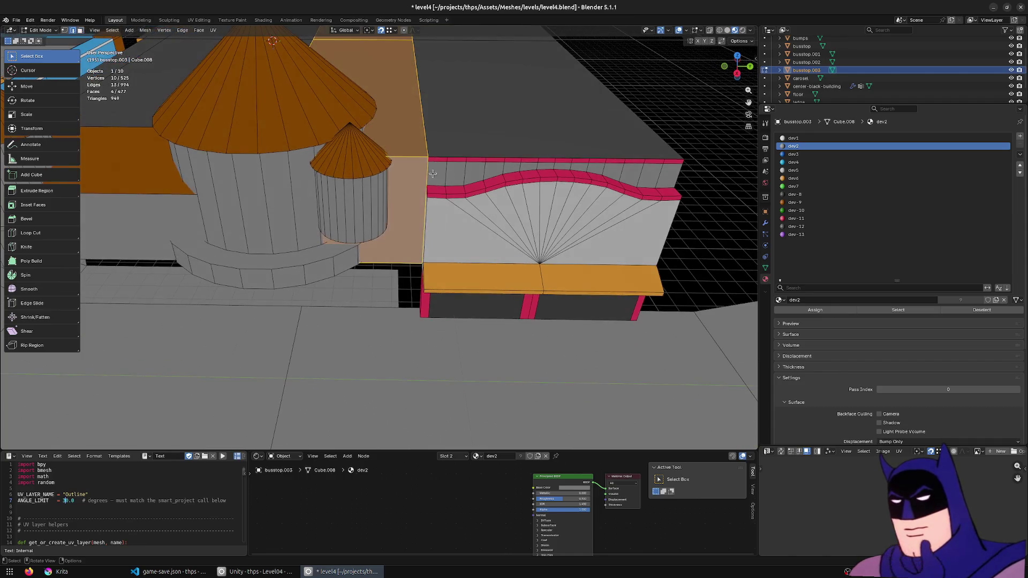
pyautogui.keyDown('alt'); pyautogui.click(423, 198); pyautogui.keyUp('alt')
pyautogui.press('g')
pyautogui.press('y')
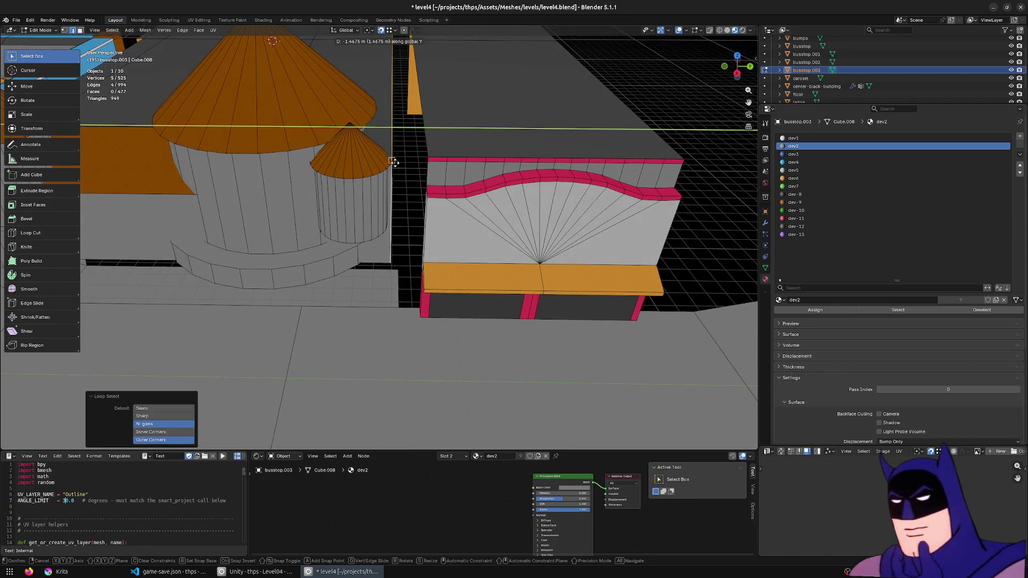
pyautogui.click(394, 162)
pyautogui.scroll(3, 394, 161)
pyautogui.moveTo(436, 198); pyautogui.dragTo(401, 211, button='middle')
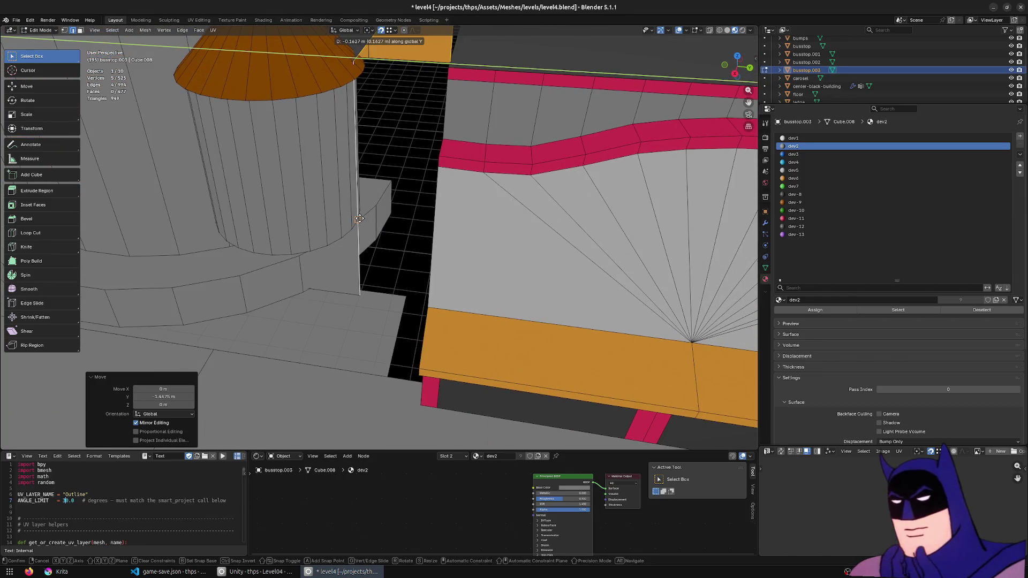
pyautogui.scroll(2, 387, 213)
pyautogui.scroll(-2, 388, 213)
pyautogui.scroll(-4, 384, 269)
pyautogui.moveTo(388, 248)
pyautogui.mouseDown(button='middle')
pyautogui.moveTo(482, 230)
pyautogui.moveTo(462, 222)
pyautogui.mouseUp(button='middle')
pyautogui.scroll(-2, 468, 240)
# - Box-select the whole storefront block in wireframe and move it along Y
pyautogui.hotkey('shift', 'z')
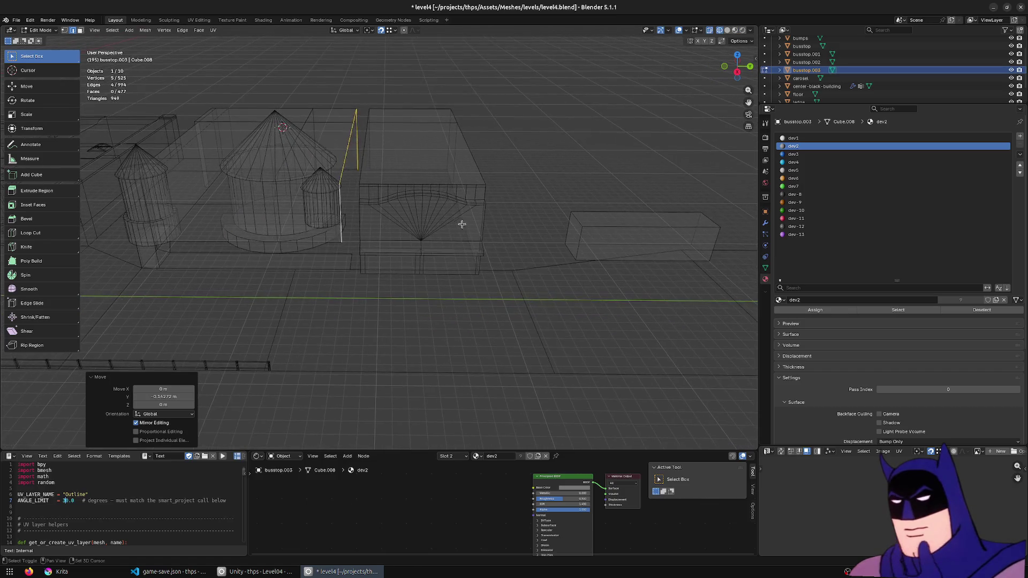
pyautogui.hotkey('alt', 'a')
pyautogui.moveTo(503, 79); pyautogui.dragTo(356, 321)
pyautogui.press('g')
pyautogui.press('y')
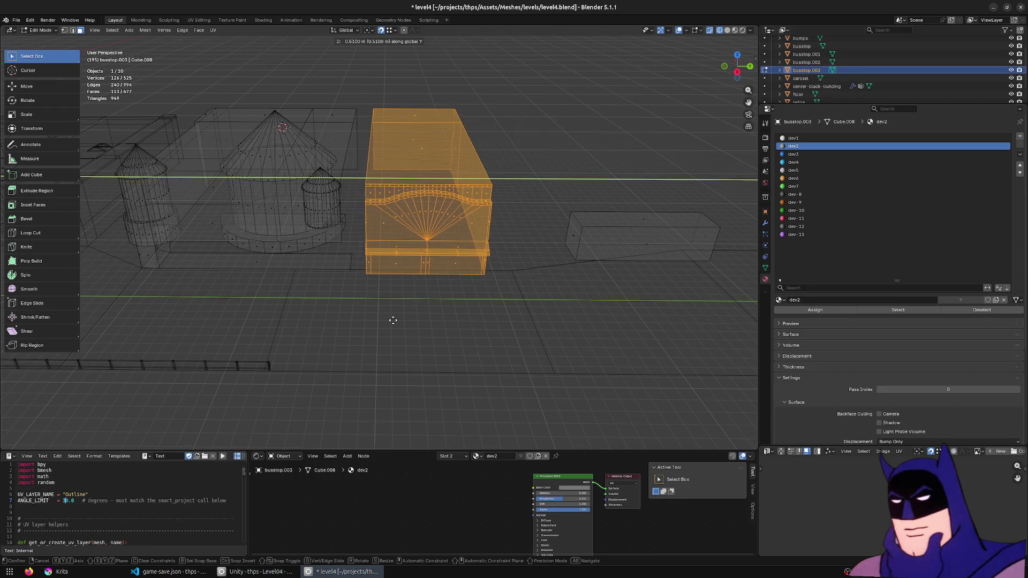
pyautogui.click(393, 320)
pyautogui.moveTo(450, 337); pyautogui.dragTo(460, 388, button='middle')
pyautogui.scroll(3, 359, 241)
pyautogui.moveTo(361, 262)
pyautogui.mouseDown(button='middle')
pyautogui.moveTo(481, 372)
pyautogui.moveTo(442, 374)
pyautogui.mouseUp(button='middle')
# - Return to solid shading around the boxes and start a loop cut on the neighbouring box
pyautogui.click(327, 256)
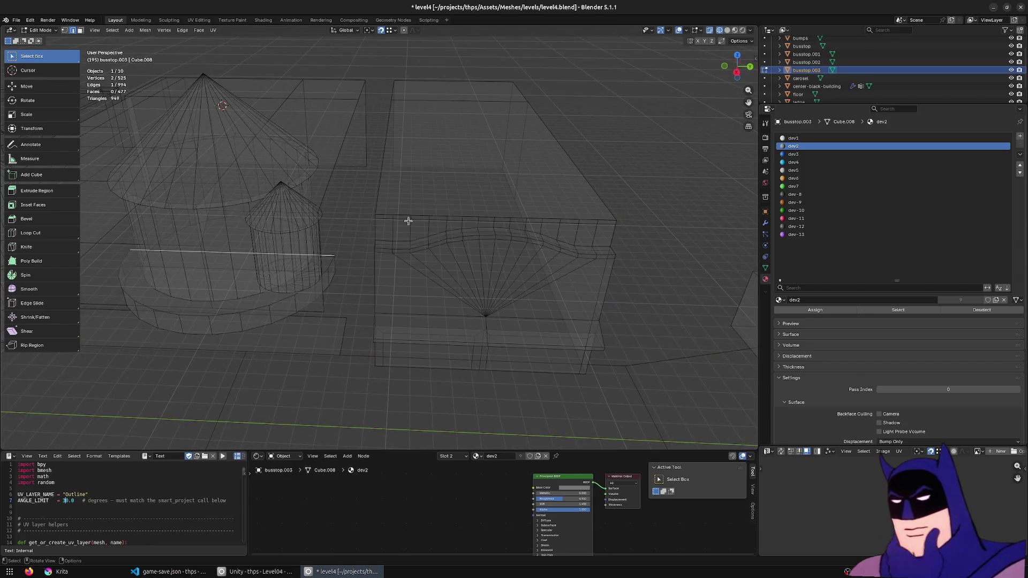
pyautogui.moveTo(321, 303)
pyautogui.mouseDown(button='middle')
pyautogui.moveTo(420, 300)
pyautogui.moveTo(340, 268)
pyautogui.moveTo(390, 230)
pyautogui.moveTo(461, 294)
pyautogui.moveTo(516, 306)
pyautogui.mouseUp(button='middle')
pyautogui.press('z')
pyautogui.click(517, 378)
pyautogui.moveTo(516, 378)
pyautogui.mouseDown(button='middle')
pyautogui.moveTo(546, 264)
pyautogui.moveTo(517, 226)
pyautogui.moveTo(276, 235)
pyautogui.mouseUp(button='middle')
pyautogui.click(40, 234)
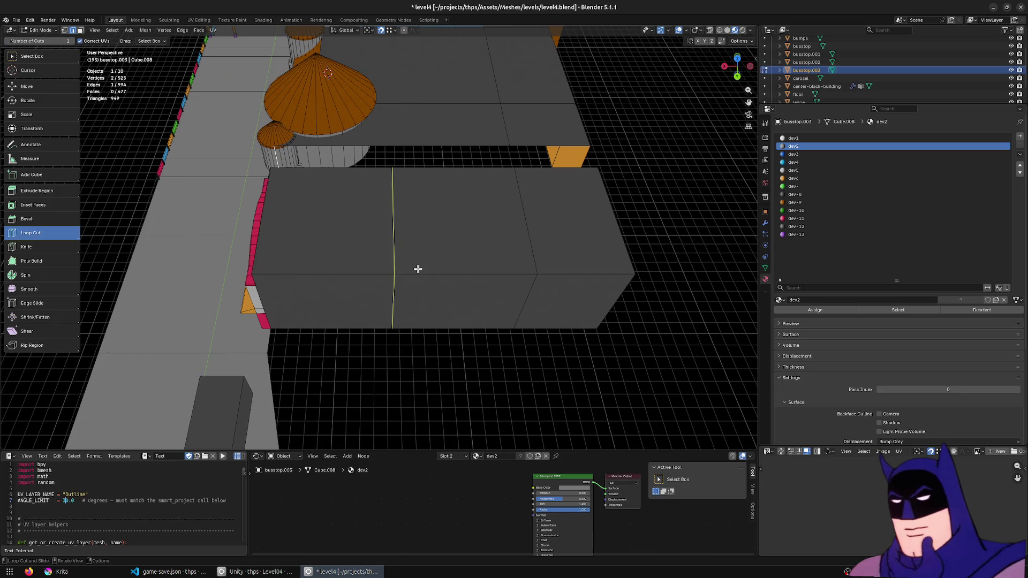
# - Add a loop cut across the neighbouring box and slide it into place along X
pyautogui.click(418, 270)
pyautogui.click(36, 58)
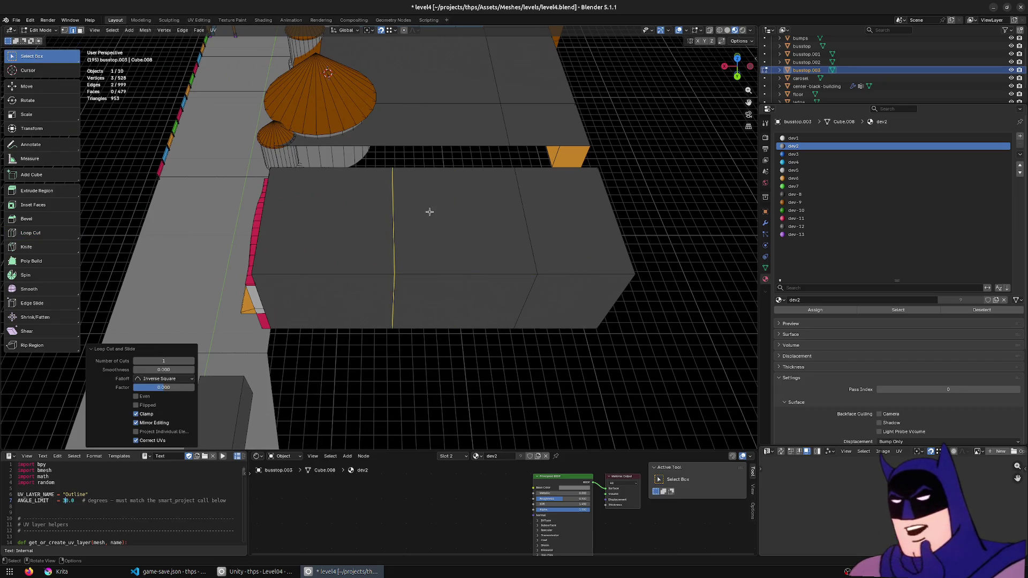
pyautogui.press('g')
pyautogui.press('x')
pyautogui.click(384, 133)
pyautogui.moveTo(399, 190)
pyautogui.mouseDown(button='middle')
pyautogui.moveTo(447, 177)
pyautogui.moveTo(394, 180)
pyautogui.moveTo(436, 241)
pyautogui.moveTo(474, 179)
pyautogui.moveTo(415, 164)
pyautogui.moveTo(608, 248)
pyautogui.mouseUp(button='middle')
pyautogui.scroll(3, 416, 191)
pyautogui.scroll(3, 444, 180)
pyautogui.press('g')
pyautogui.press('x')
pyautogui.click(326, 152)
pyautogui.scroll(-2, 419, 176)
pyautogui.scroll(3, 374, 271)
pyautogui.scroll(-3, 374, 211)
# - Add a second loop cut across the box's top face and slide it along X
pyautogui.moveTo(374, 211)
pyautogui.mouseDown(button='middle')
pyautogui.moveTo(317, 244)
pyautogui.moveTo(362, 208)
pyautogui.mouseUp(button='middle')
pyautogui.click(352, 167)
pyautogui.scroll(3, 353, 167)
pyautogui.moveTo(352, 167)
pyautogui.mouseDown(button='middle')
pyautogui.moveTo(296, 163)
pyautogui.moveTo(453, 340)
pyautogui.mouseUp(button='middle')
pyautogui.scroll(-3, 453, 340)
pyautogui.click(57, 233)
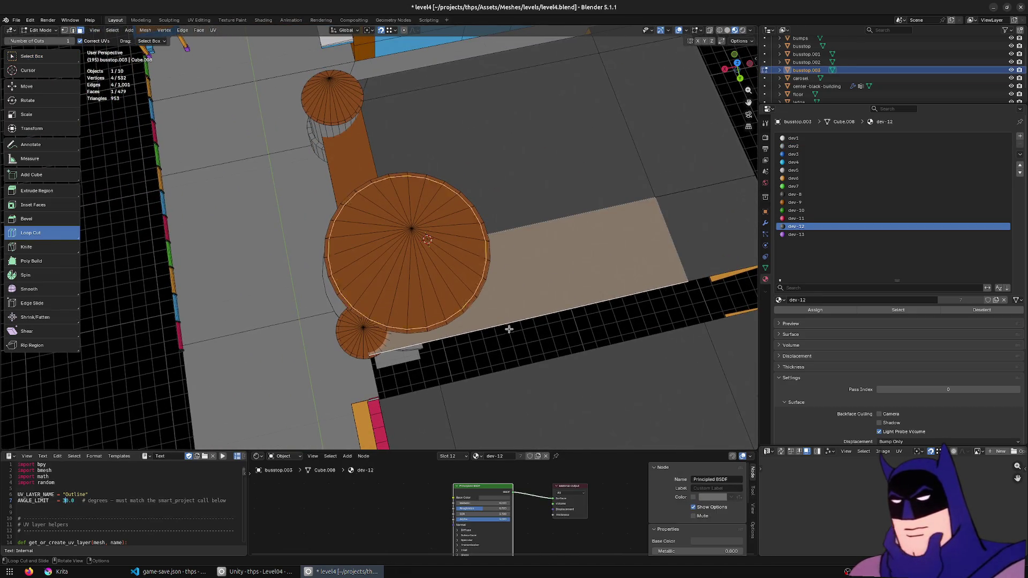
pyautogui.click(541, 317)
pyautogui.click(48, 57)
pyautogui.moveTo(455, 415)
pyautogui.keyDown('shift'); pyautogui.mouseDown(button='middle')
pyautogui.moveTo(500, 312)
pyautogui.moveTo(480, 161)
pyautogui.mouseUp(button='middle'); pyautogui.keyUp('shift')
pyautogui.press('g')
pyautogui.press('x')
pyautogui.press('y')
pyautogui.press('x')
pyautogui.click(479, 298)
# - Move the long edge, fill the black gap with a new face, and merge all vertices by distance
pyautogui.keyDown('alt'); pyautogui.click(530, 153); pyautogui.keyUp('alt')
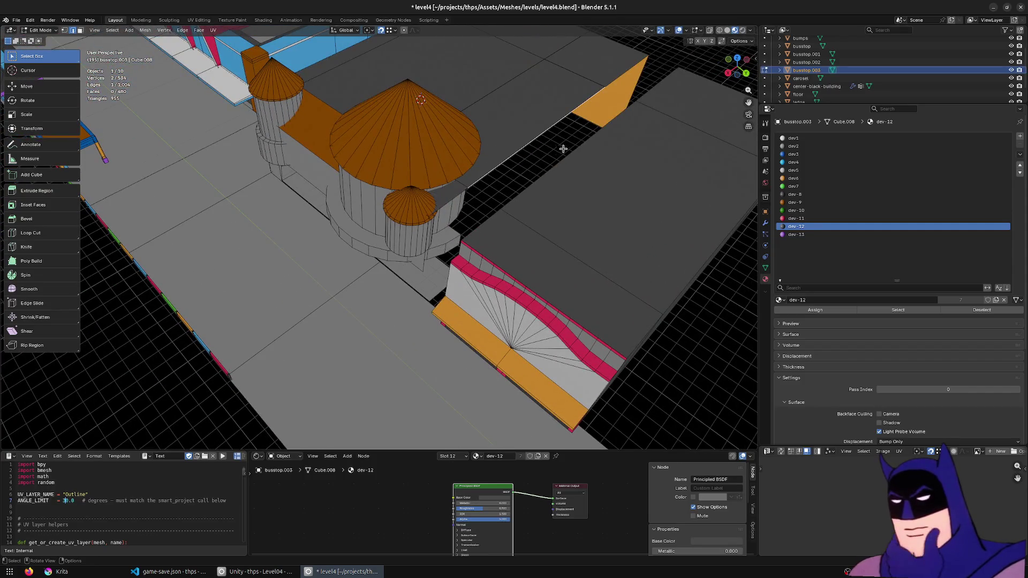
pyautogui.press('g')
pyautogui.press('f')
pyautogui.moveTo(660, 106)
pyautogui.mouseDown(button='middle')
pyautogui.moveTo(356, 331)
pyautogui.moveTo(347, 249)
pyautogui.mouseUp(button='middle')
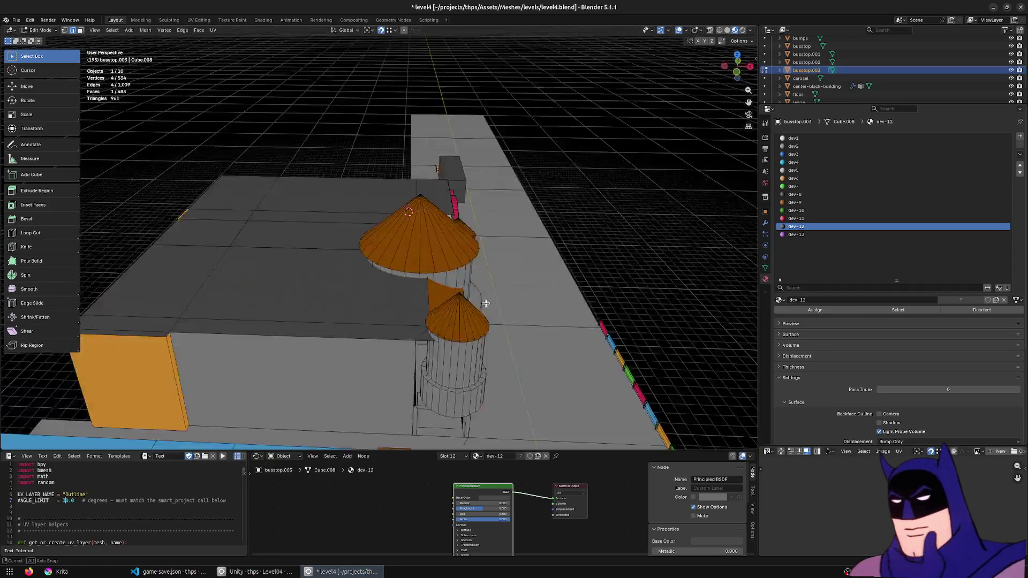
pyautogui.press('a')
pyautogui.press('m')
pyautogui.click(348, 249)
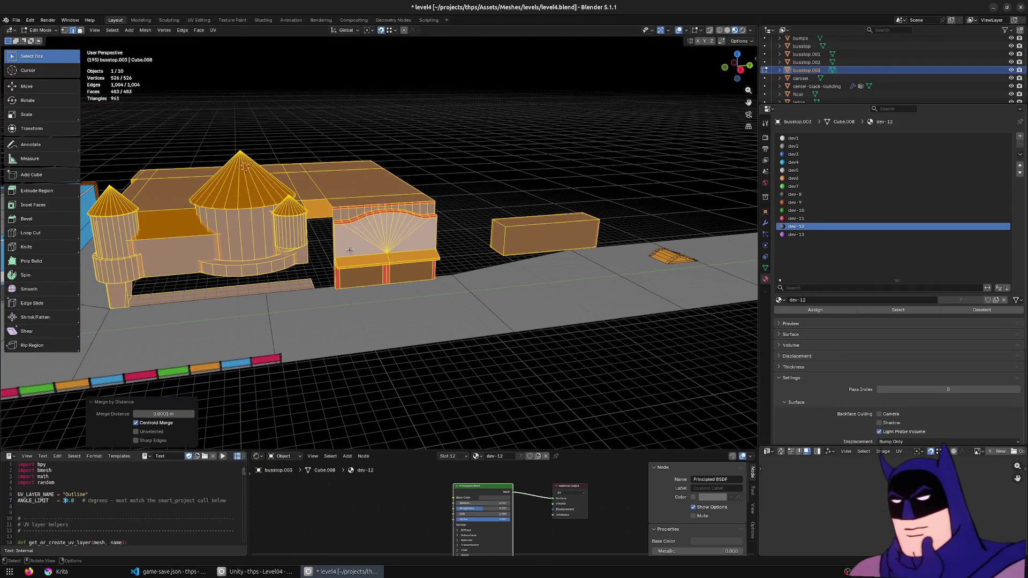
pyautogui.scroll(2, 347, 253)
# - Select the floor edge beside the storefront and slide it along Y in two moves
pyautogui.click(344, 259)
pyautogui.press('KP_Decimal')
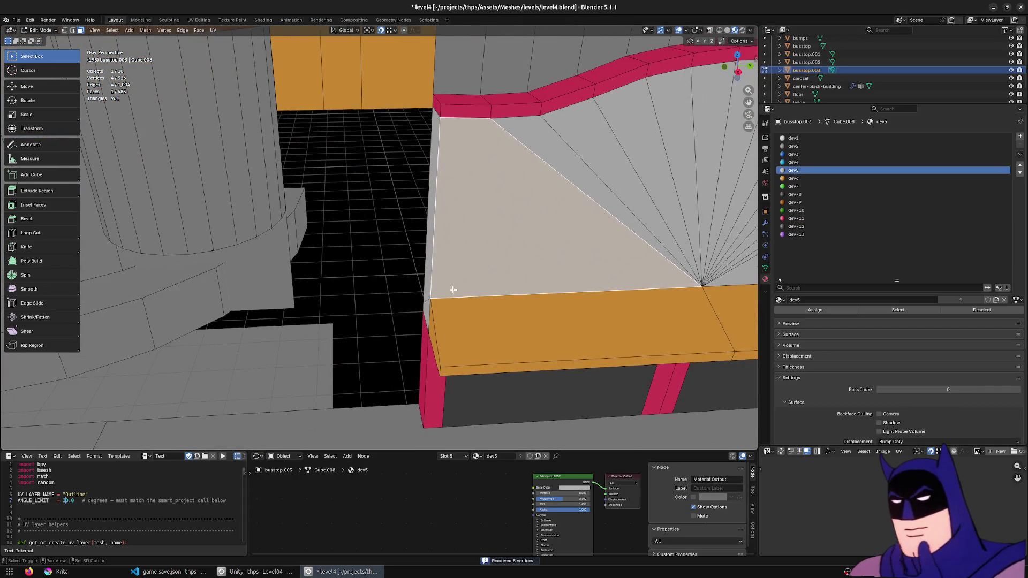
pyautogui.moveTo(343, 262)
pyautogui.mouseDown(button='middle')
pyautogui.moveTo(329, 363)
pyautogui.moveTo(386, 358)
pyautogui.mouseUp(button='middle')
pyautogui.click(374, 383)
pyautogui.press('g')
pyautogui.press('y')
pyautogui.click(377, 369)
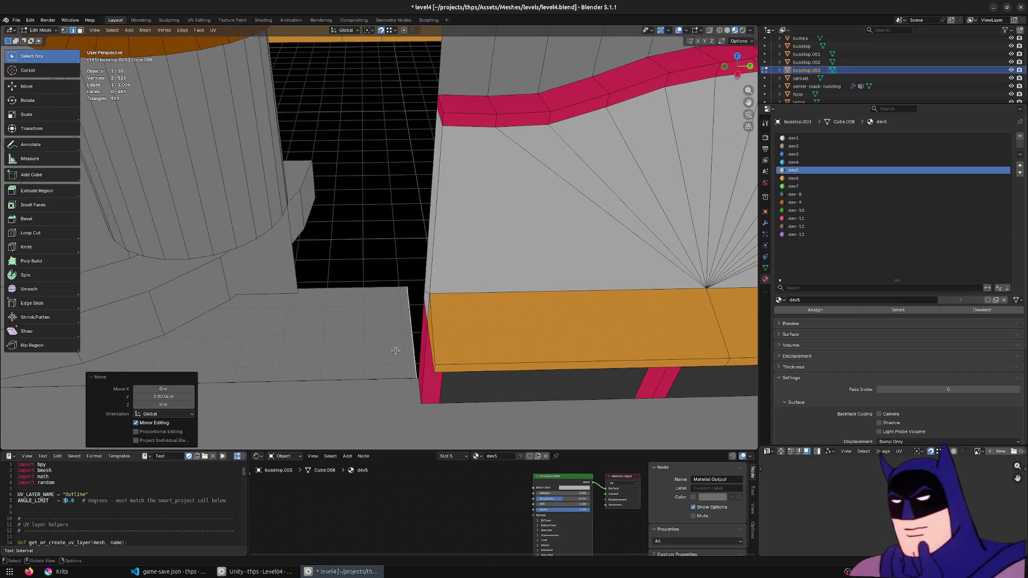
pyautogui.press('g')
pyautogui.press('y')
pyautogui.click(304, 354)
# - Extrude the floor edge along Y into a new face toward the gap
pyautogui.moveTo(304, 354); pyautogui.dragTo(339, 354, button='middle')
pyautogui.press('e')
pyautogui.press('y')
pyautogui.click(339, 354)
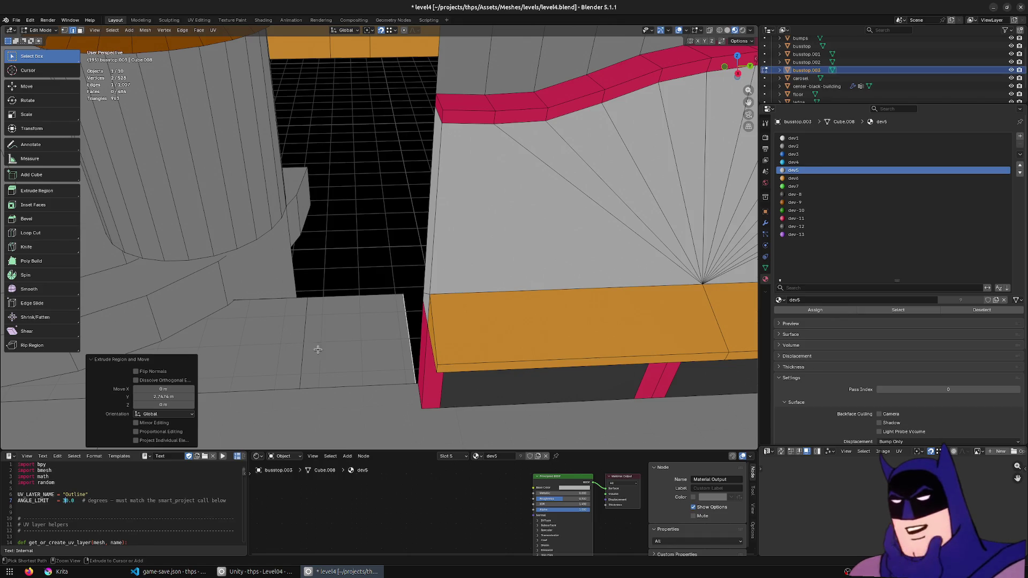
# - Undo the Y extrusion and extrude the edge 3 m up along Z into a side wall
pyautogui.hotkey('ctrl', 'z')
pyautogui.press('e')
pyautogui.press('y')
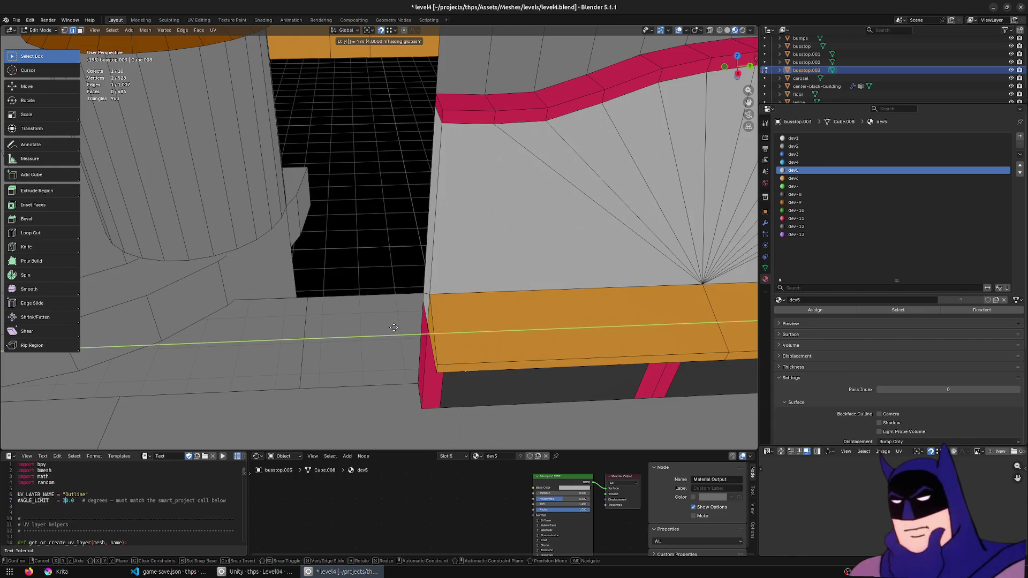
pyautogui.write('z3')
pyautogui.press('Return')
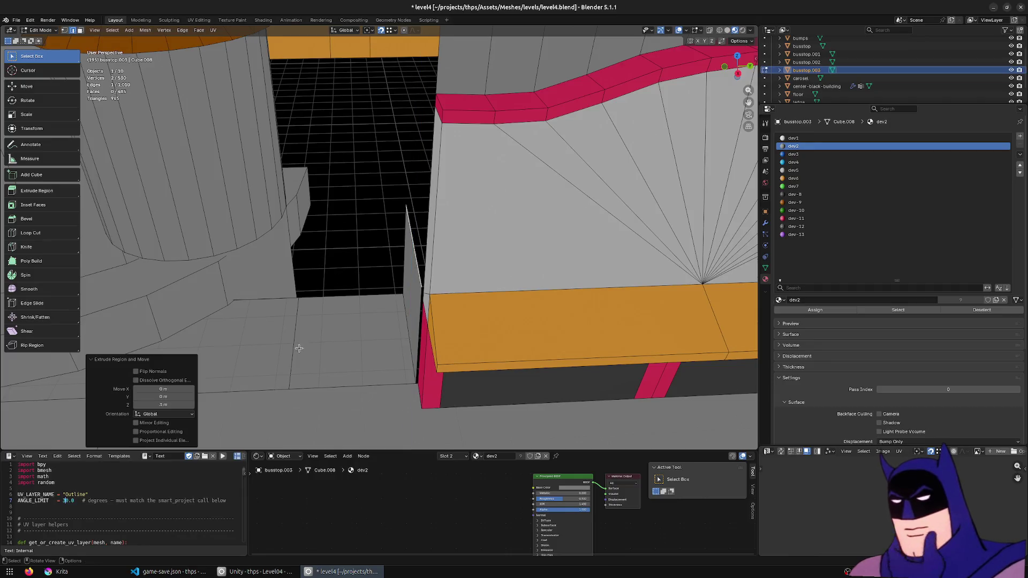
# - Duplicate an edge of the new wall and position the copy along Z
pyautogui.click(300, 347)
pyautogui.press('g')
pyautogui.press('z')
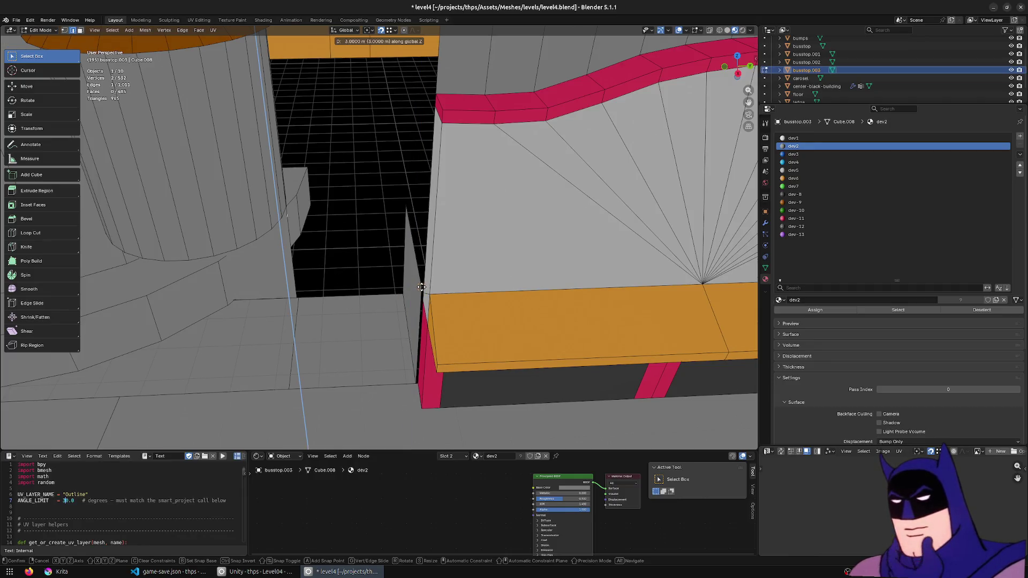
pyautogui.press('Return')
pyautogui.moveTo(421, 287)
pyautogui.mouseDown(button='middle')
pyautogui.moveTo(410, 240)
pyautogui.moveTo(418, 329)
pyautogui.mouseUp(button='middle')
pyautogui.press('g')
pyautogui.press('z')
pyautogui.click(395, 291)
pyautogui.scroll(1, 395, 291)
# - Snap the 3D cursor to the selection, select the wall's base edge and pick the Spin tool
pyautogui.press('F3')
pyautogui.write('cursor to sel')
pyautogui.press('Return')
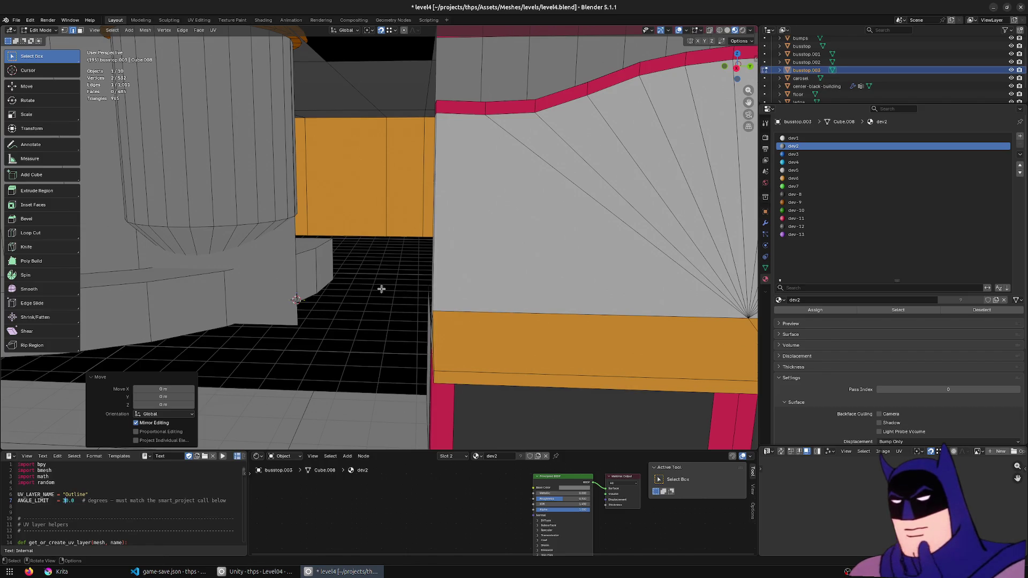
pyautogui.moveTo(382, 289); pyautogui.dragTo(394, 271, button='middle')
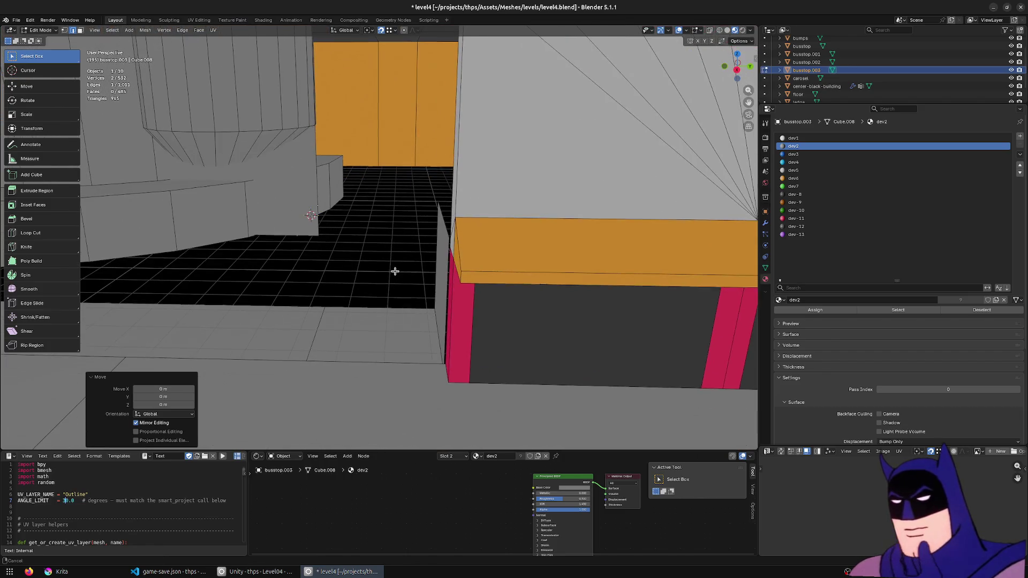
pyautogui.click(313, 326)
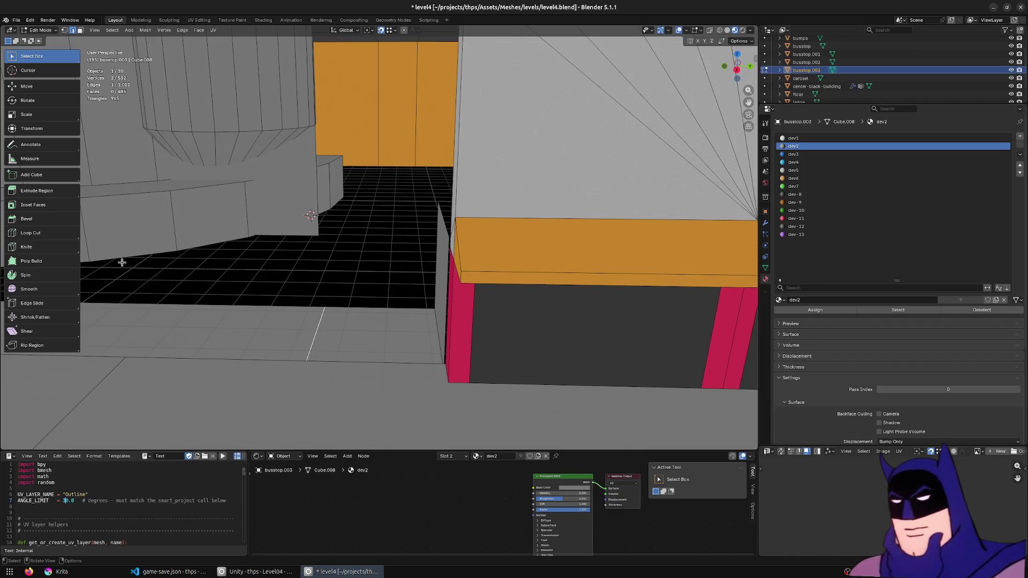
pyautogui.click(35, 277)
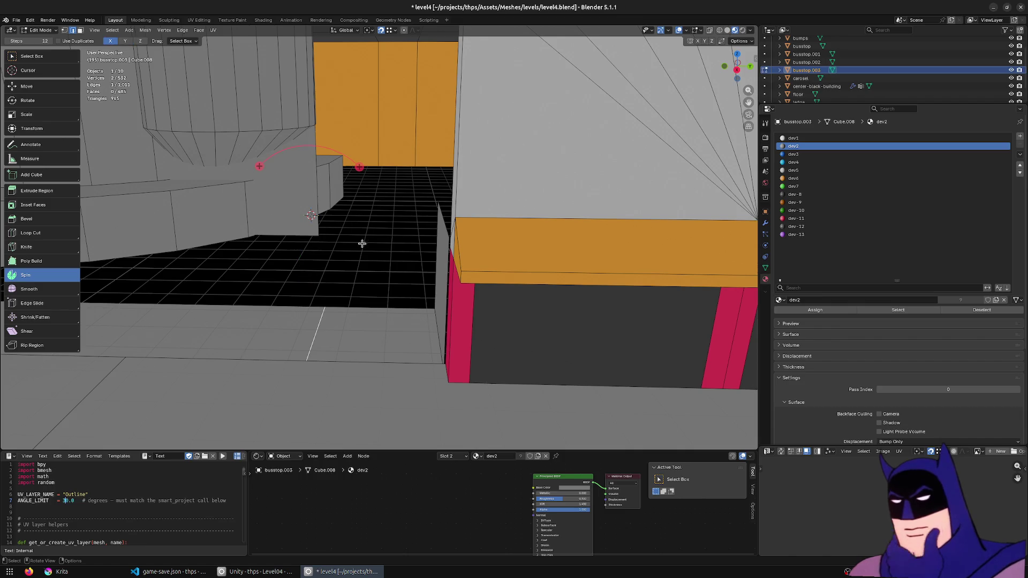
# - Spin the base edge into a curved wall around the cursor and delete the surplus faces
pyautogui.moveTo(360, 167)
pyautogui.mouseDown()
pyautogui.moveTo(253, 141)
pyautogui.moveTo(225, 283)
pyautogui.mouseUp()
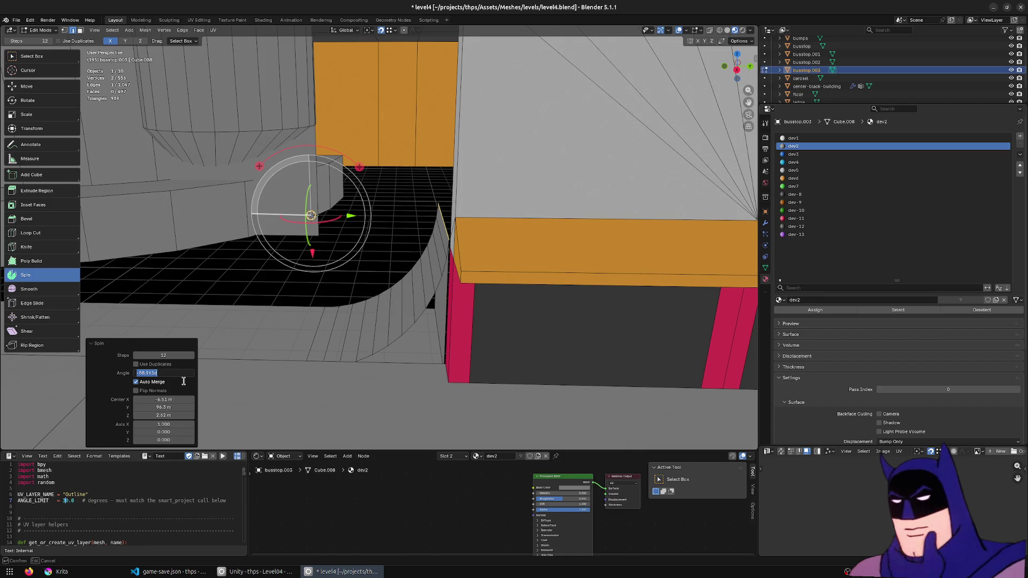
pyautogui.click(335, 434)
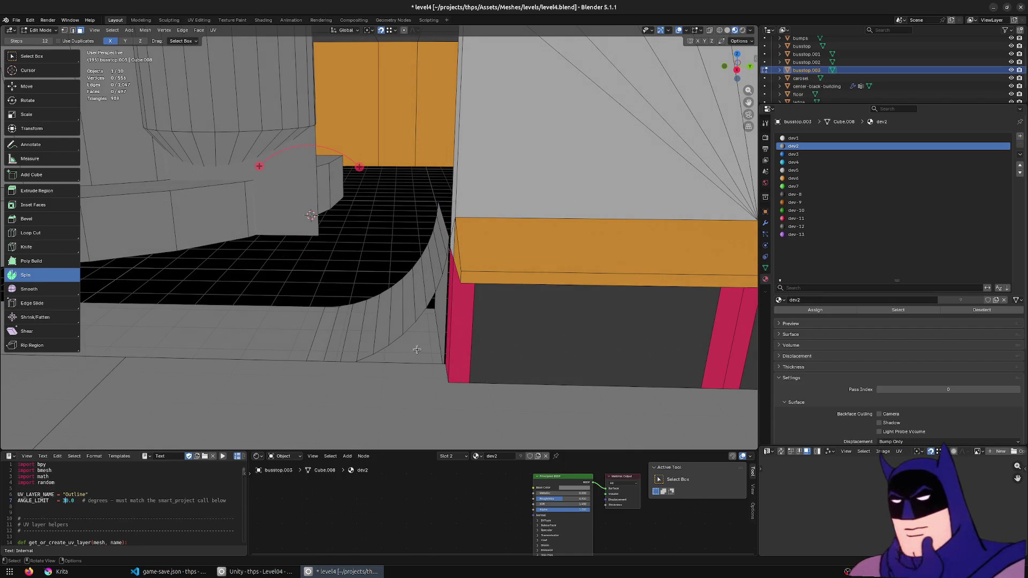
pyautogui.keyDown('alt'); pyautogui.click(401, 338); pyautogui.keyUp('alt')
pyautogui.press('x')
pyautogui.click(436, 317)
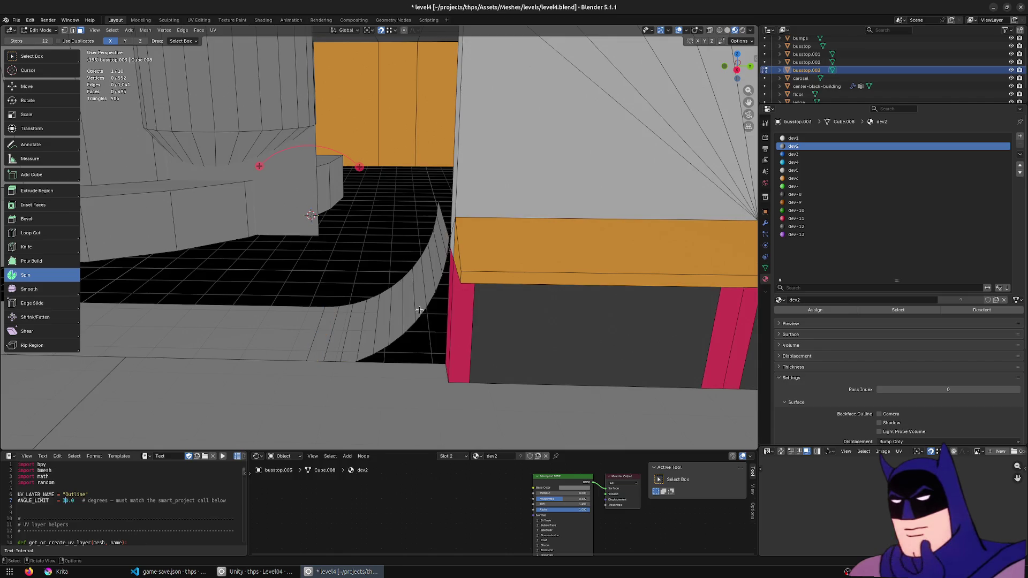
# - With box selection, pick the curved wall's end edge and extrude it about 3.57 m along X
pyautogui.moveTo(436, 317); pyautogui.dragTo(237, 221, button='middle')
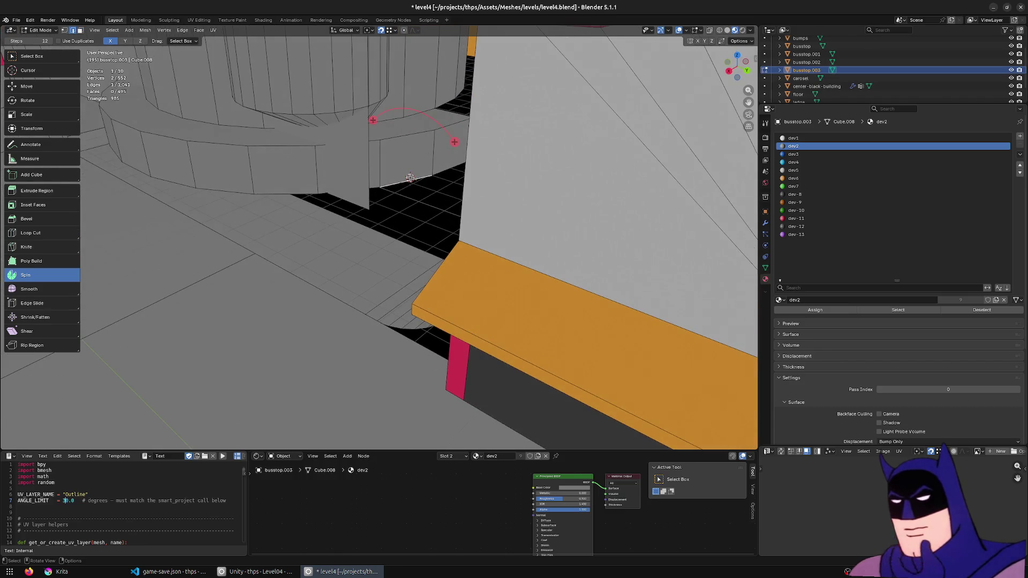
pyautogui.moveTo(397, 180); pyautogui.dragTo(318, 171, button='middle')
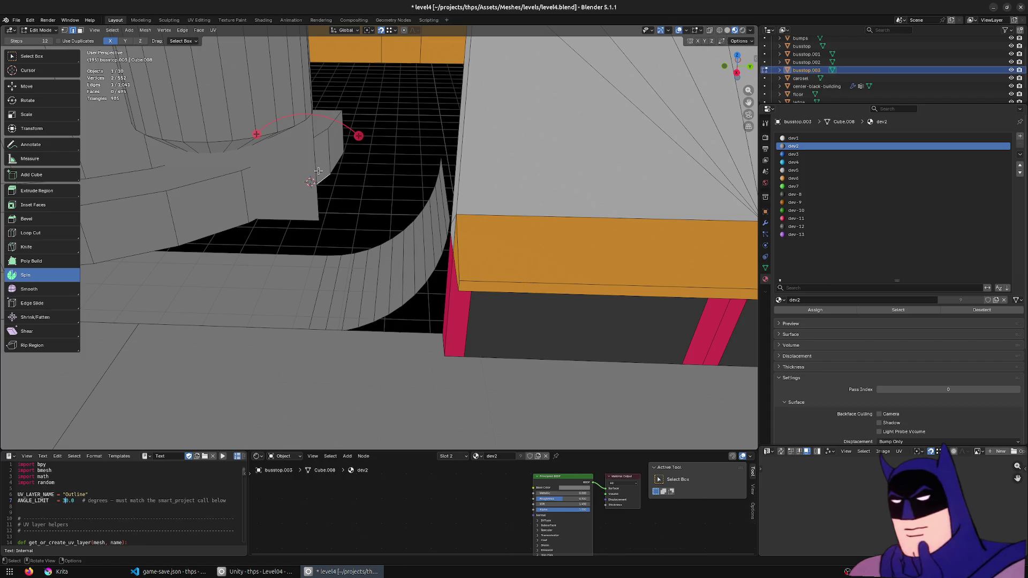
pyautogui.scroll(-5, 375, 214)
pyautogui.moveTo(386, 138); pyautogui.dragTo(92, 111, button='middle')
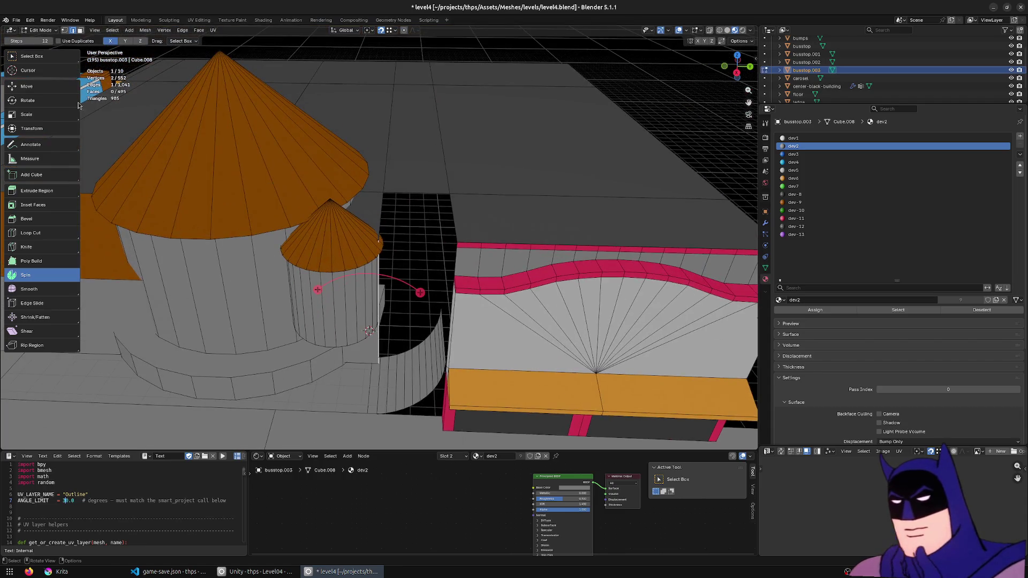
pyautogui.click(31, 56)
pyautogui.scroll(3, 374, 242)
pyautogui.press('e')
pyautogui.click(466, 196)
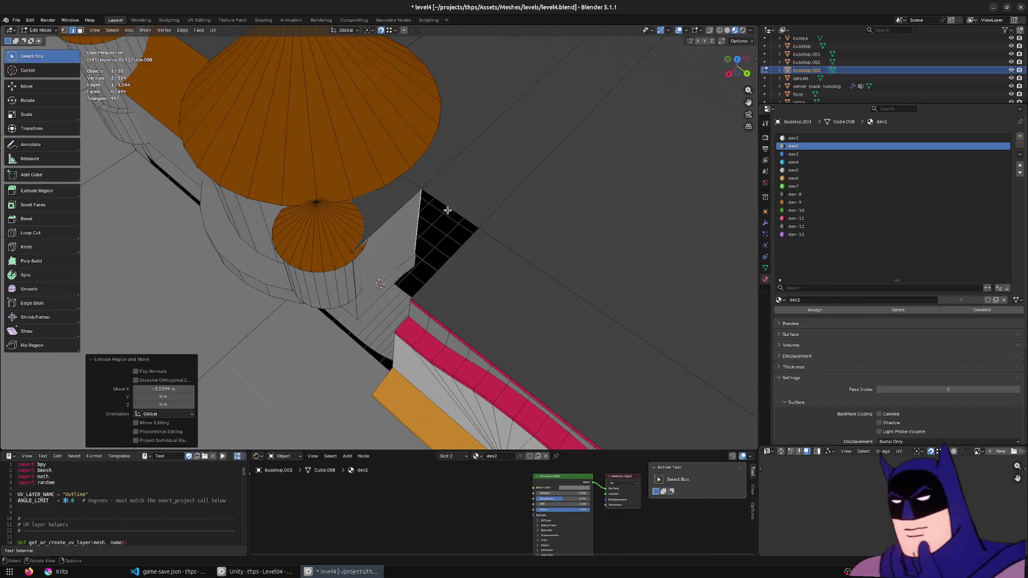
pyautogui.scroll(-2, 466, 196)
# - Try sliding the curved wall's edge path along X, undoing and cancelling the moves
pyautogui.moveTo(466, 196)
pyautogui.mouseDown(button='middle')
pyautogui.moveTo(438, 198)
pyautogui.moveTo(502, 257)
pyautogui.mouseUp(button='middle')
pyautogui.scroll(3, 439, 199)
pyautogui.scroll(3, 438, 199)
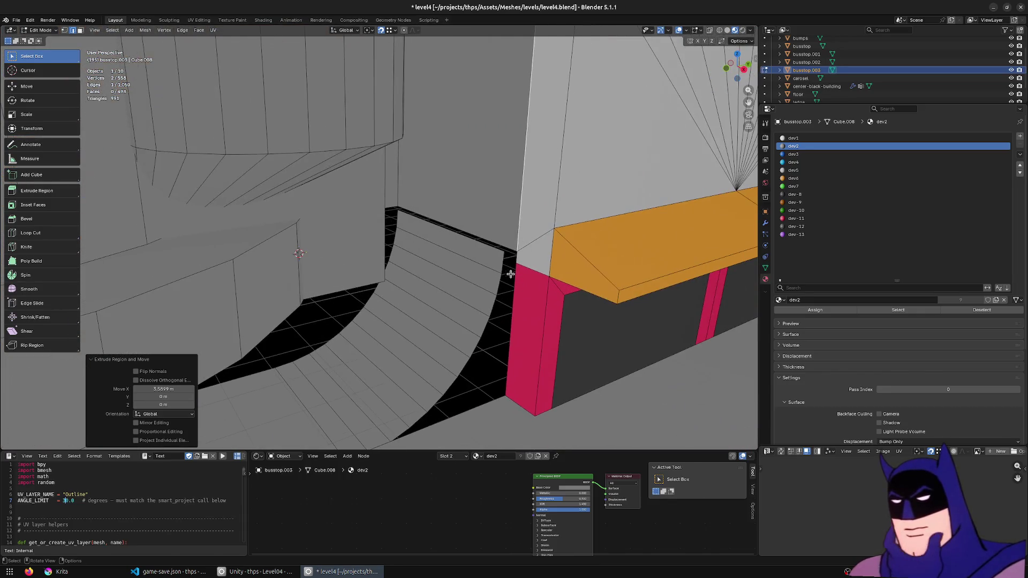
pyautogui.scroll(2, 501, 257)
pyautogui.scroll(-2, 534, 302)
pyautogui.scroll(-3, 533, 302)
pyautogui.moveTo(534, 302)
pyautogui.mouseDown(button='middle')
pyautogui.moveTo(376, 363)
pyautogui.moveTo(390, 344)
pyautogui.moveTo(365, 349)
pyautogui.mouseUp(button='middle')
pyautogui.scroll(3, 375, 363)
pyautogui.scroll(2, 390, 344)
pyautogui.scroll(-3, 394, 332)
pyautogui.scroll(3, 365, 348)
pyautogui.scroll(3, 417, 305)
pyautogui.scroll(1, 450, 273)
pyautogui.keyDown('ctrl'); pyautogui.click(467, 256); pyautogui.keyUp('ctrl')
pyautogui.press('g')
pyautogui.press('x')
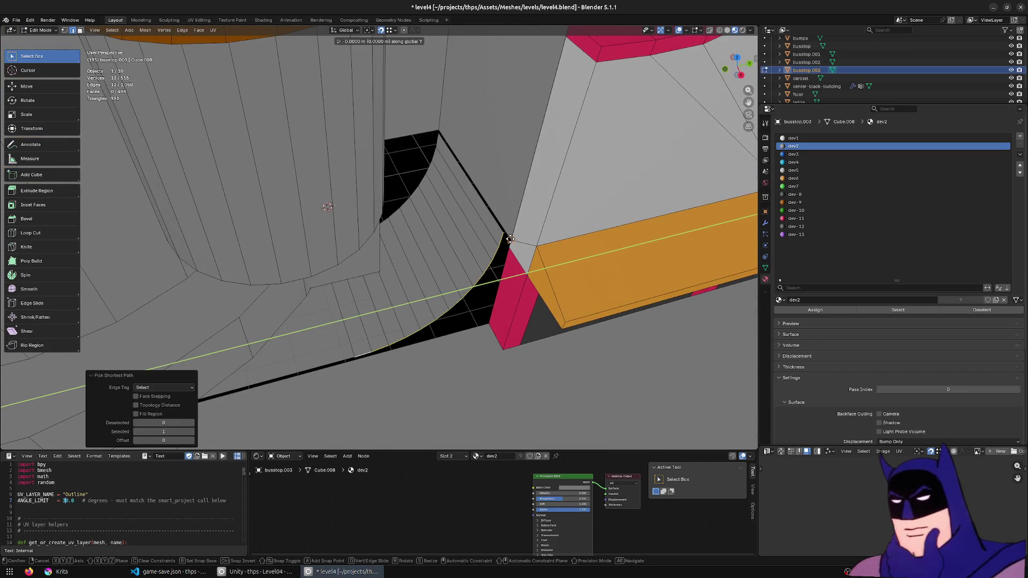
pyautogui.click(509, 237)
pyautogui.hotkey('ctrl', 'z')
pyautogui.scroll(2, 401, 278)
pyautogui.keyDown('ctrl'); pyautogui.click(354, 291); pyautogui.keyUp('ctrl')
pyautogui.hotkey('ctrl', 'z')
pyautogui.keyDown('ctrl'); pyautogui.click(347, 294); pyautogui.keyUp('ctrl')
pyautogui.press('g')
pyautogui.press('x')
pyautogui.press('Escape')
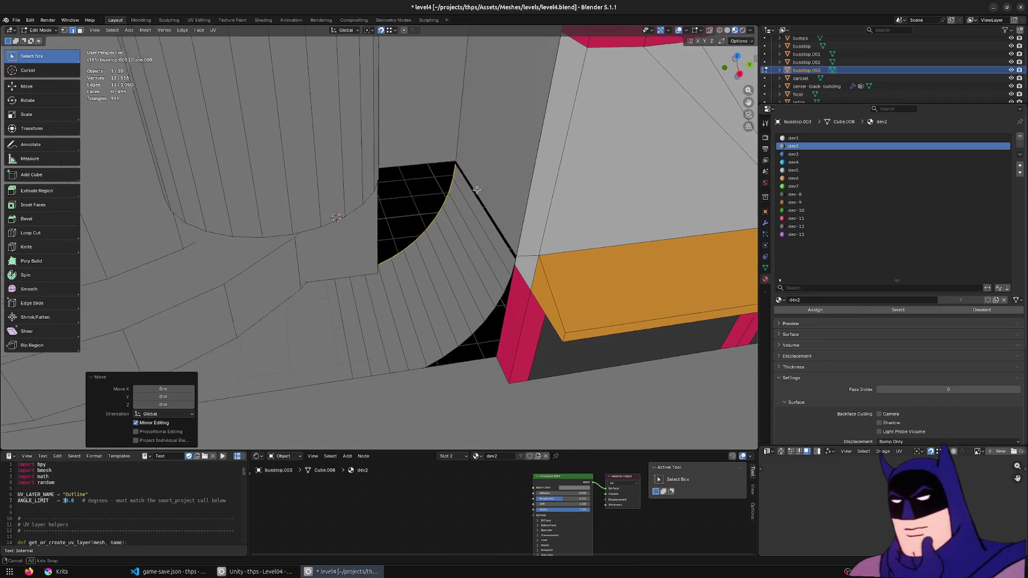
# - Move the wall's corner and end edges to meet the storefront, repeating the offset on the top edge
pyautogui.moveTo(466, 174); pyautogui.dragTo(509, 245, button='middle')
pyautogui.click(510, 245)
pyautogui.scroll(2, 509, 245)
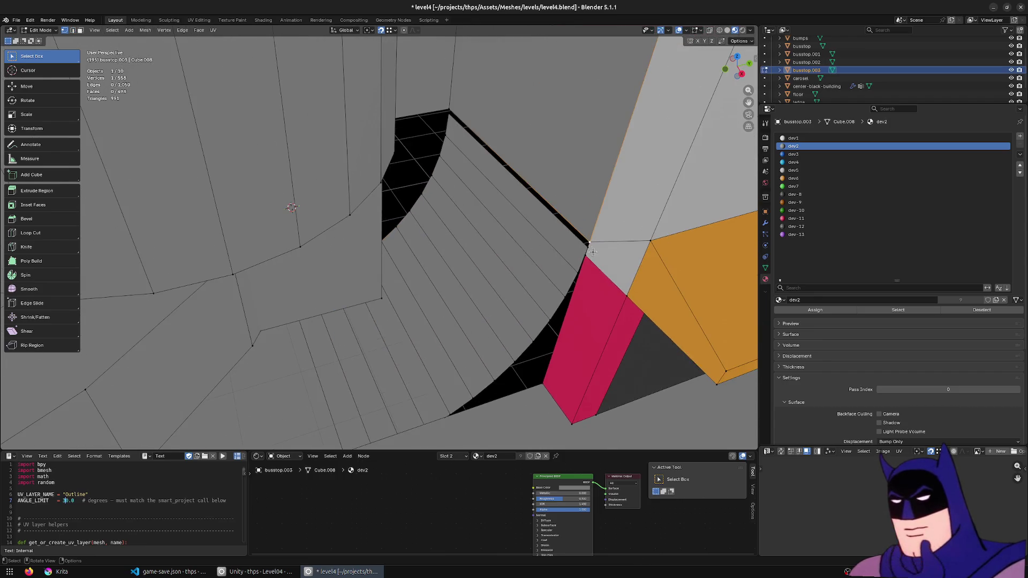
pyautogui.scroll(2, 562, 249)
pyautogui.press('g')
pyautogui.click(618, 242)
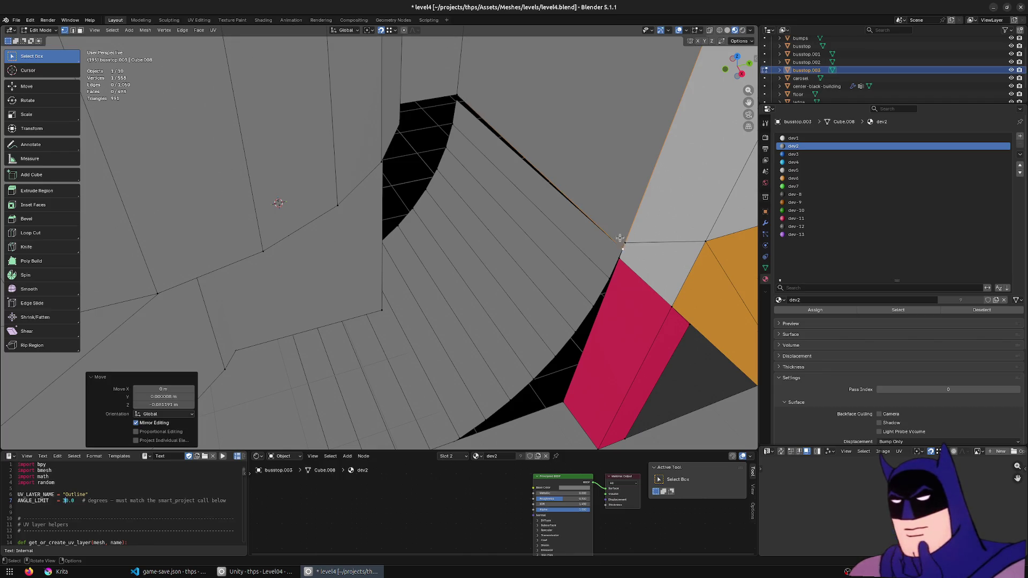
pyautogui.press('g')
pyautogui.click(623, 246)
pyautogui.click(459, 99)
pyautogui.hotkey('shift', 'r')
# - Merge the mesh's duplicate vertices by distance and return to Object Mode
pyautogui.press('a')
pyautogui.press('m')
pyautogui.click(472, 110)
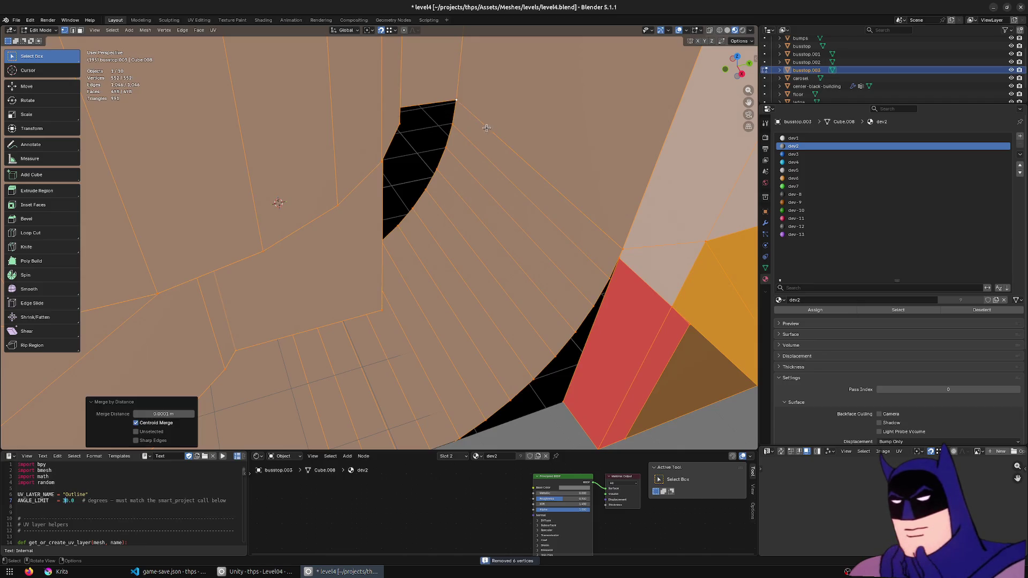
pyautogui.moveTo(474, 110); pyautogui.dragTo(483, 225, button='middle')
pyautogui.press('Tab')
pyautogui.scroll(-2, 450, 281)
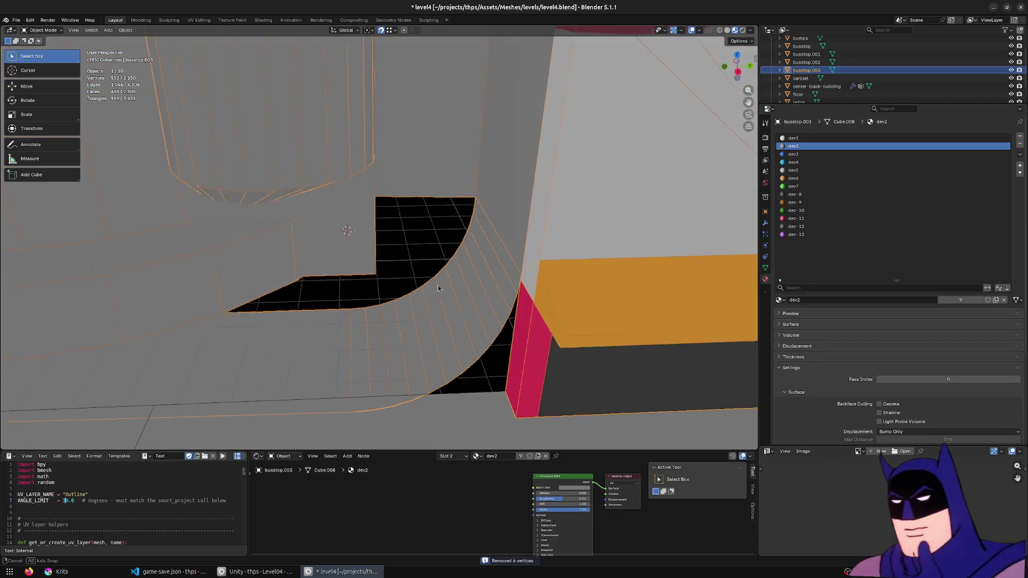
pyautogui.scroll(-3, 451, 281)
# - Save the blend file, look over the building, and switch to the Unity editor
pyautogui.hotkey('ctrl', 's')
pyautogui.moveTo(450, 281); pyautogui.dragTo(61, 228, button='middle')
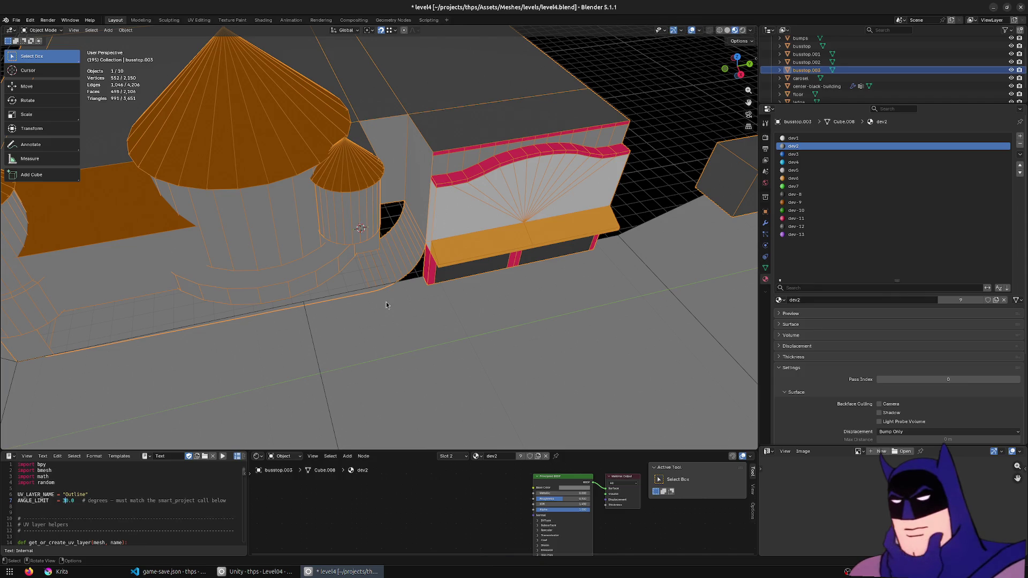
pyautogui.click(257, 571)
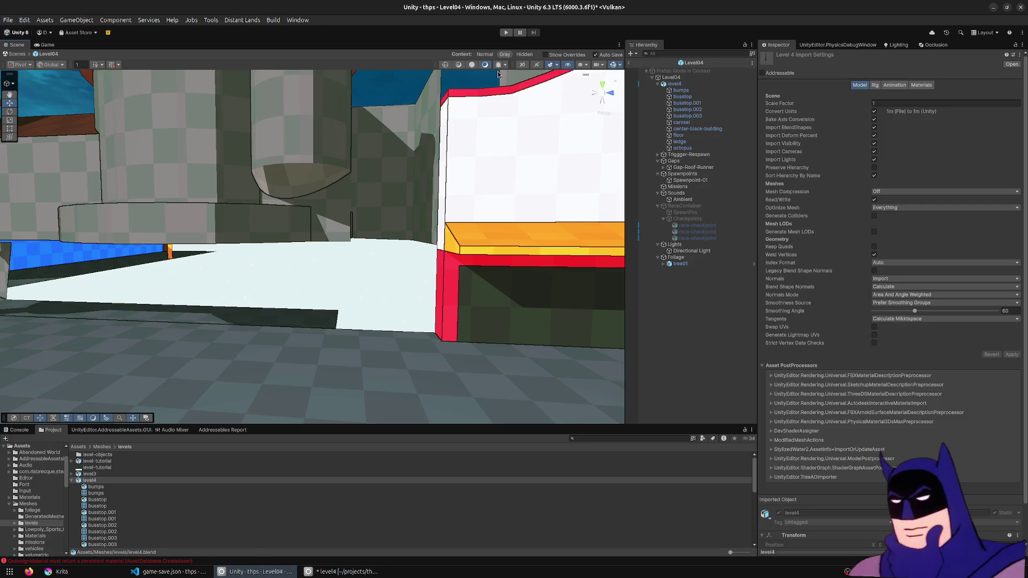
# - Fly the Scene camera around the reimported curved wall, then return to Blender
pyautogui.moveTo(341, 353); pyautogui.dragTo(392, 366, button='right')
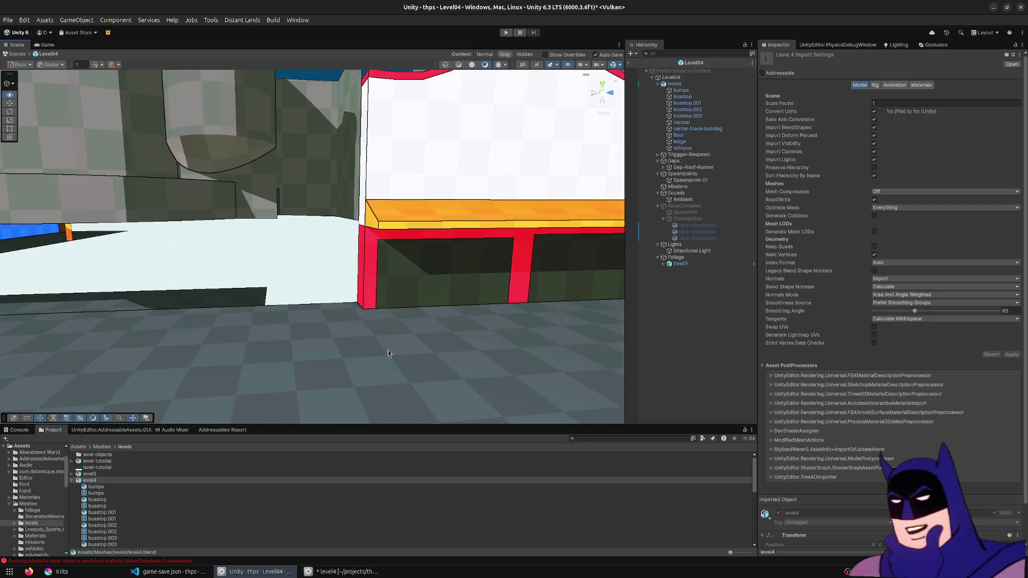
pyautogui.moveTo(369, 316)
pyautogui.mouseDown(button='right')
pyautogui.moveTo(368, 228)
pyautogui.moveTo(348, 329)
pyautogui.moveTo(451, 276)
pyautogui.moveTo(382, 297)
pyautogui.moveTo(246, 287)
pyautogui.moveTo(125, 303)
pyautogui.moveTo(418, 312)
pyautogui.mouseUp(button='right')
pyautogui.hotkey('alt', 'Tab')
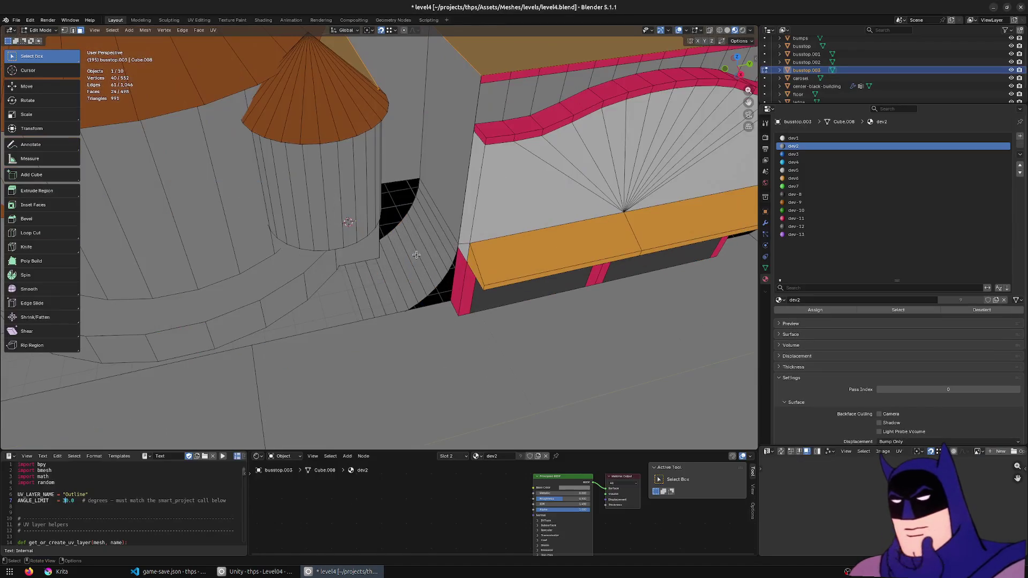
# - Flip the normals of the curved wall faces
pyautogui.click(448, 231)
pyautogui.scroll(2, 429, 284)
pyautogui.keyDown('ctrl'); pyautogui.keyDown('shift'); pyautogui.click(362, 336); pyautogui.keyUp('shift'); pyautogui.keyUp('ctrl')
pyautogui.hotkey('alt', 'n')
pyautogui.click(358, 338)
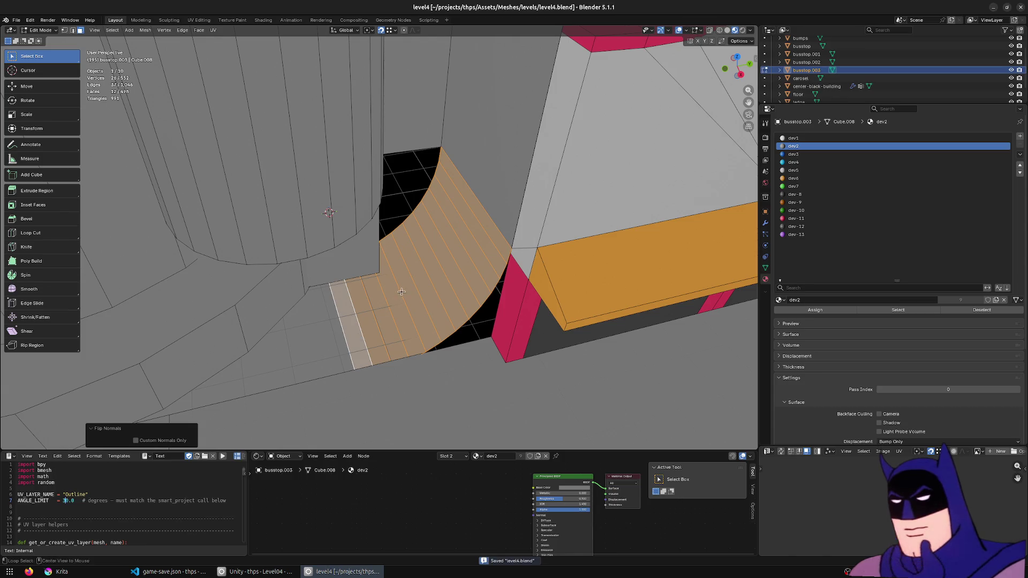
# - Check the wall from the floor in Unity's Scene view and come back to Blender
pyautogui.hotkey('alt', 'Tab')
pyautogui.moveTo(396, 296)
pyautogui.mouseDown(button='right')
pyautogui.moveTo(349, 268)
pyautogui.moveTo(377, 258)
pyautogui.mouseUp(button='right')
pyautogui.hotkey('alt', 'Tab')
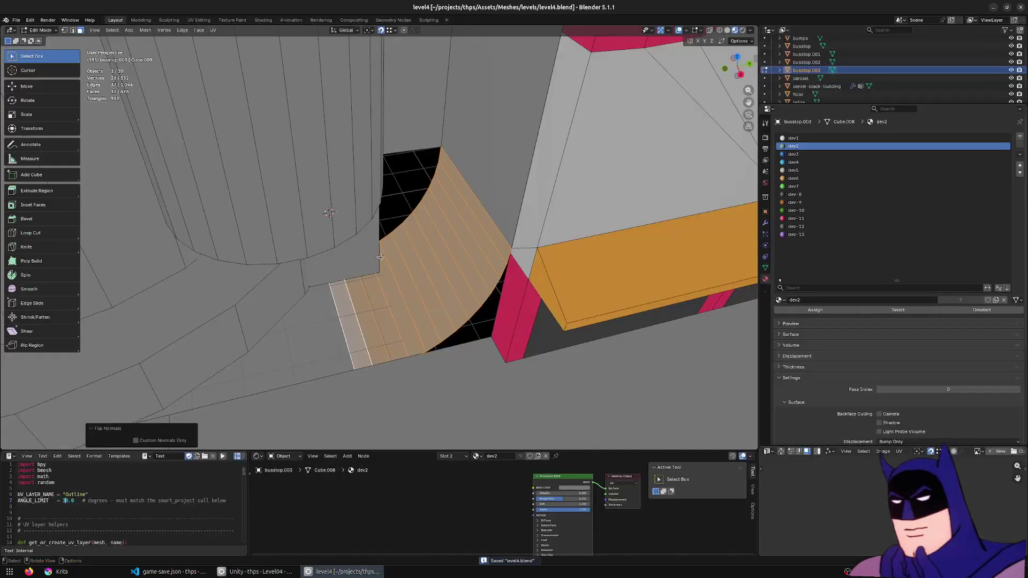
# - Nudge the wall's top strip into place, save the file and switch to Unity
pyautogui.click(462, 218)
pyautogui.press('g')
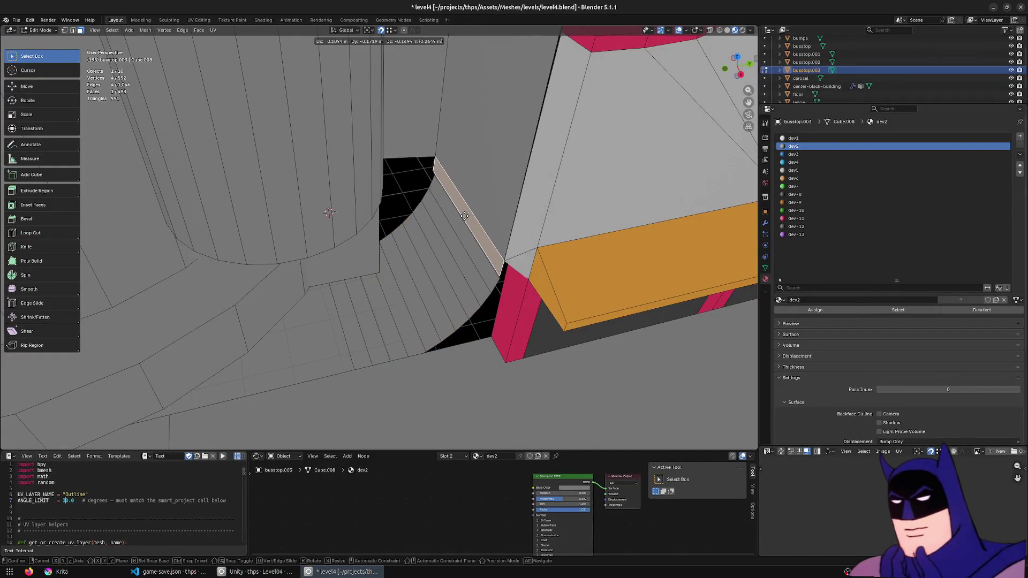
pyautogui.click(483, 174)
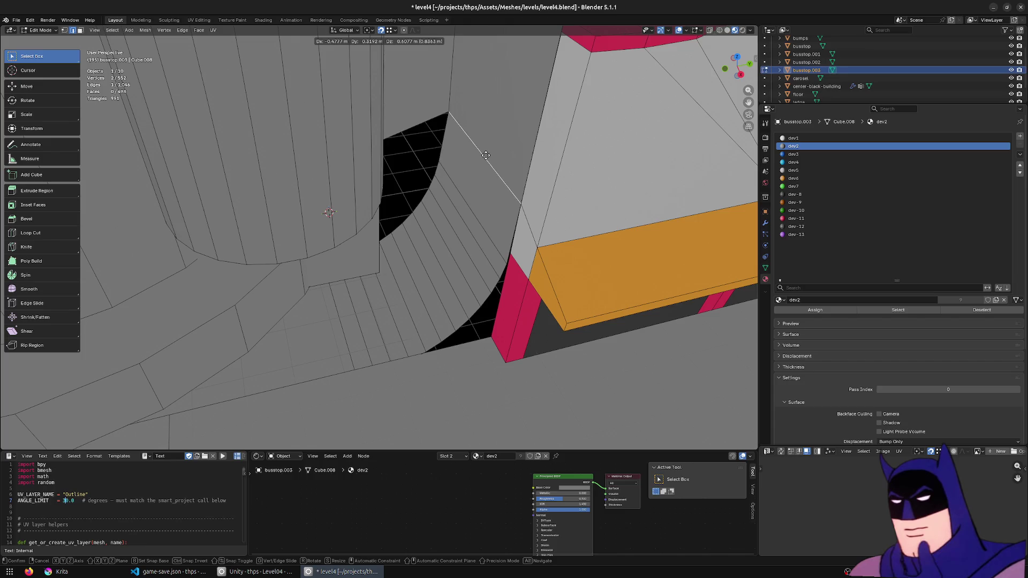
pyautogui.moveTo(477, 195); pyautogui.dragTo(474, 221, button='middle')
pyautogui.hotkey('ctrl', 's')
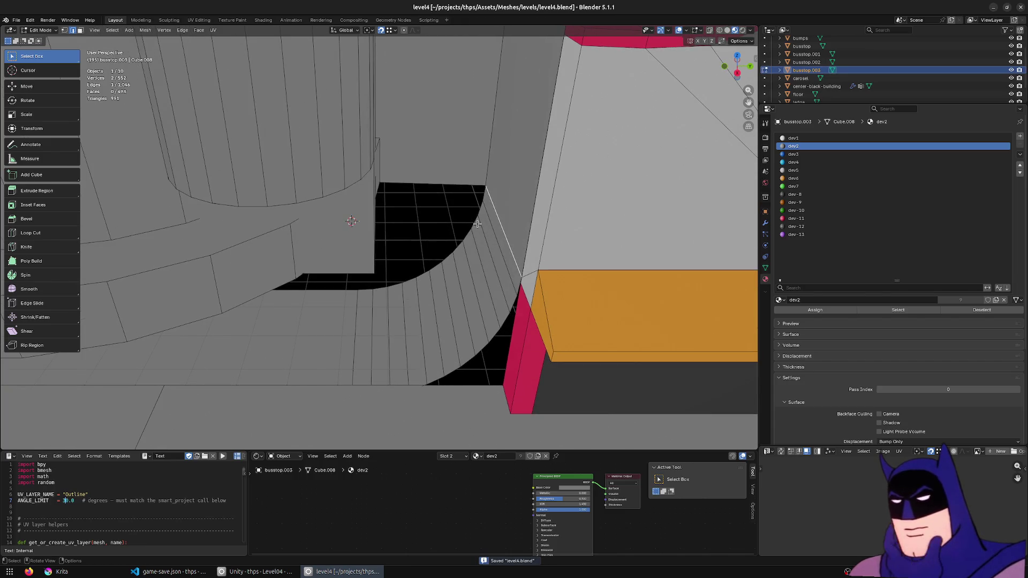
pyautogui.hotkey('alt', 'Tab')
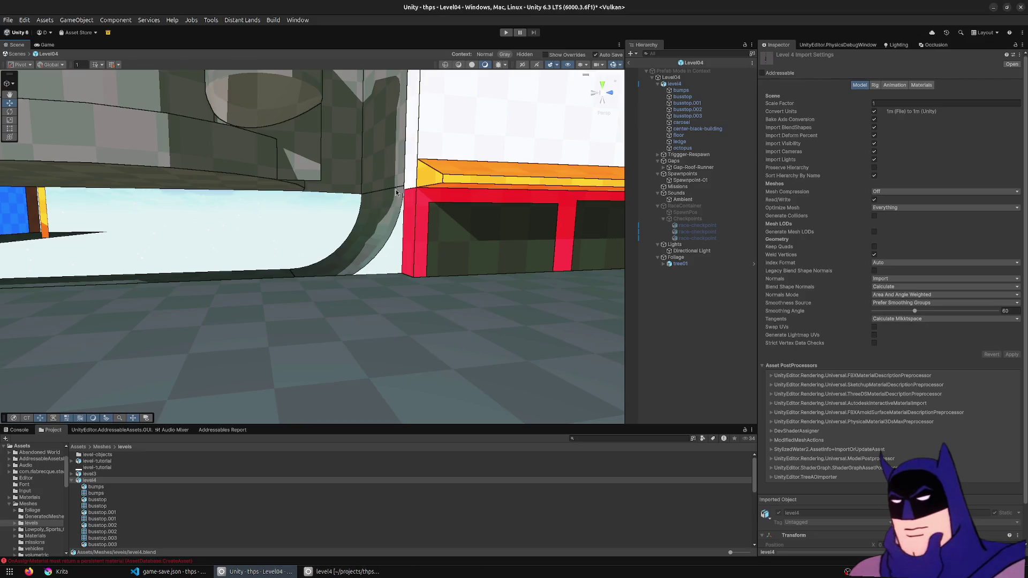
# - Back in Blender, leave Edit Mode, save the blend file and return to Unity
pyautogui.hotkey('alt', 'Tab')
pyautogui.press('Tab')
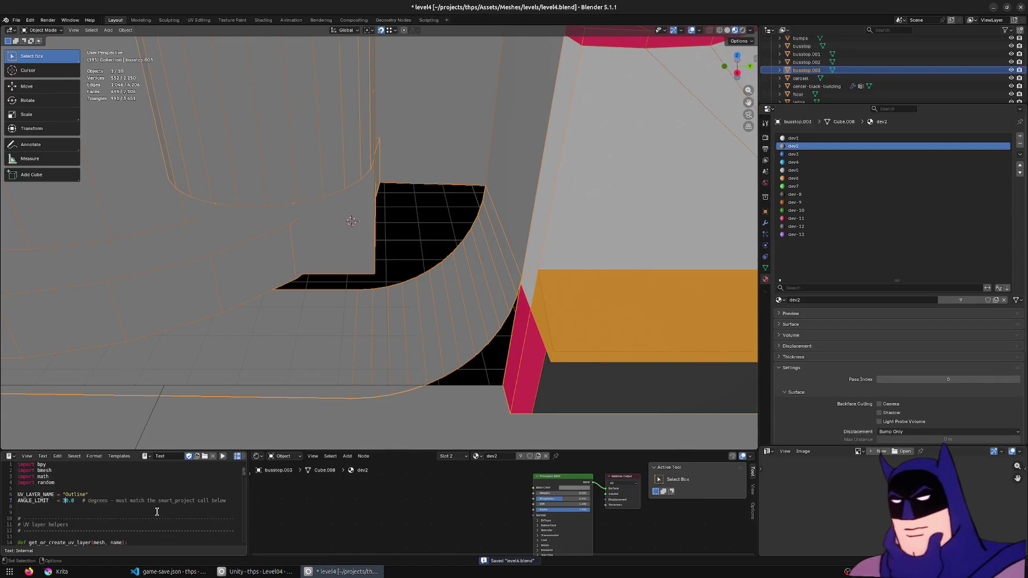
pyautogui.moveTo(400, 291); pyautogui.dragTo(438, 254, button='middle')
pyautogui.hotkey('ctrl', 's')
pyautogui.hotkey('alt', 'Tab')
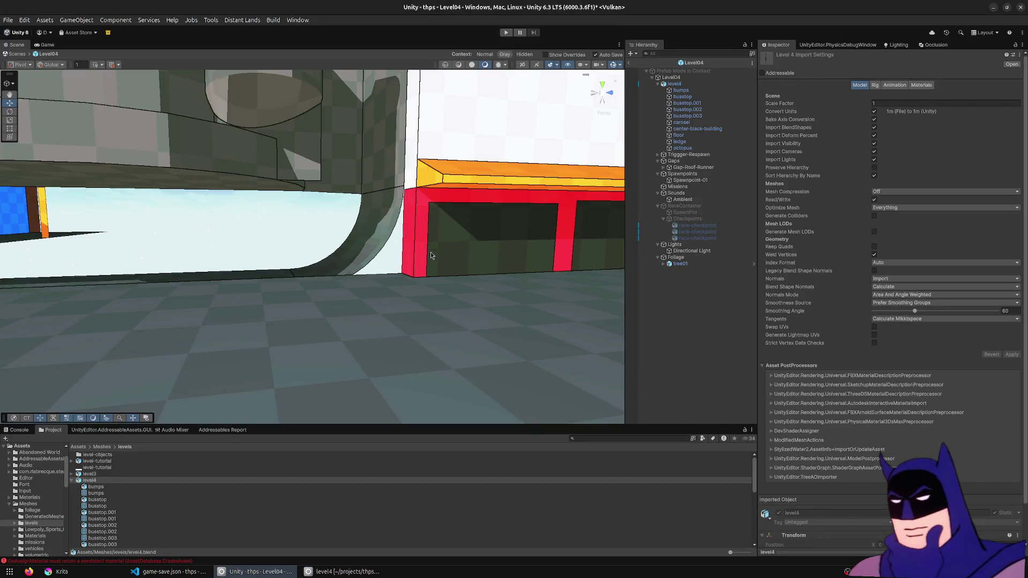
# - Pull the Scene camera back to frame the storefront and start Play mode
pyautogui.moveTo(428, 252); pyautogui.dragTo(396, 300, button='right')
pyautogui.moveTo(500, 278)
pyautogui.mouseDown(button='right')
pyautogui.moveTo(450, 227)
pyautogui.moveTo(493, 85)
pyautogui.mouseUp(button='right')
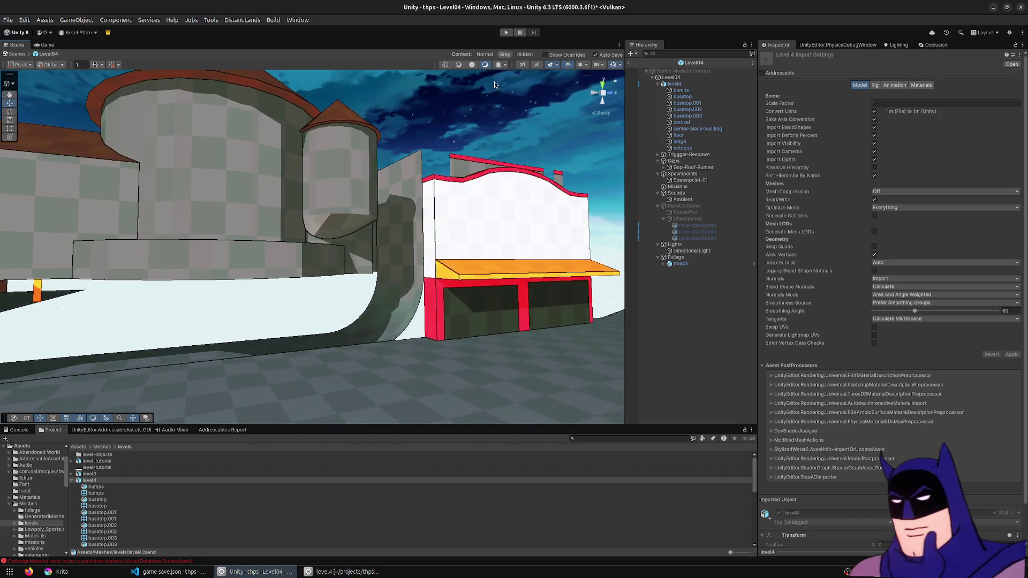
pyautogui.click(506, 33)
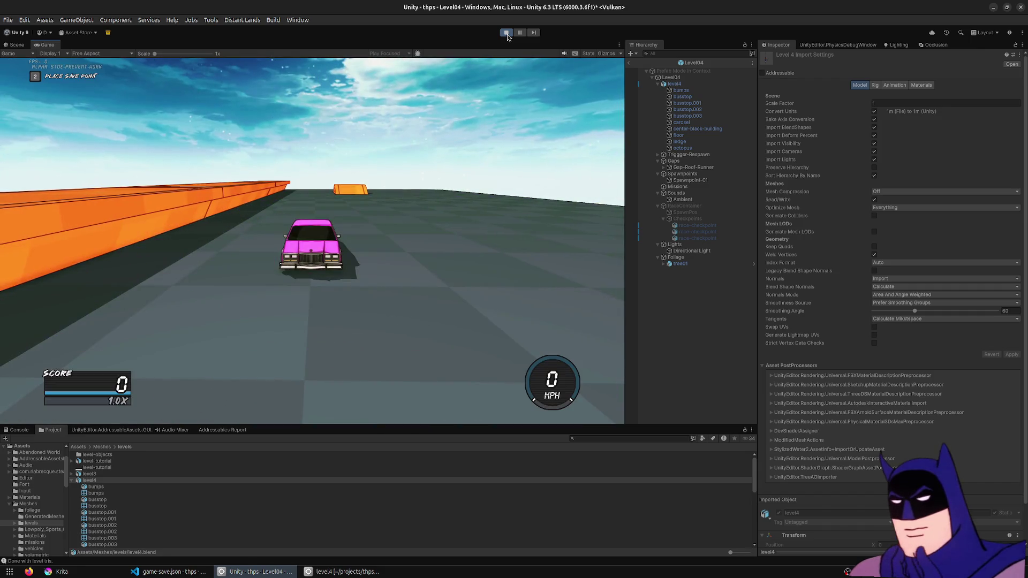
# - Drive the pink car toward the buildings and launch it off the curved ramp into a flip
pyautogui.press('Left')
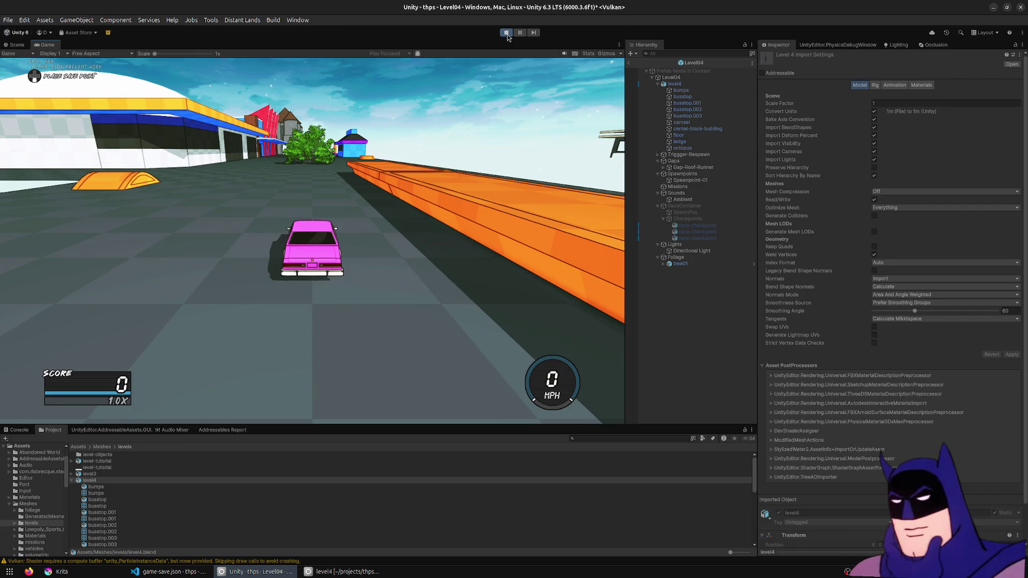
pyautogui.press('Up')
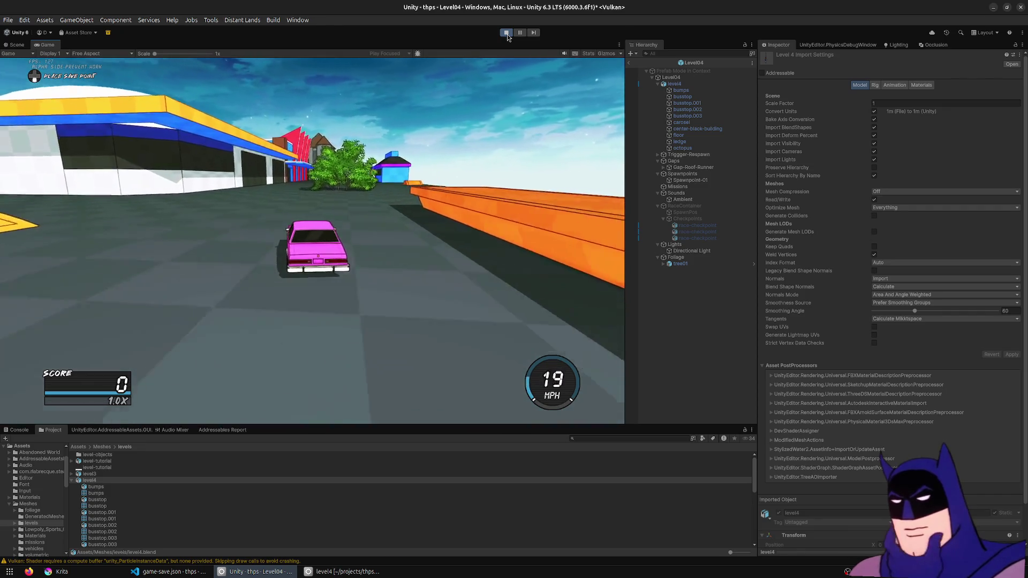
pyautogui.press('Left')
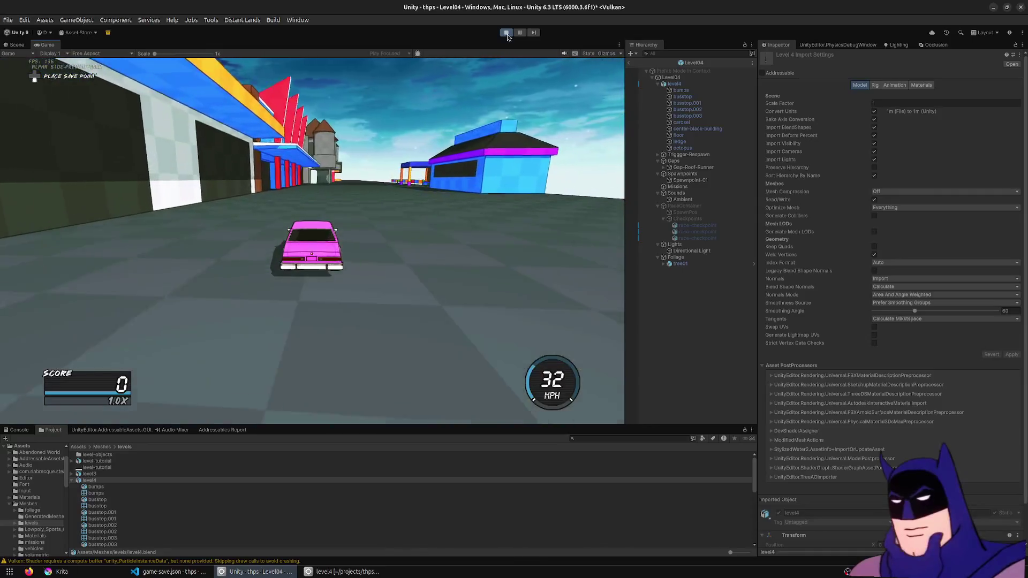
pyautogui.press('Left')
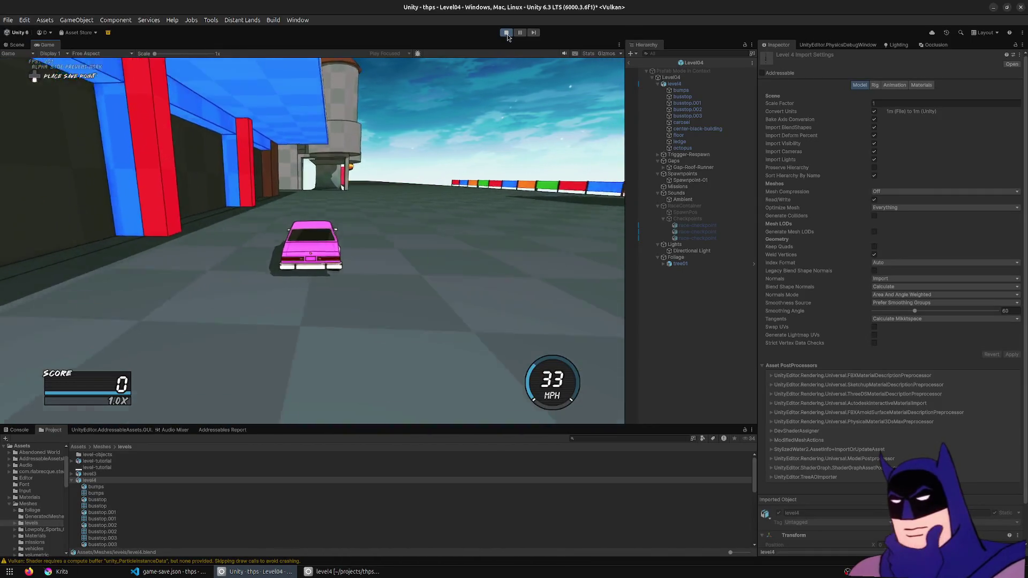
pyautogui.press('Up')
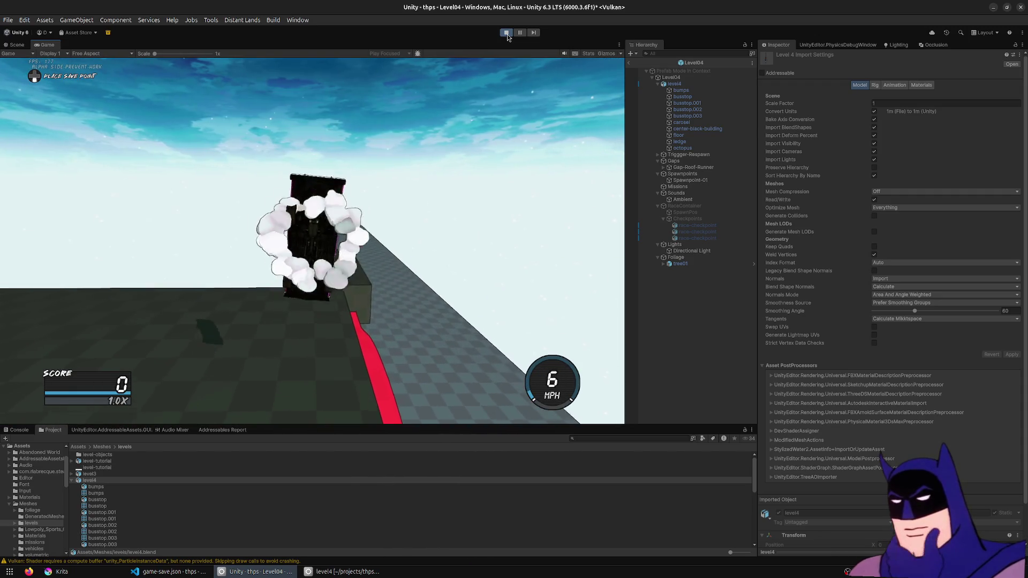
pyautogui.press('Up')
pyautogui.press('Left')
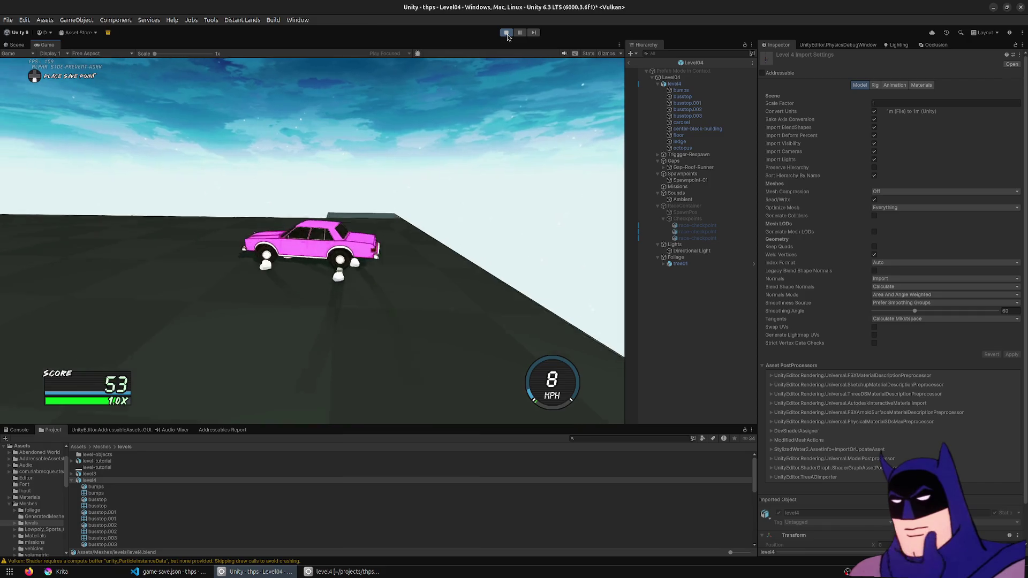
# - Climb the structure by the pyramid building to land a nose manual, then keep circling it
pyautogui.press('Up')
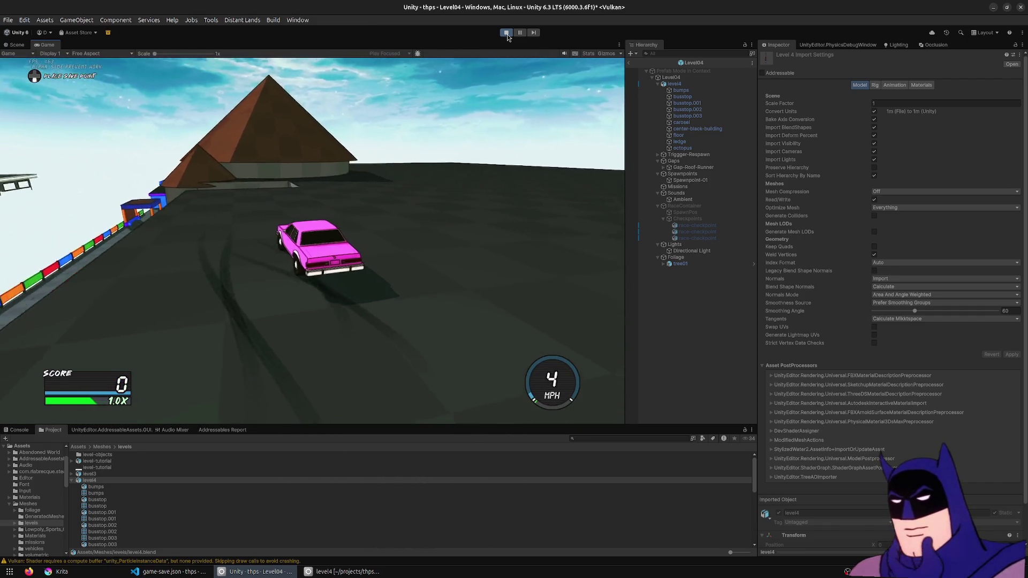
pyautogui.press('Up')
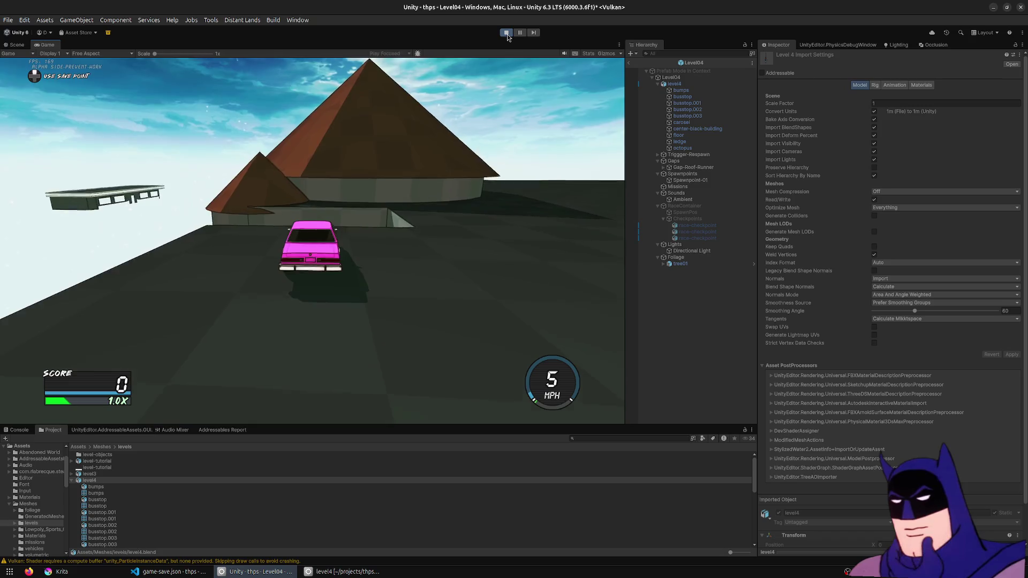
pyautogui.press('Up')
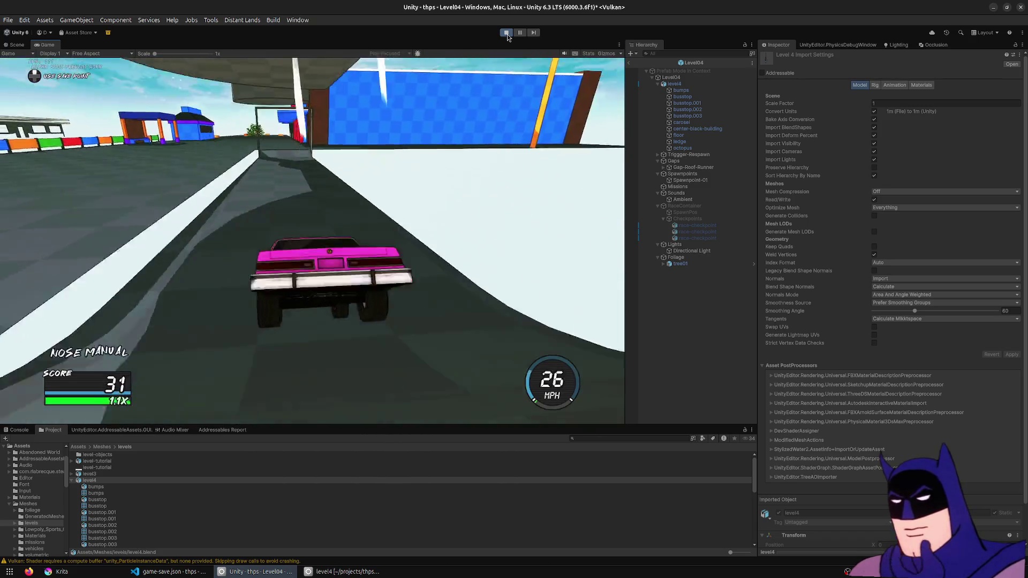
pyautogui.press('r')
pyautogui.press('Up')
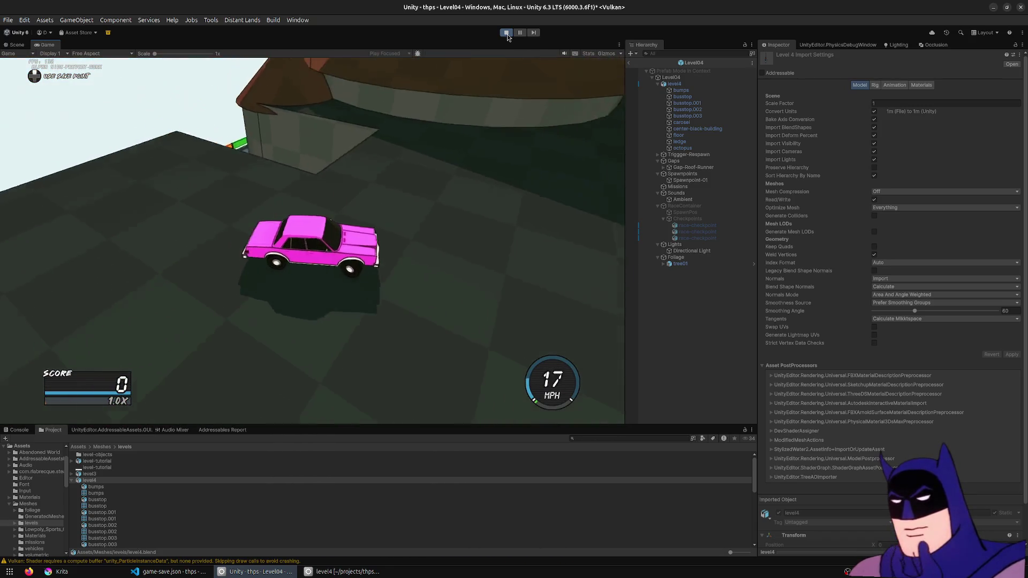
pyautogui.press('Left')
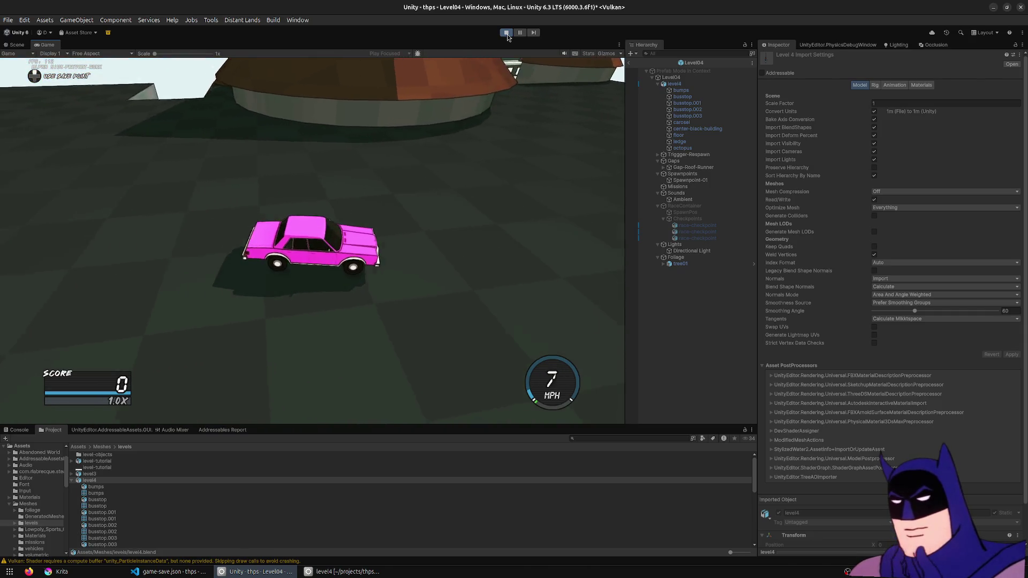
# - Drive the car up the pyramid wall into a treflip, then ride the white ramp by the red wall
pyautogui.press('Left')
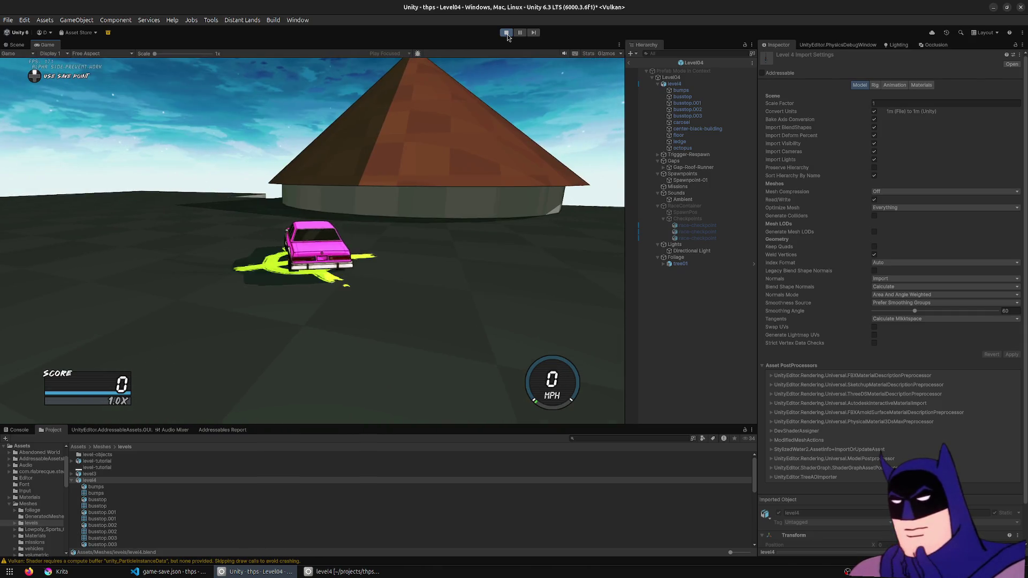
pyautogui.press('Up')
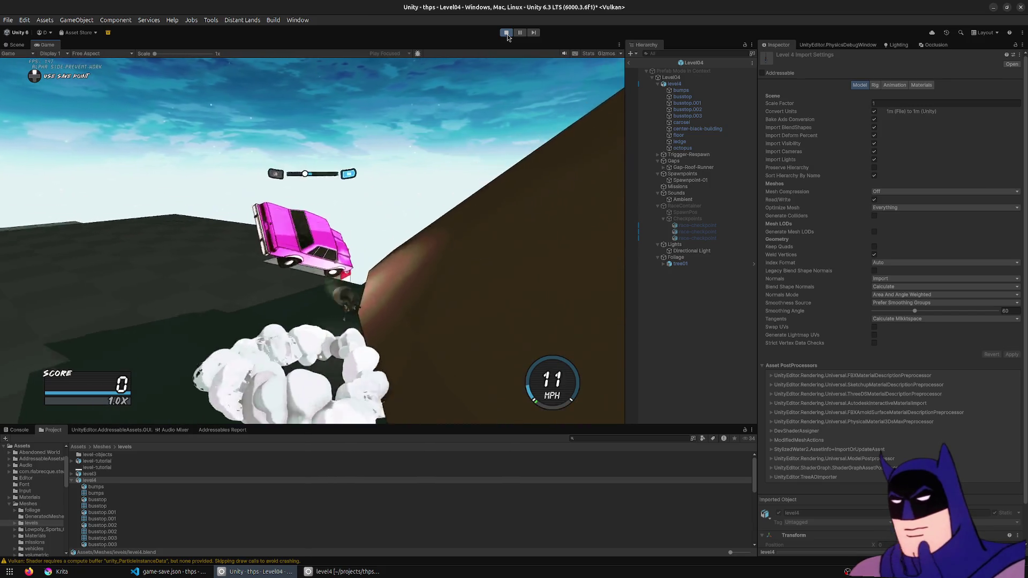
pyautogui.press('Up')
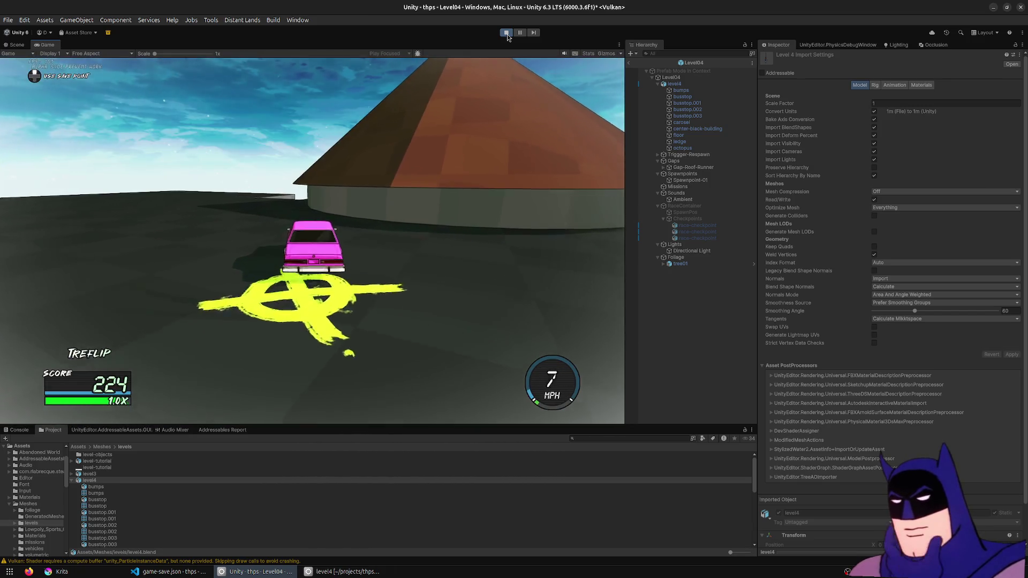
pyautogui.press('Up')
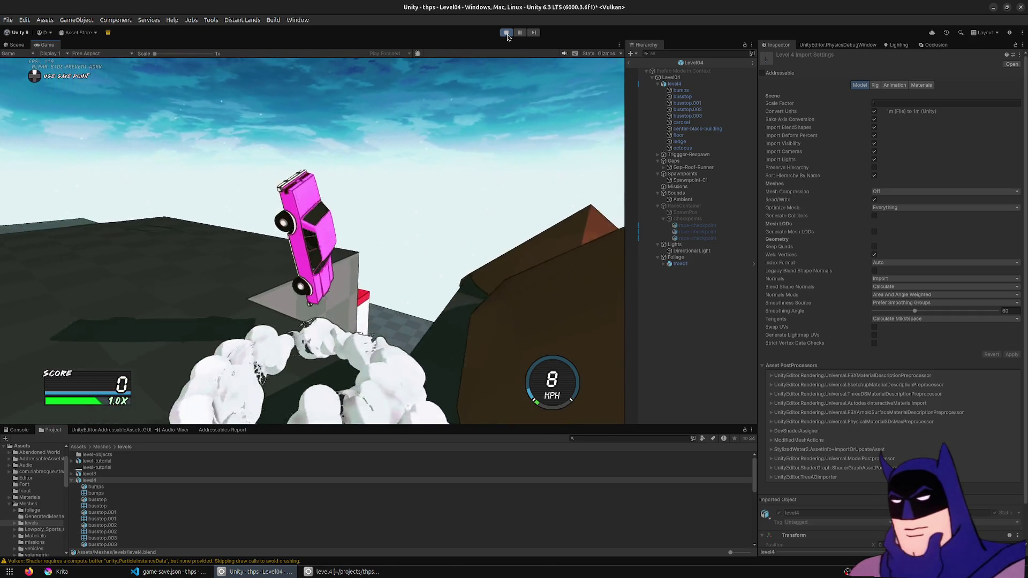
pyautogui.press('Up')
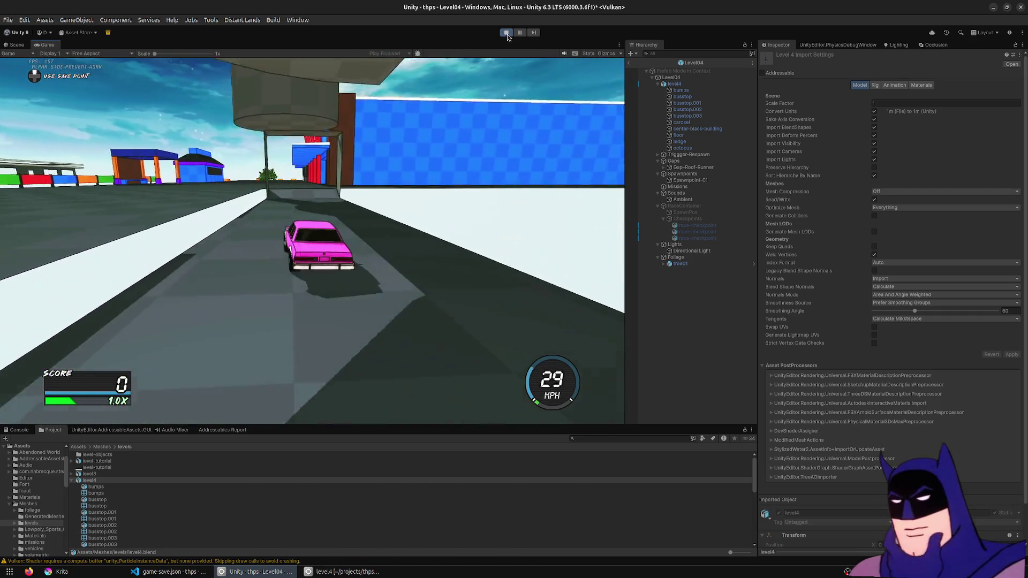
pyautogui.press('Up')
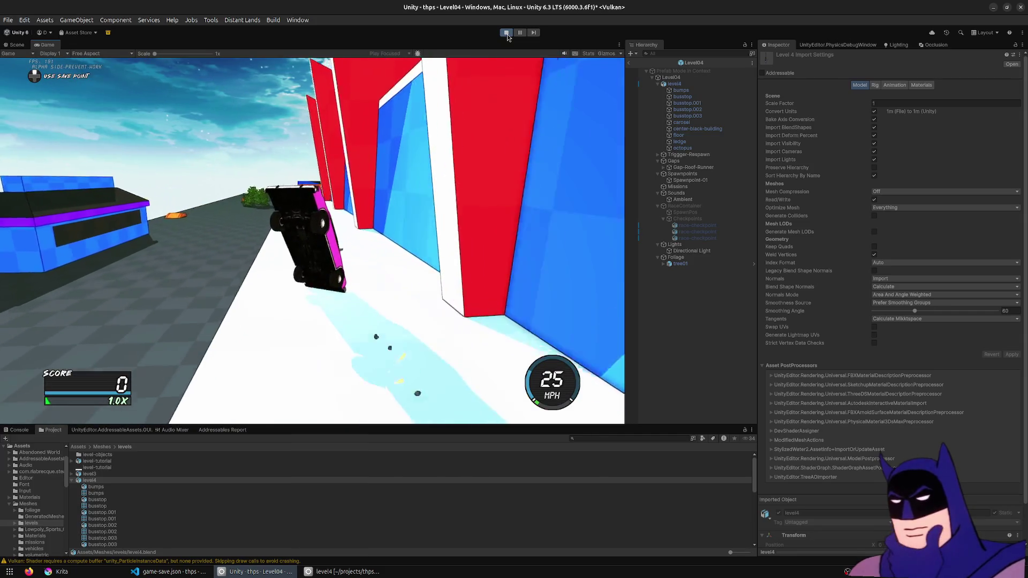
pyautogui.press('r')
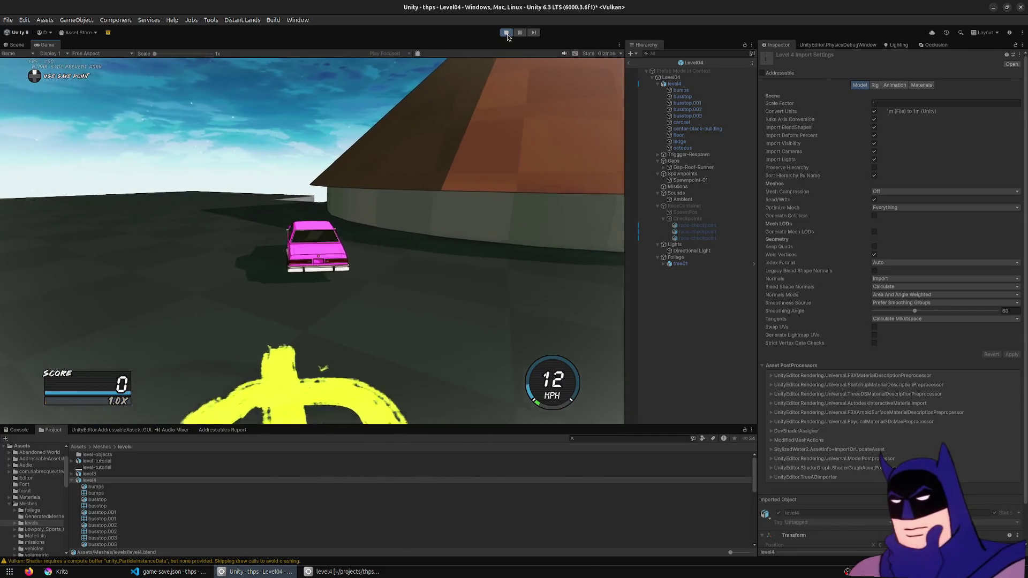
# - Repeatedly respawn at the spawn point and charge the wall, ending by circling to leave yellow paint marks
pyautogui.press('Up')
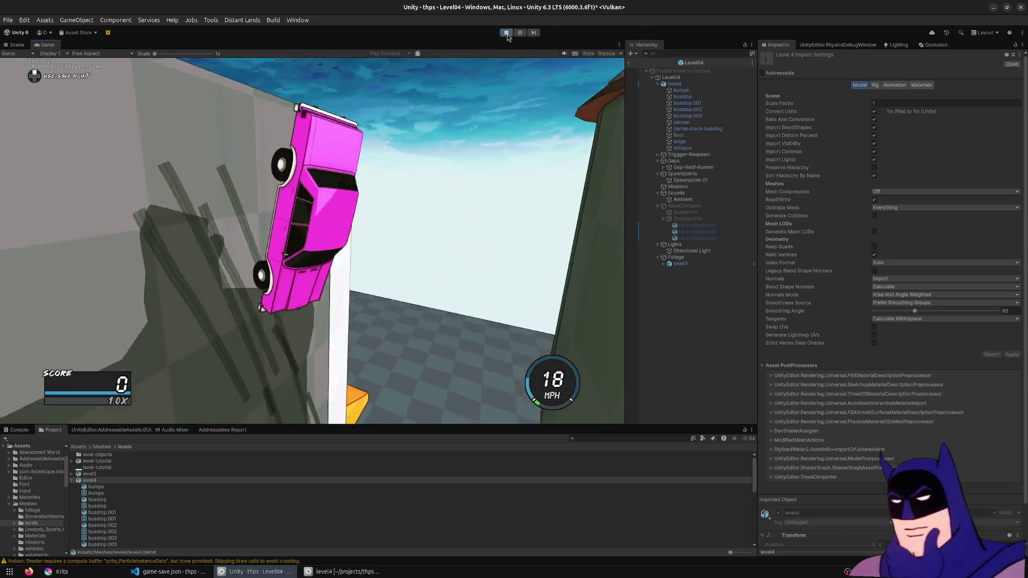
pyautogui.press('r')
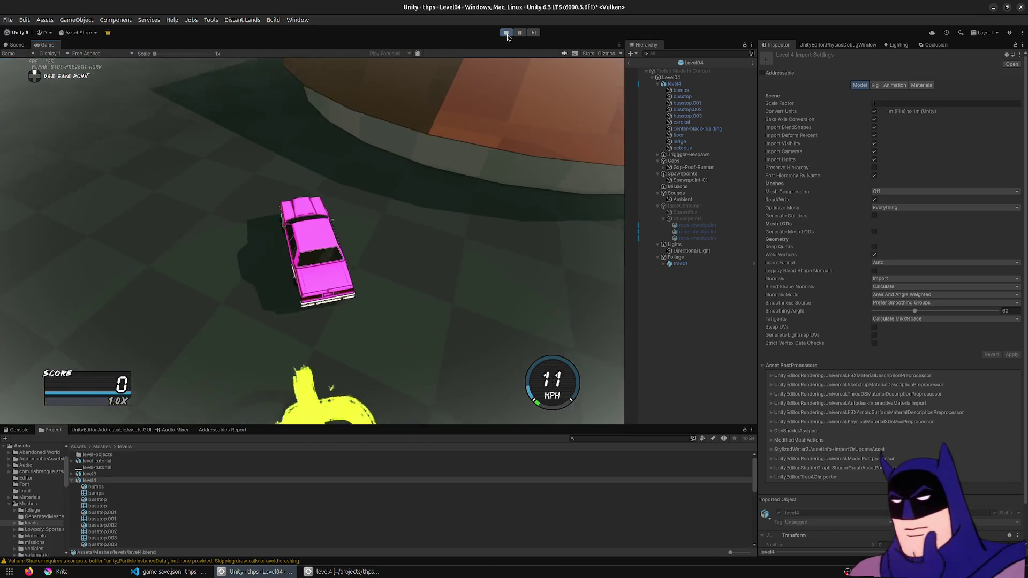
pyautogui.press('Up')
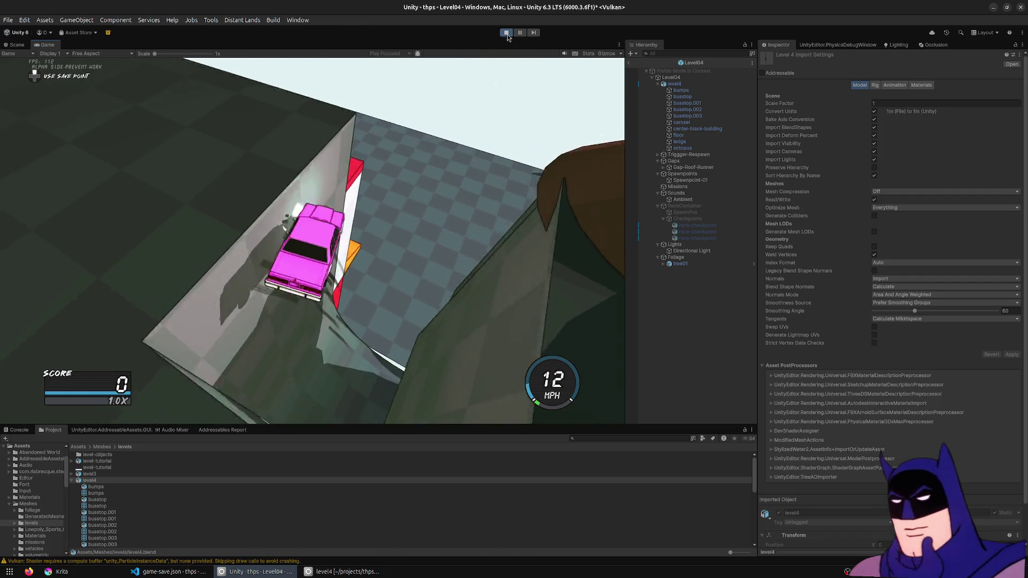
pyautogui.press('r')
pyautogui.press('Up')
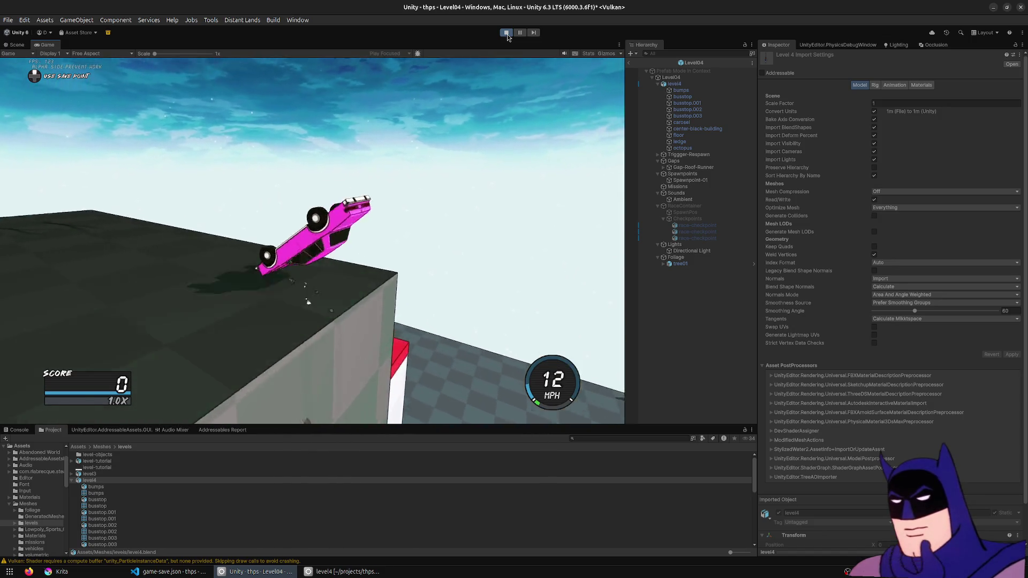
pyautogui.press('r')
pyautogui.press('Up')
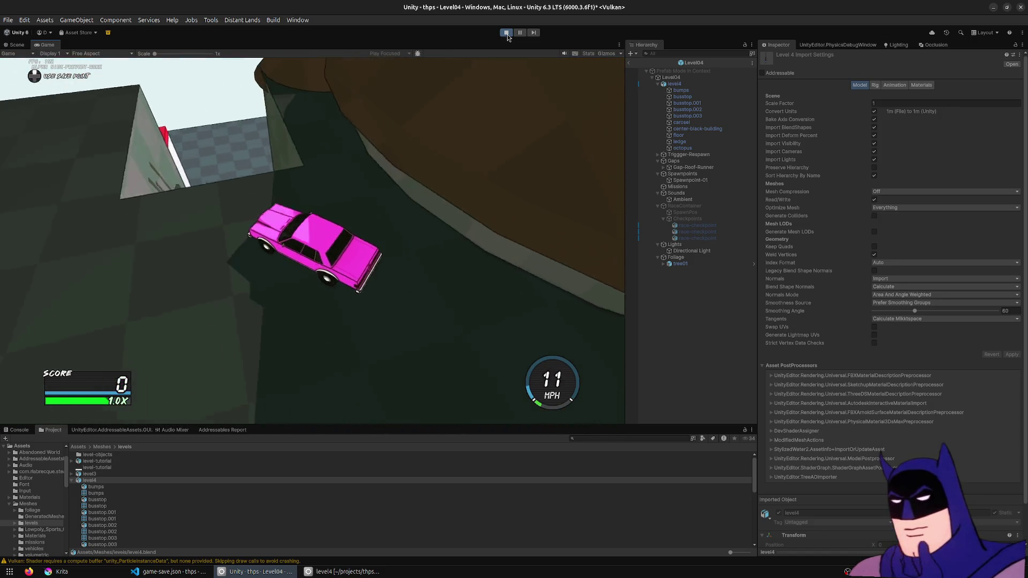
pyautogui.press('r')
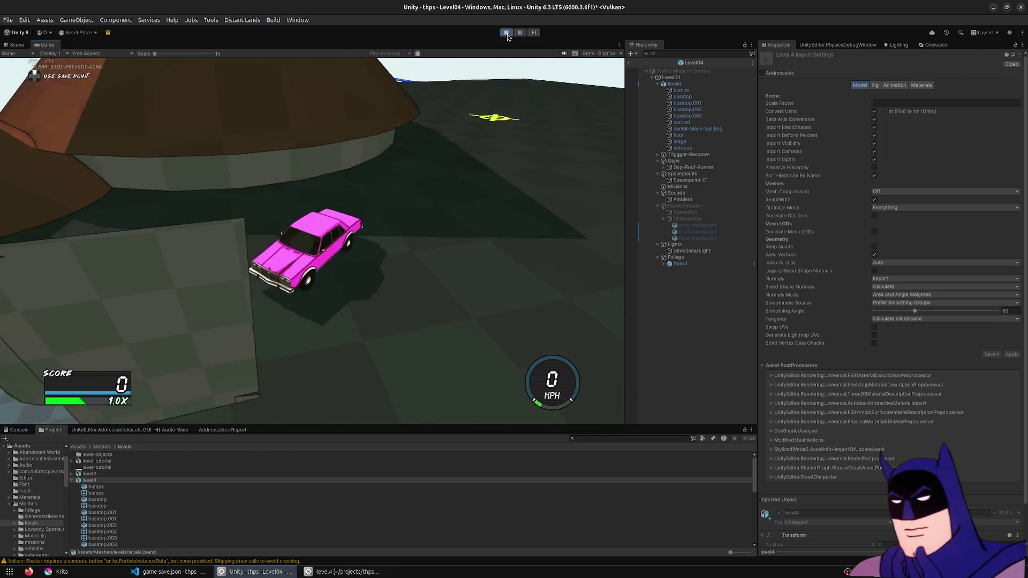
pyautogui.press('Up')
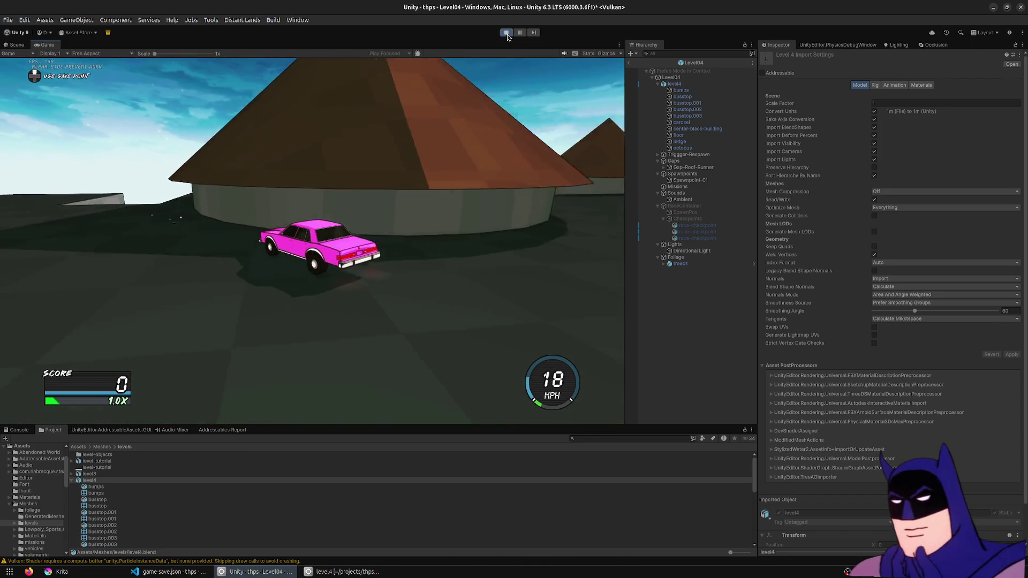
pyautogui.press('Left')
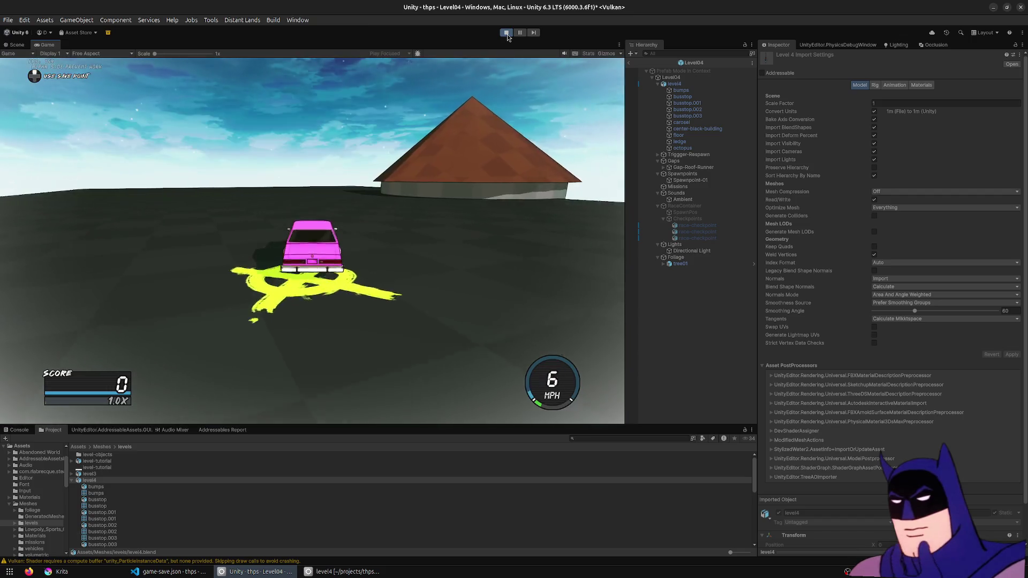
pyautogui.press('Up')
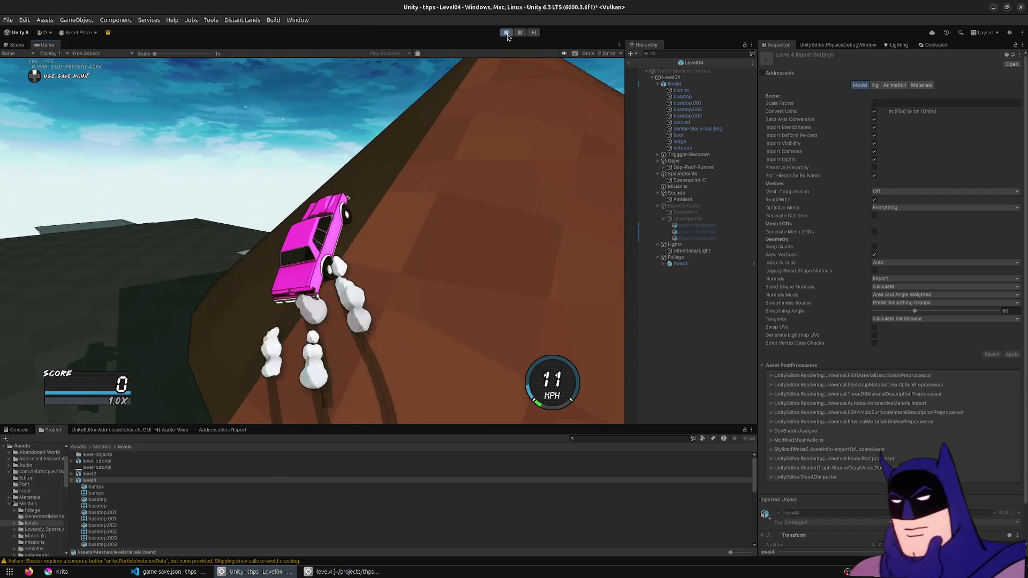
pyautogui.press('Up')
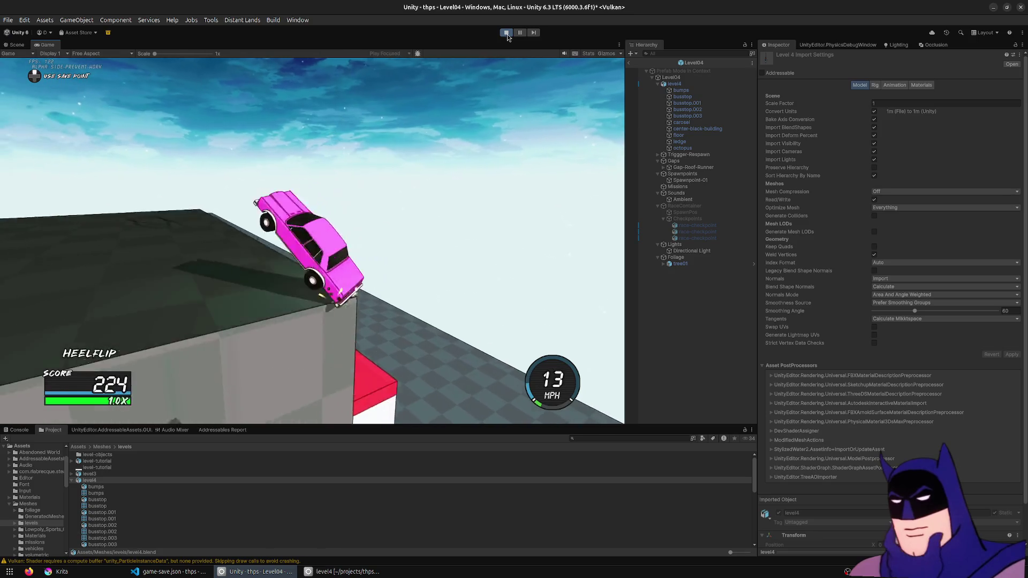
pyautogui.press('Up')
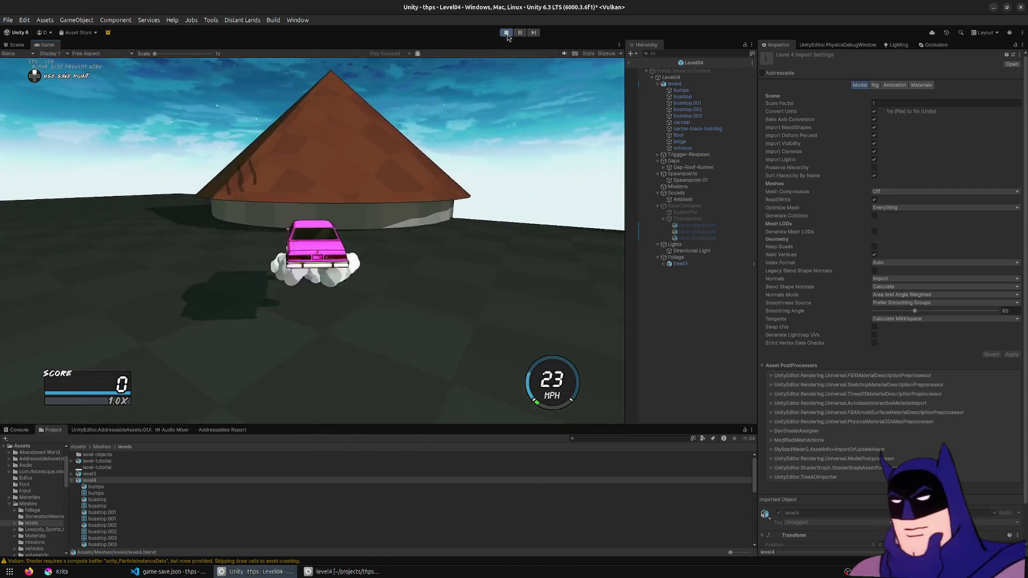
pyautogui.press('Up')
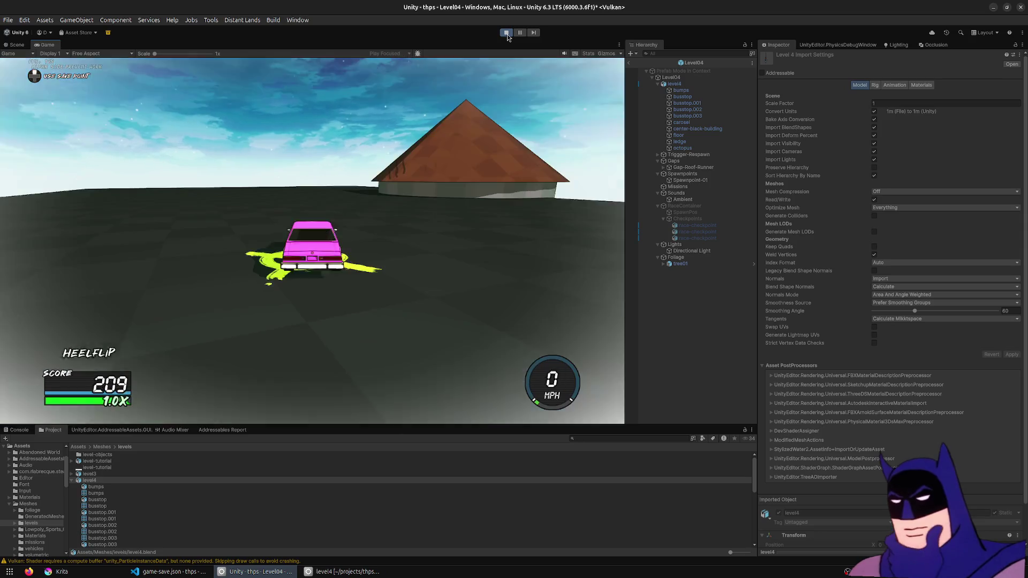
pyautogui.press('Up')
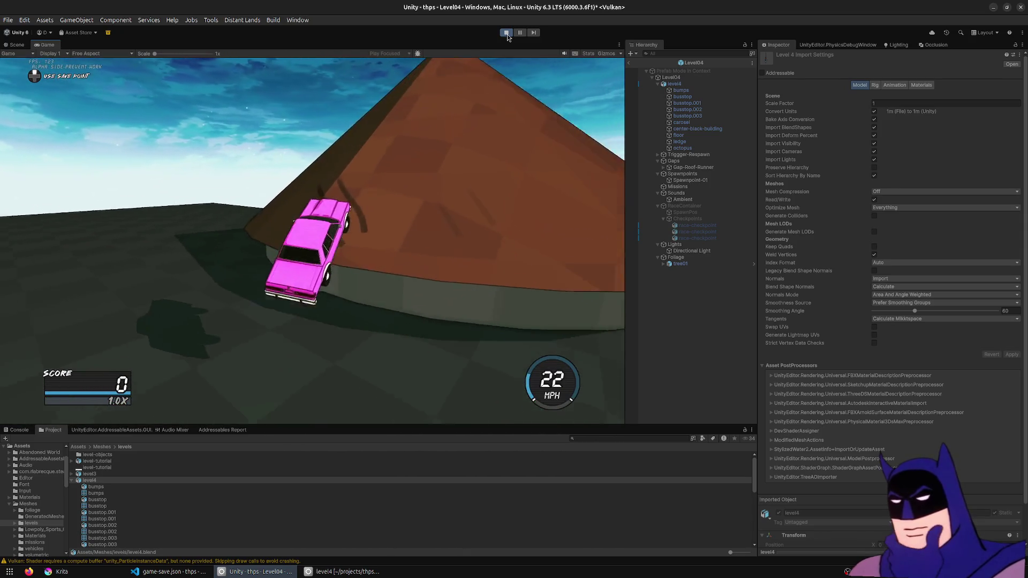
pyautogui.press('Up')
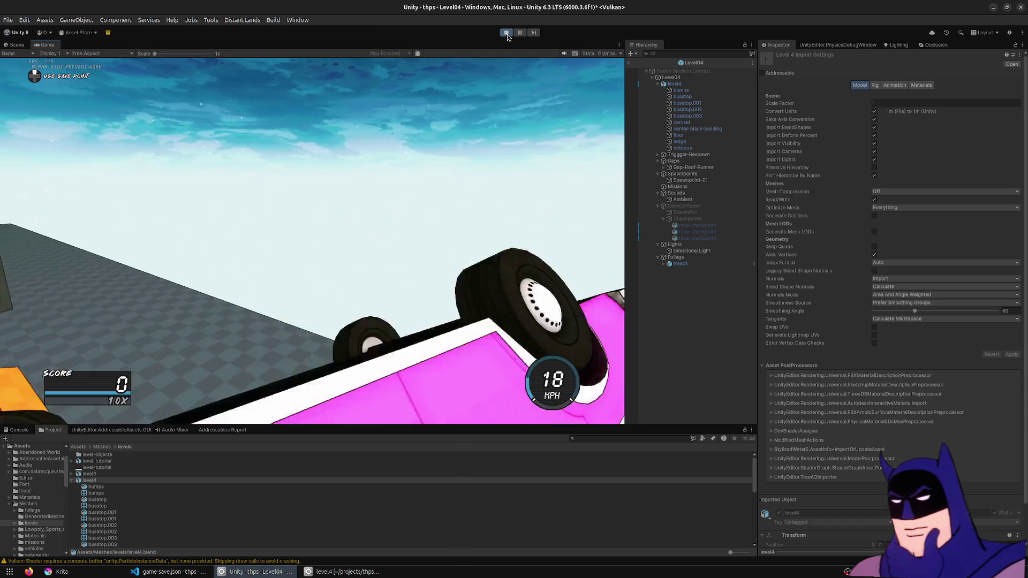
pyautogui.press('Up')
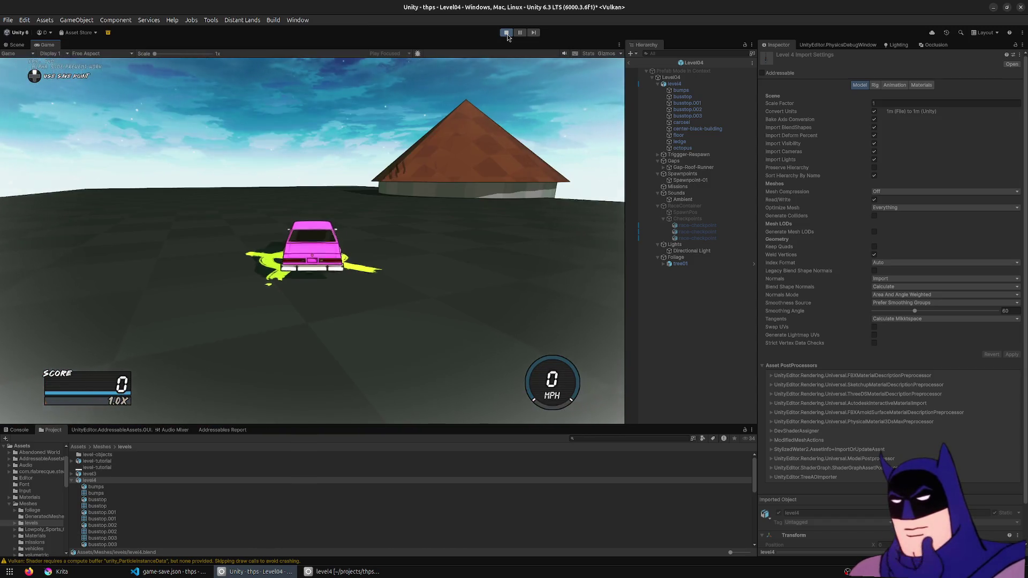
pyautogui.press('Right')
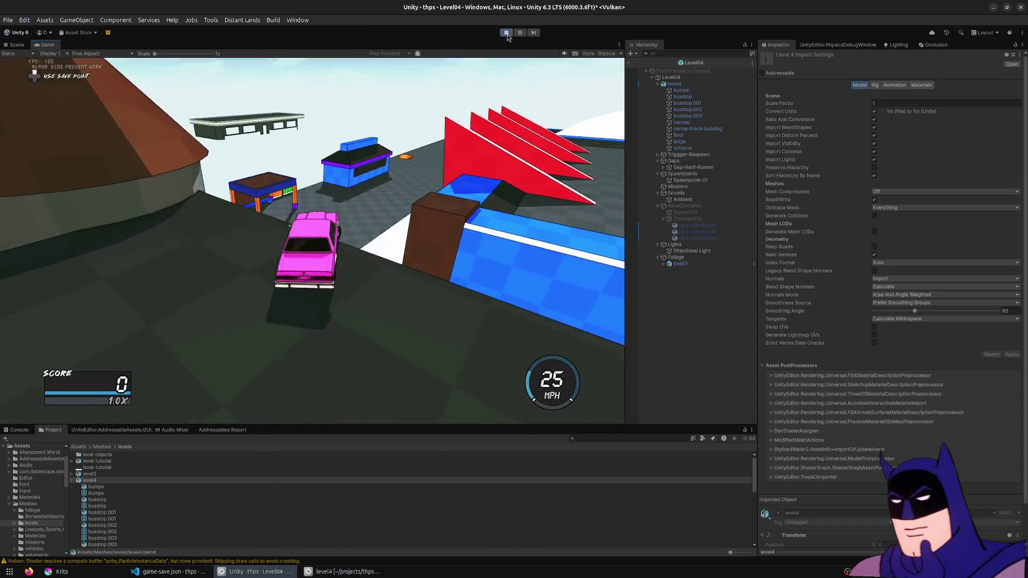
pyautogui.press('Up')
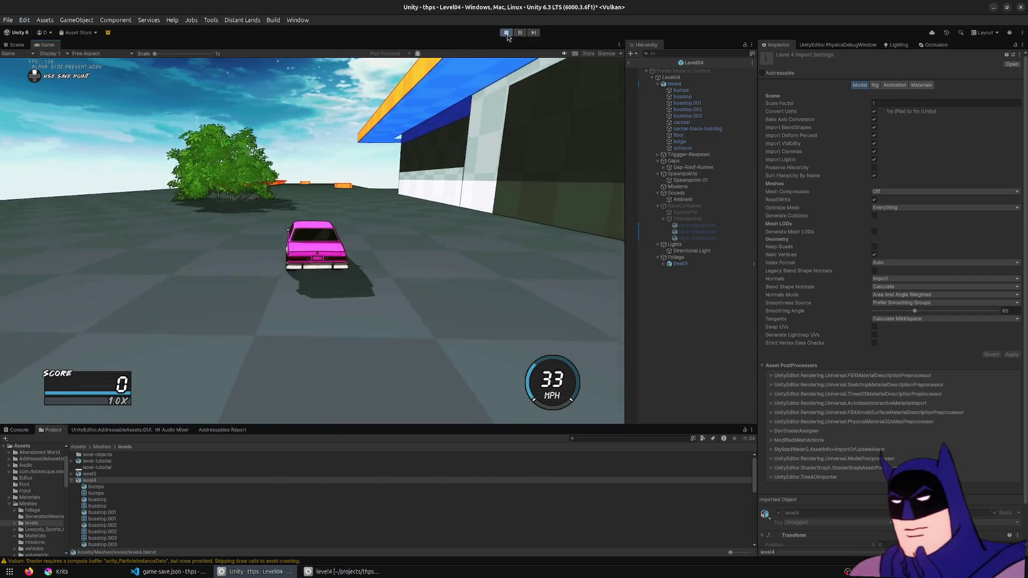
pyautogui.press('Left')
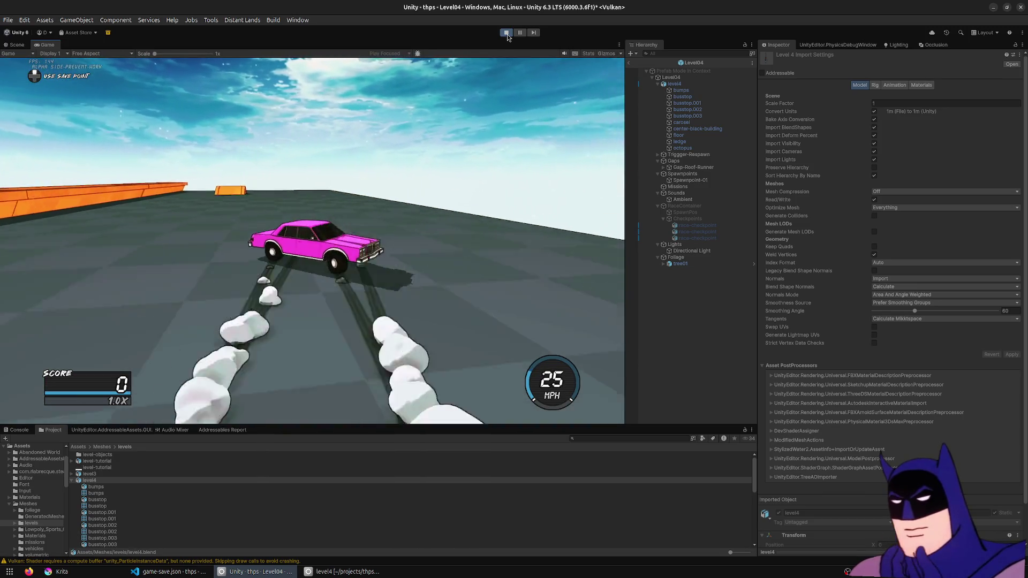
pyautogui.press('Left')
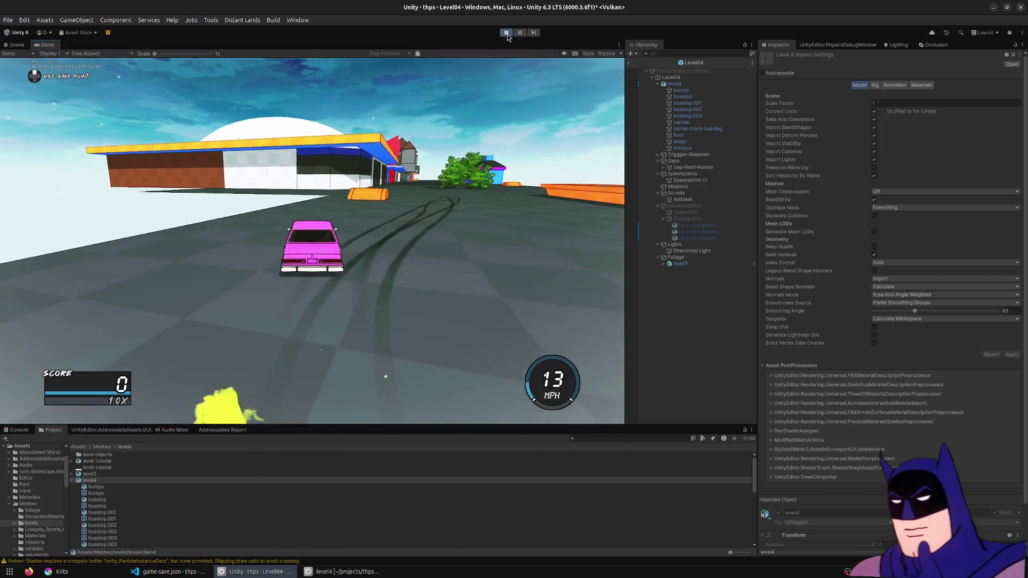
pyautogui.press('Up')
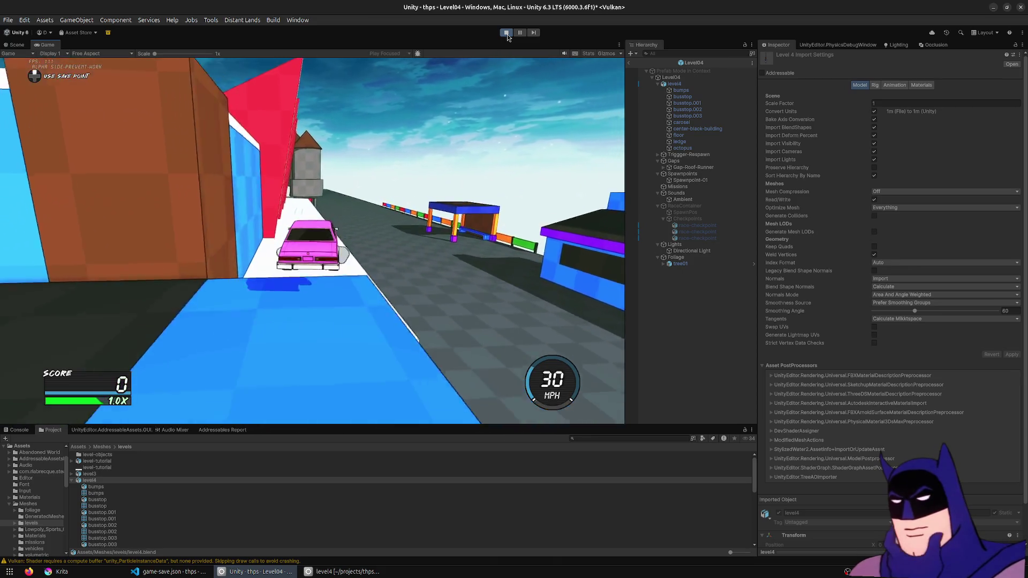
pyautogui.press('Right')
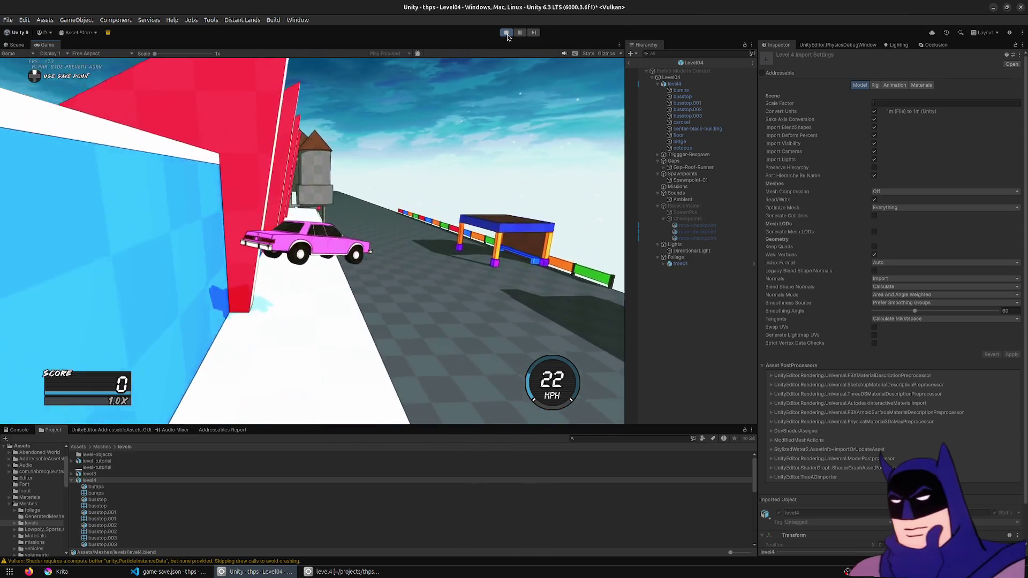
pyautogui.press('Right')
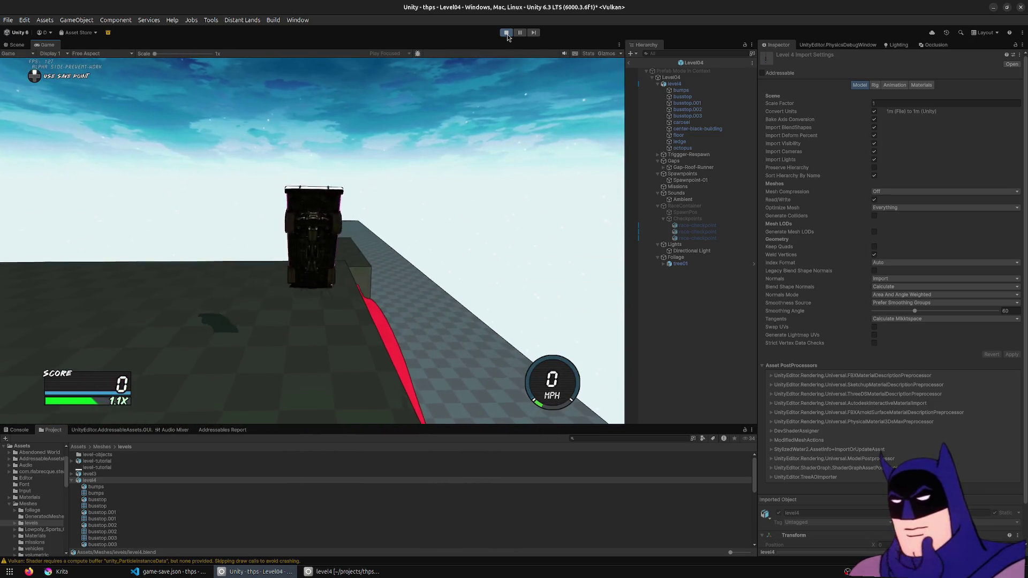
pyautogui.press('Up')
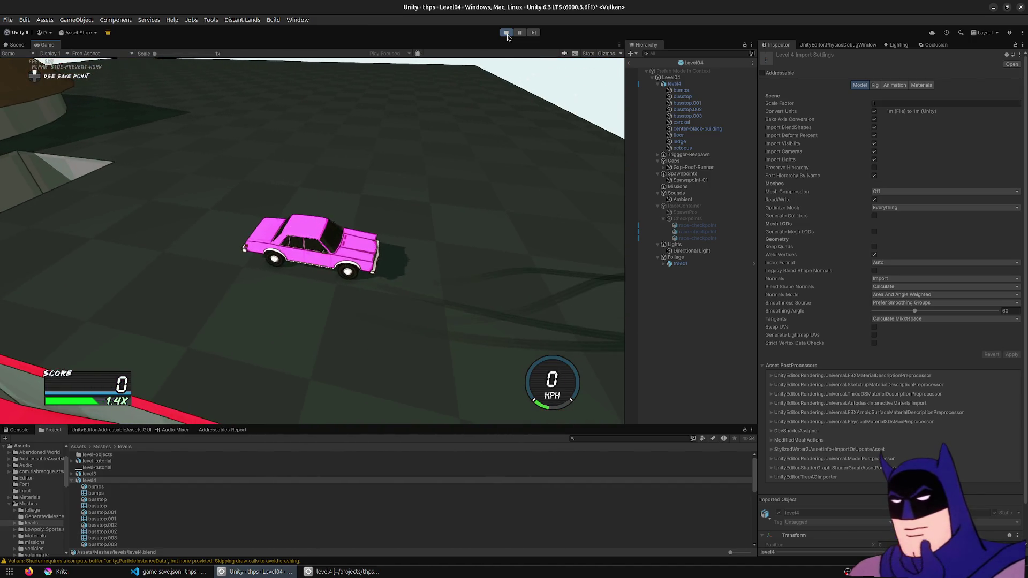
pyautogui.press('Up')
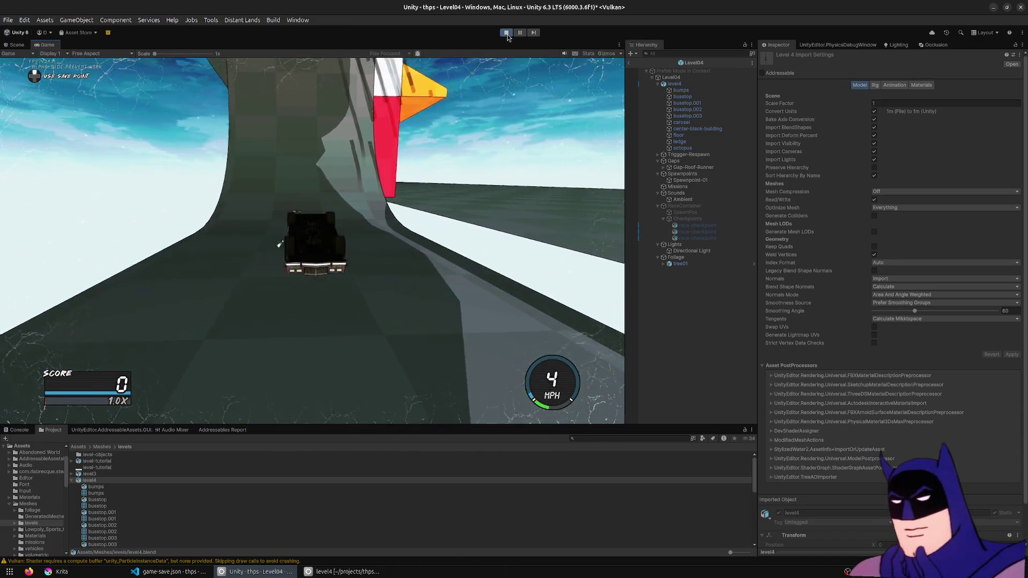
pyautogui.press('r')
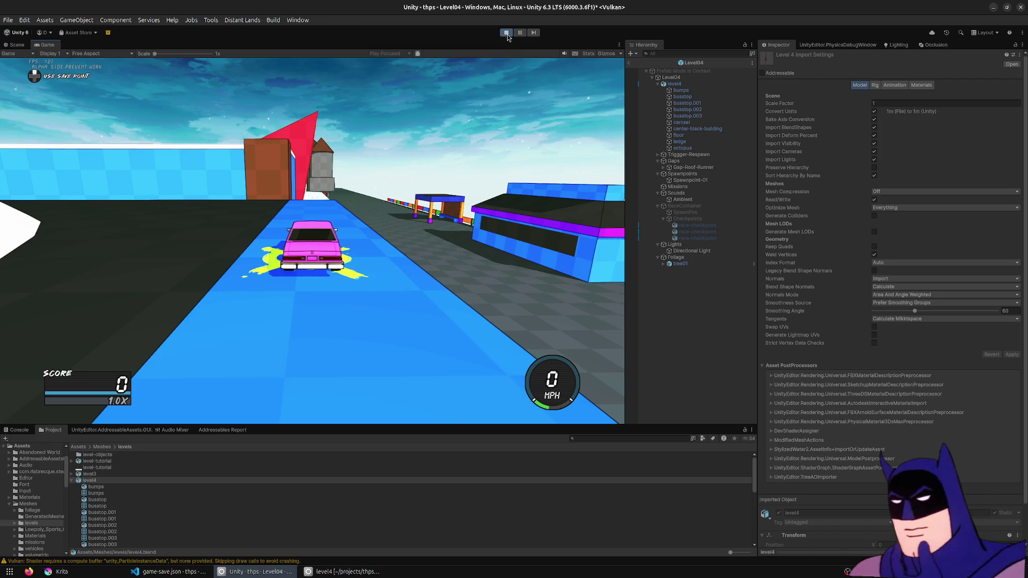
pyautogui.press('Up')
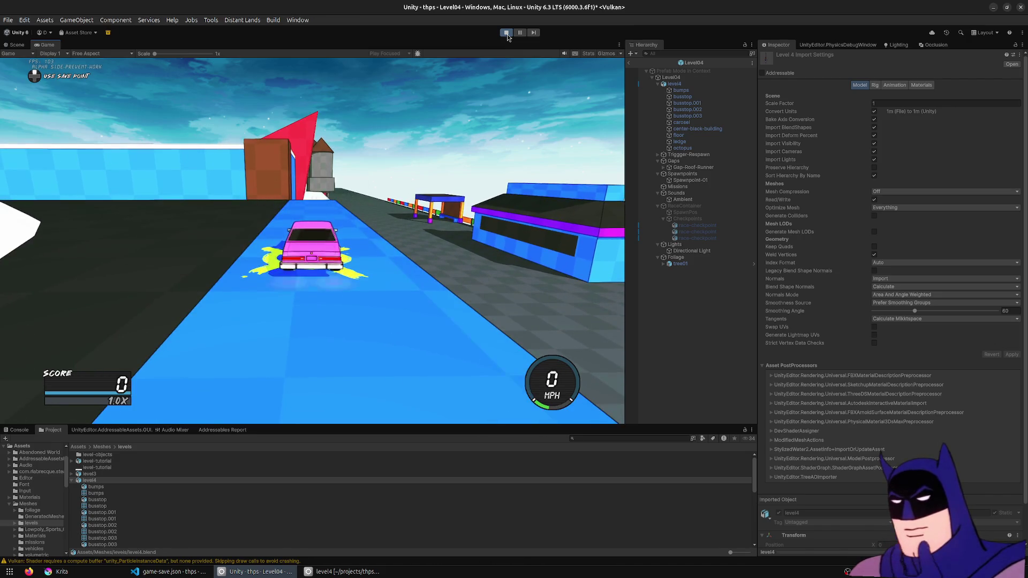
pyautogui.press('Up')
pyautogui.press('Left')
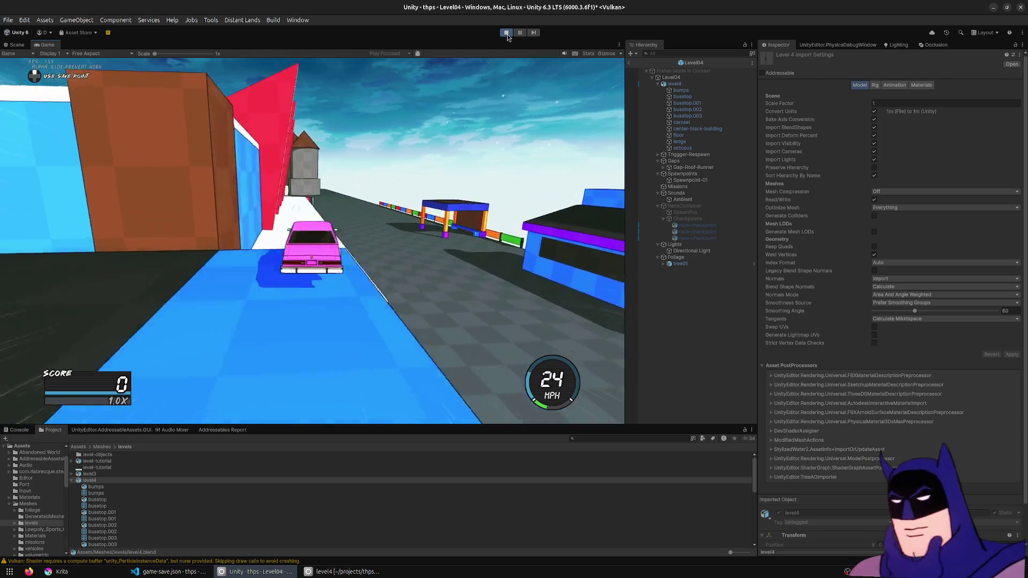
pyautogui.press('Up')
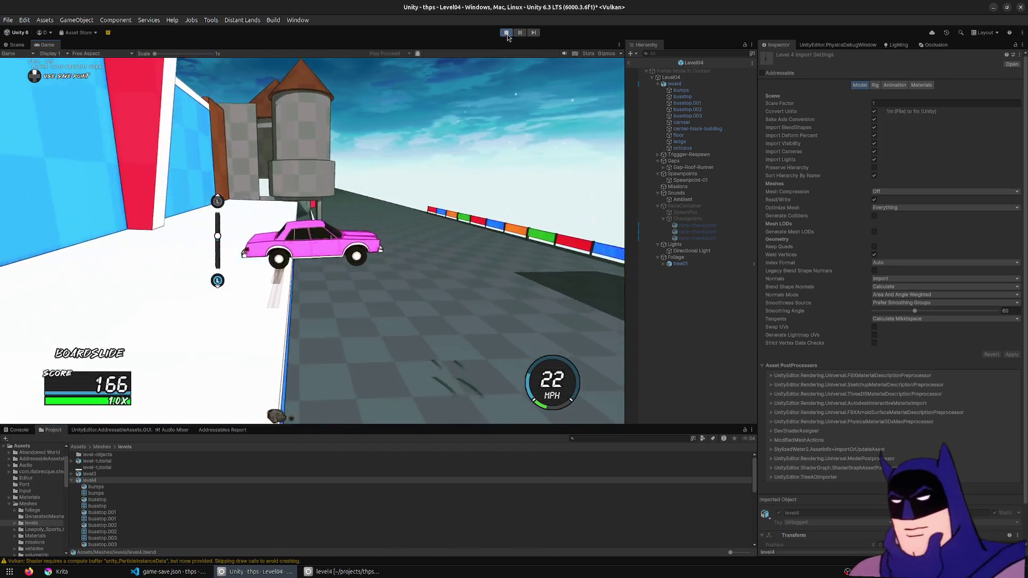
pyautogui.press('Up')
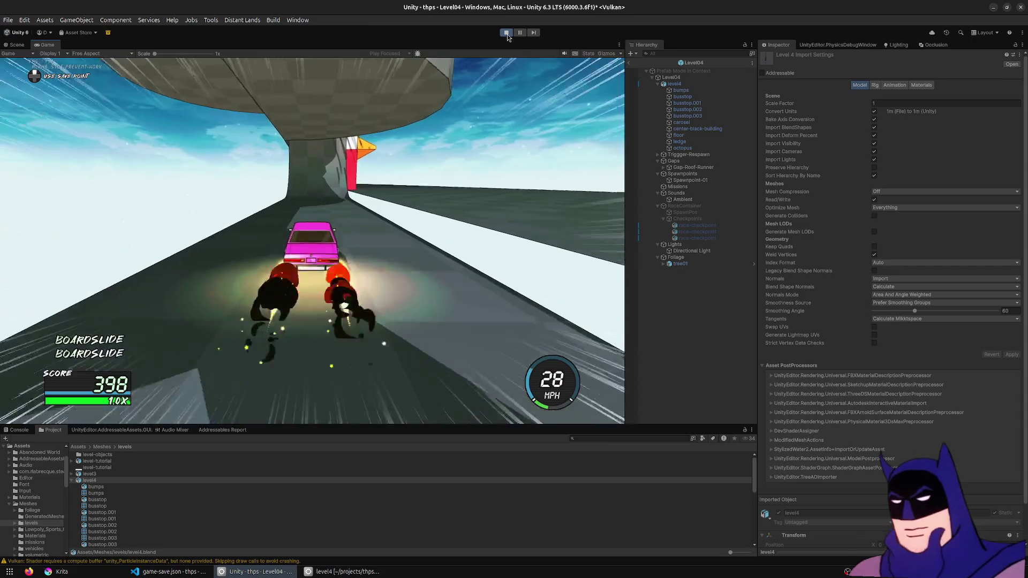
pyautogui.press('Up')
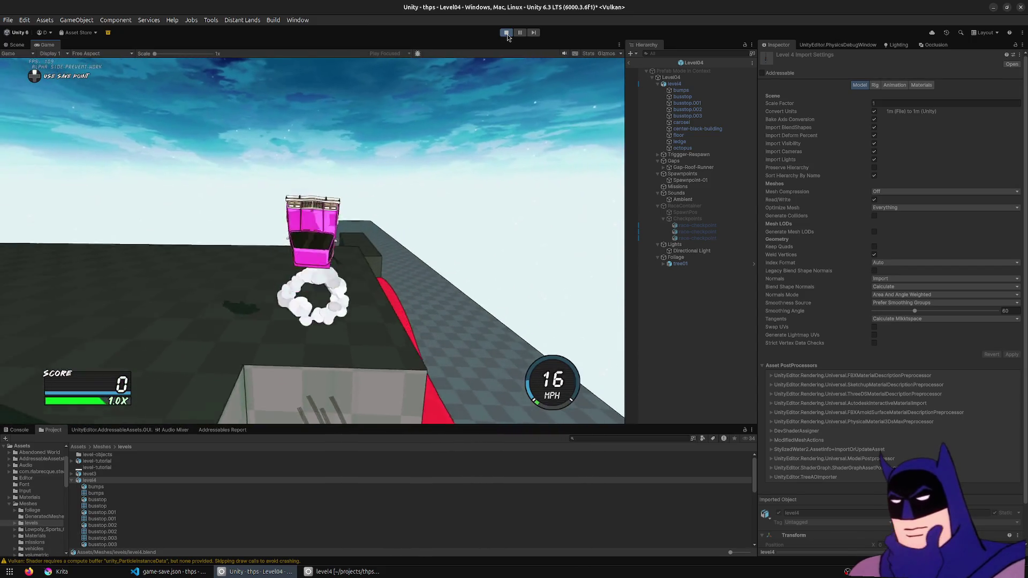
pyautogui.press('Up')
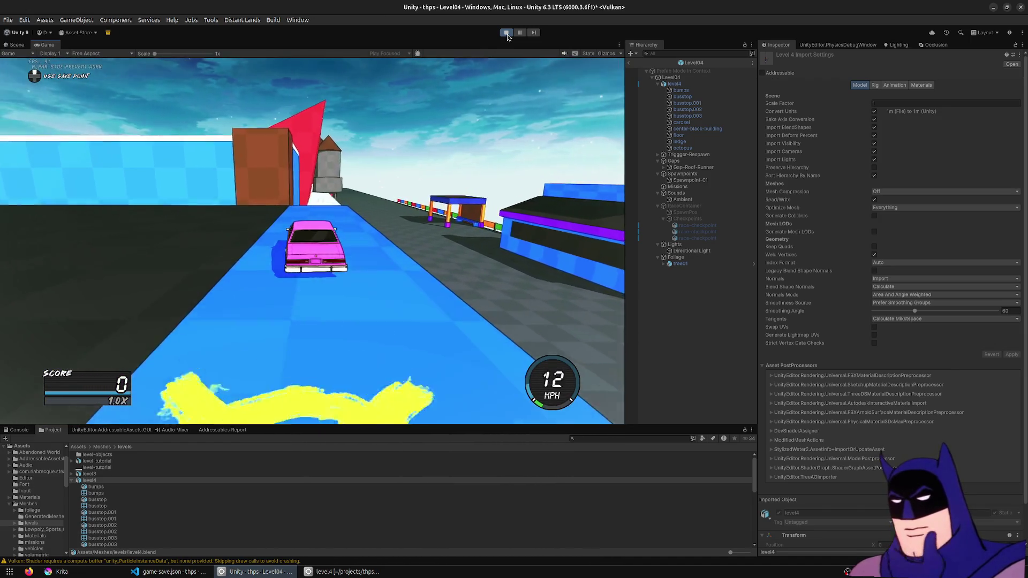
pyautogui.press('Left')
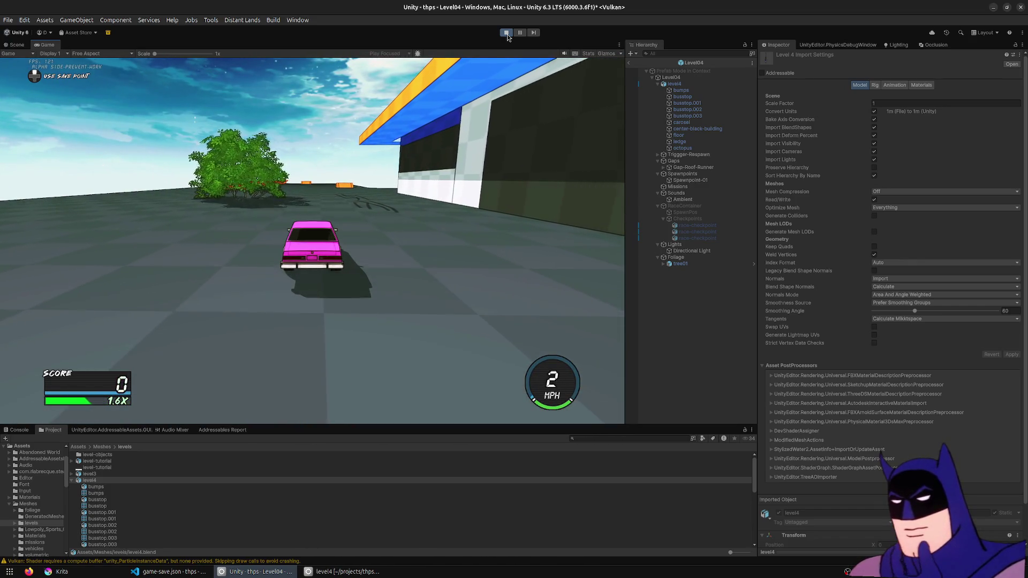
# - Stop the Unity play test and switch to the level4 file in Blender
pyautogui.click(507, 35)
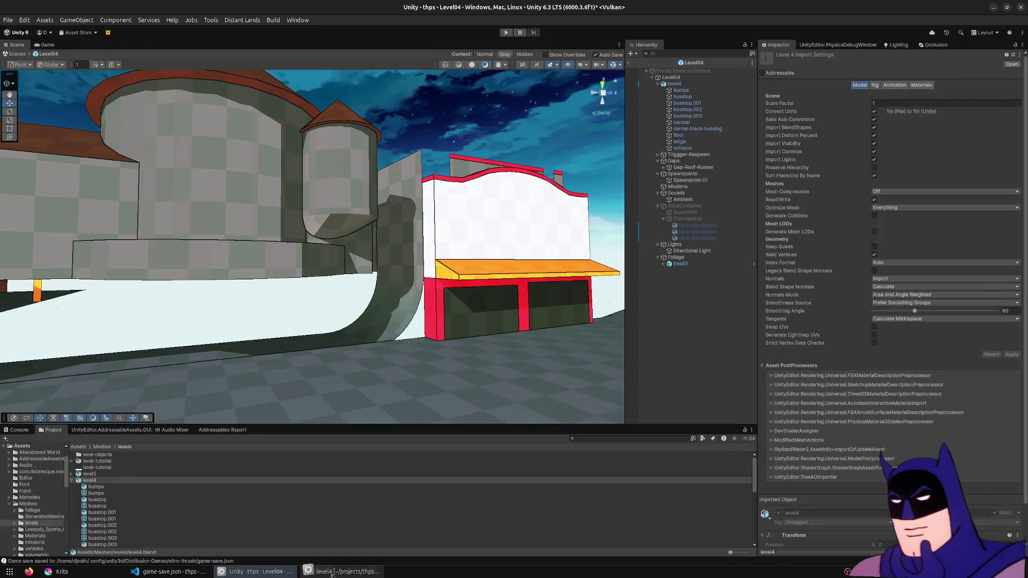
pyautogui.click(332, 574)
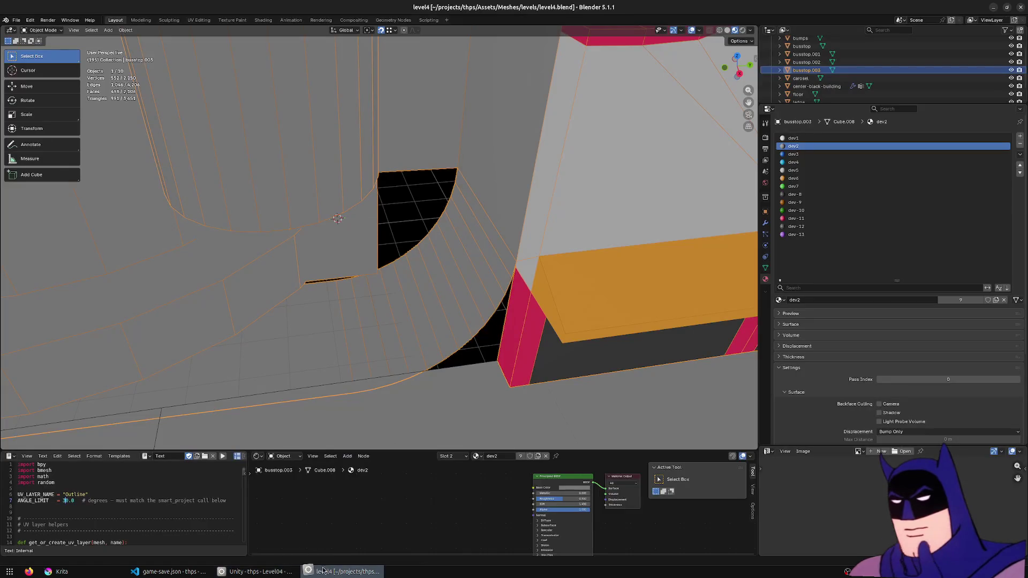
# - In Edit Mode, slide the selected storefront wall faces along the Y axis
pyautogui.moveTo(480, 179)
pyautogui.mouseDown(button='middle')
pyautogui.moveTo(461, 174)
pyautogui.moveTo(449, 222)
pyautogui.moveTo(505, 242)
pyautogui.moveTo(507, 173)
pyautogui.moveTo(356, 276)
pyautogui.moveTo(355, 257)
pyautogui.moveTo(391, 268)
pyautogui.moveTo(348, 278)
pyautogui.moveTo(356, 245)
pyautogui.mouseUp(button='middle')
pyautogui.press('Tab')
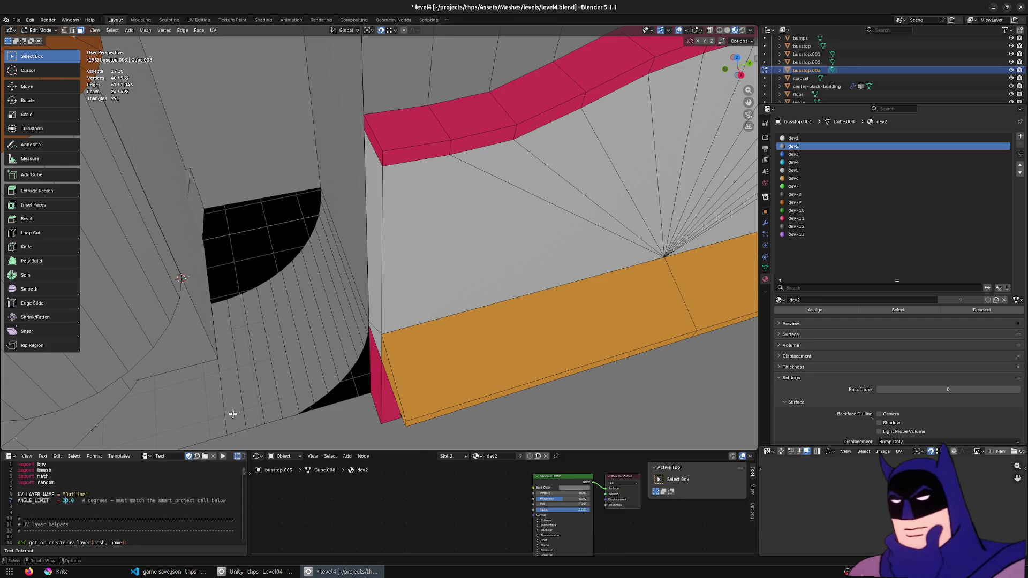
pyautogui.keyDown('ctrl'); pyautogui.click(354, 115); pyautogui.keyUp('ctrl')
pyautogui.moveTo(353, 115); pyautogui.dragTo(422, 219, button='middle')
pyautogui.press('y')
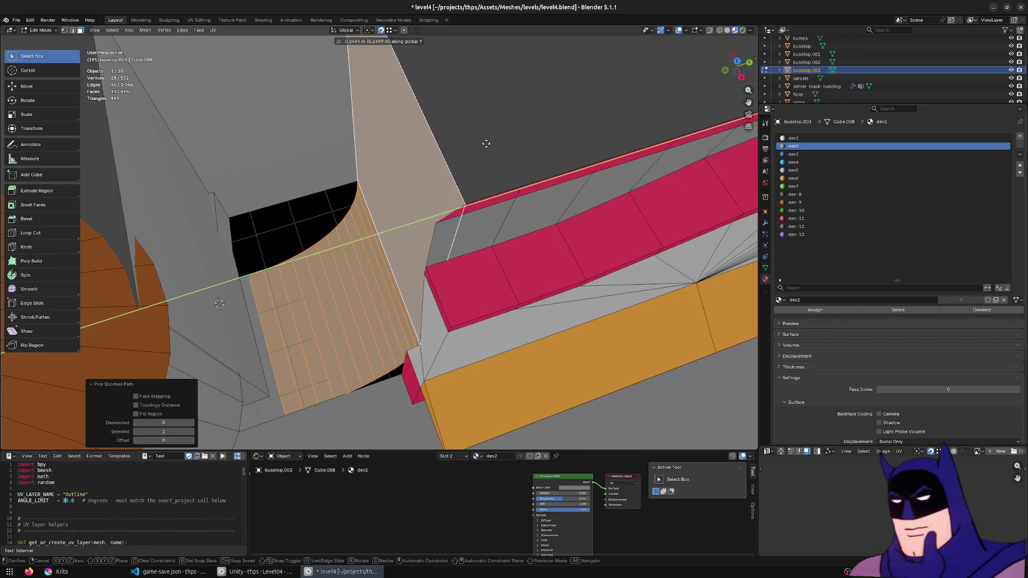
pyautogui.click(480, 144)
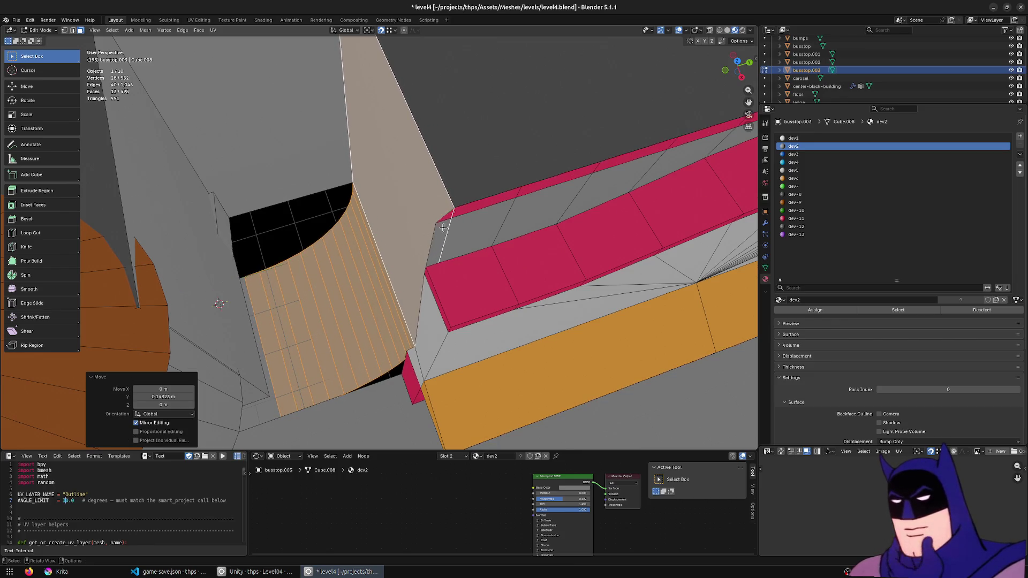
# - Select the tall pillar's face strips and move them along Y as well
pyautogui.moveTo(480, 144); pyautogui.dragTo(453, 301, button='middle')
pyautogui.keyDown('ctrl'); pyautogui.click(442, 330); pyautogui.keyUp('ctrl')
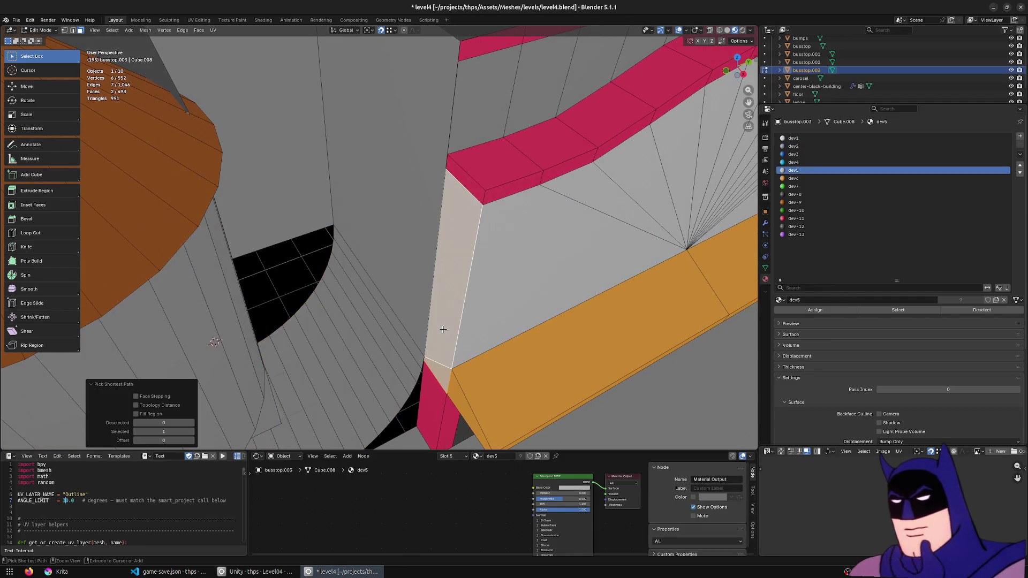
pyautogui.moveTo(442, 326); pyautogui.dragTo(440, 191, button='middle')
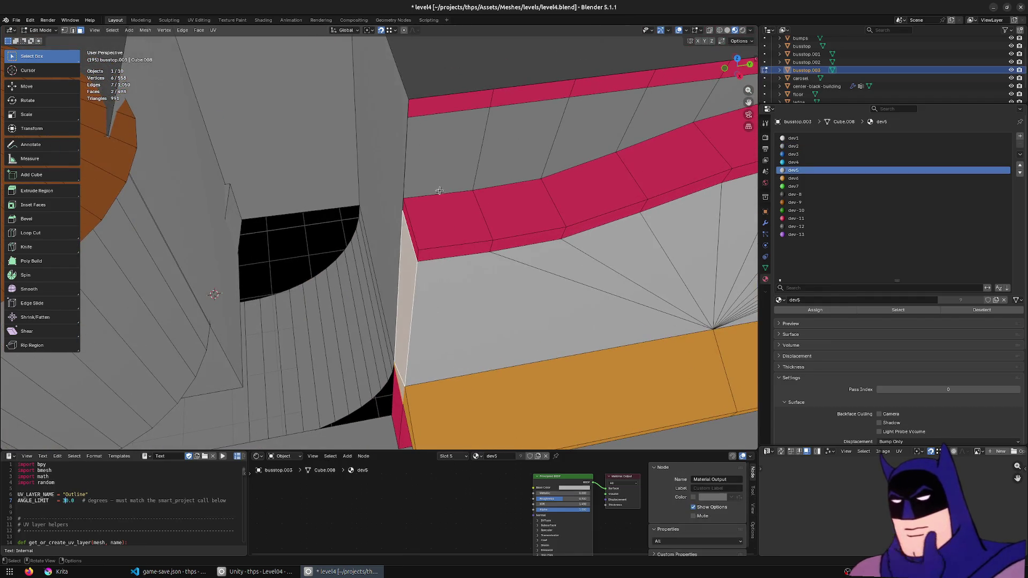
pyautogui.click(424, 167)
pyautogui.keyDown('shift'); pyautogui.click(421, 109); pyautogui.keyUp('shift')
pyautogui.click(400, 136)
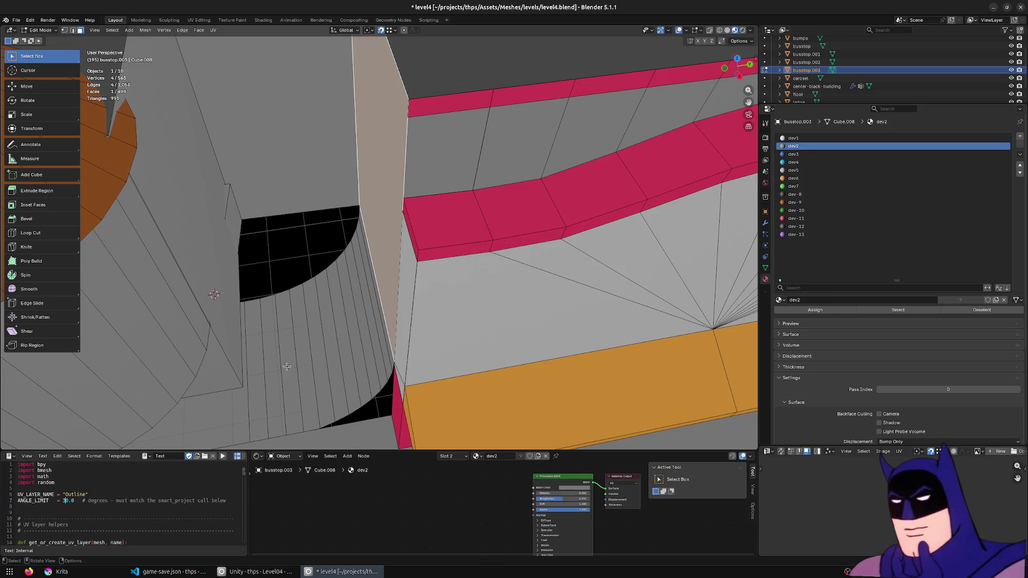
pyautogui.keyDown('ctrl'); pyautogui.click(248, 392); pyautogui.keyUp('ctrl')
pyautogui.moveTo(248, 391); pyautogui.dragTo(294, 379, button='middle')
pyautogui.press('g')
pyautogui.press('y')
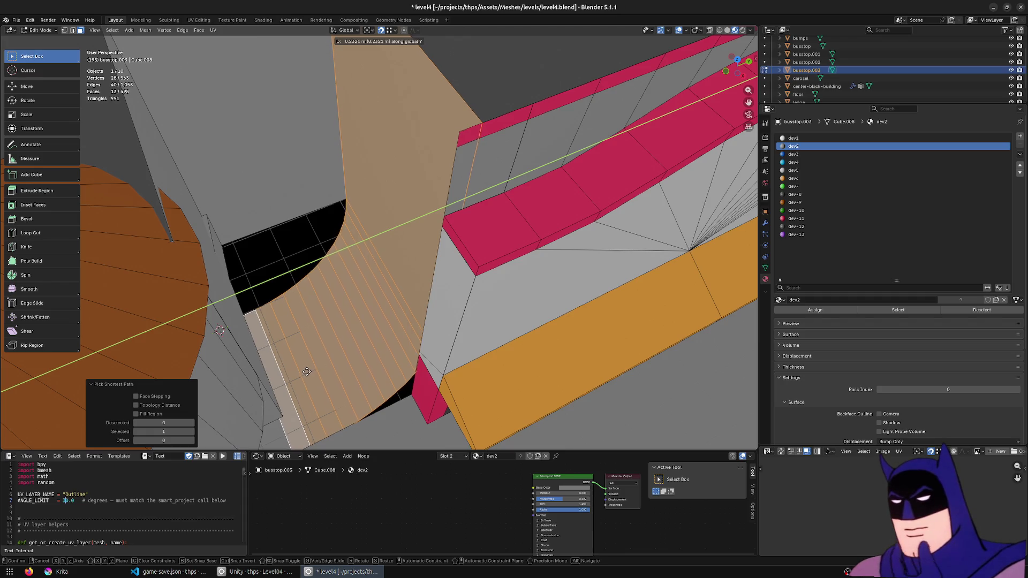
pyautogui.click(316, 367)
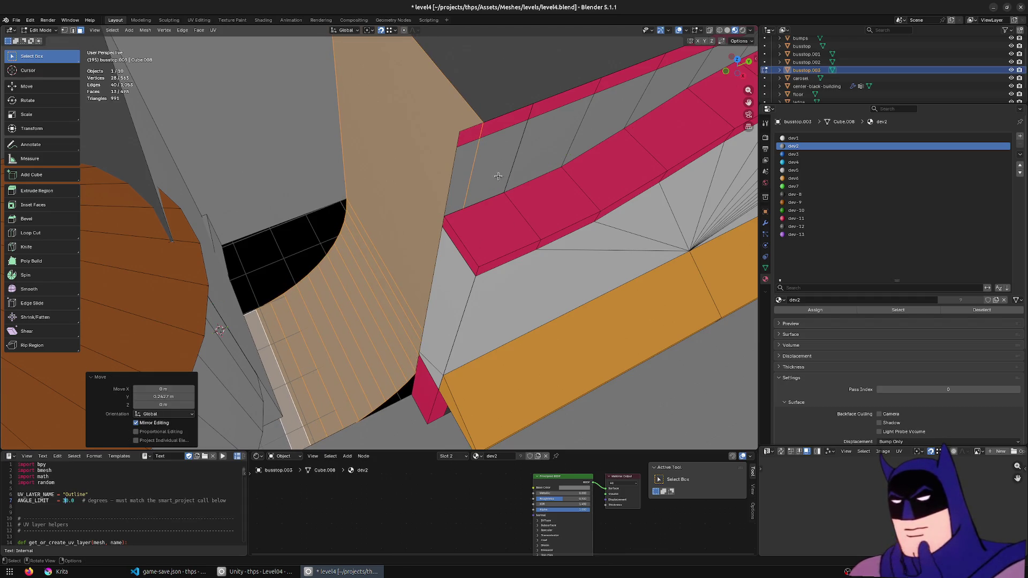
# - Move the wall's top edge along Y, then select the large wall face
pyautogui.click(499, 176)
pyautogui.keyDown('shift'); pyautogui.click(480, 133); pyautogui.keyUp('shift')
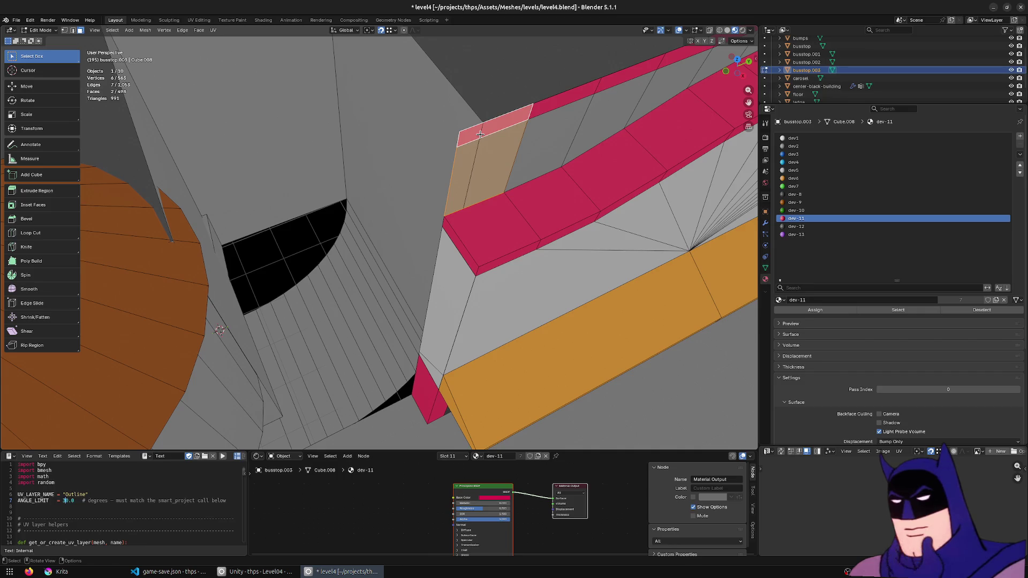
pyautogui.press('2')
pyautogui.click(452, 157)
pyautogui.press('g')
pyautogui.press('y')
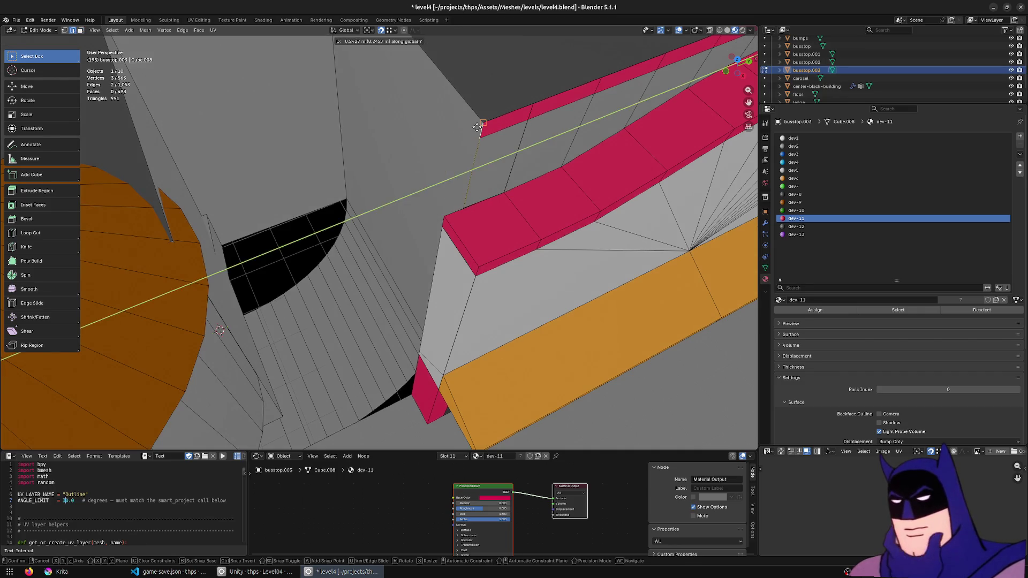
pyautogui.click(474, 137)
pyautogui.moveTo(482, 152); pyautogui.dragTo(507, 150, button='middle')
pyautogui.moveTo(503, 208)
pyautogui.mouseDown(button='middle')
pyautogui.moveTo(395, 304)
pyautogui.moveTo(373, 292)
pyautogui.mouseUp(button='middle')
pyautogui.click(272, 322)
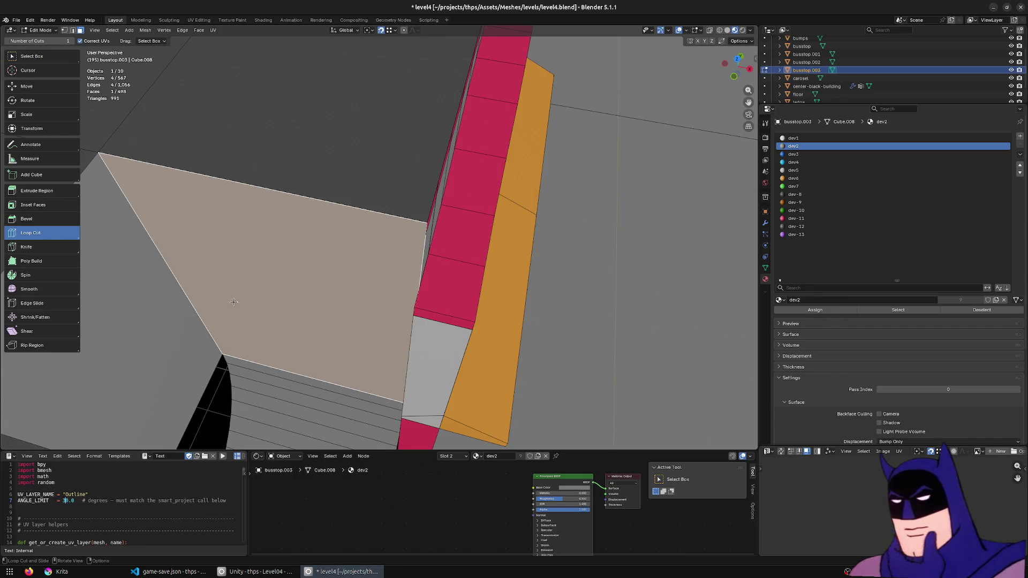
# - Cut a new edge loop across the large wall face
pyautogui.click(174, 282)
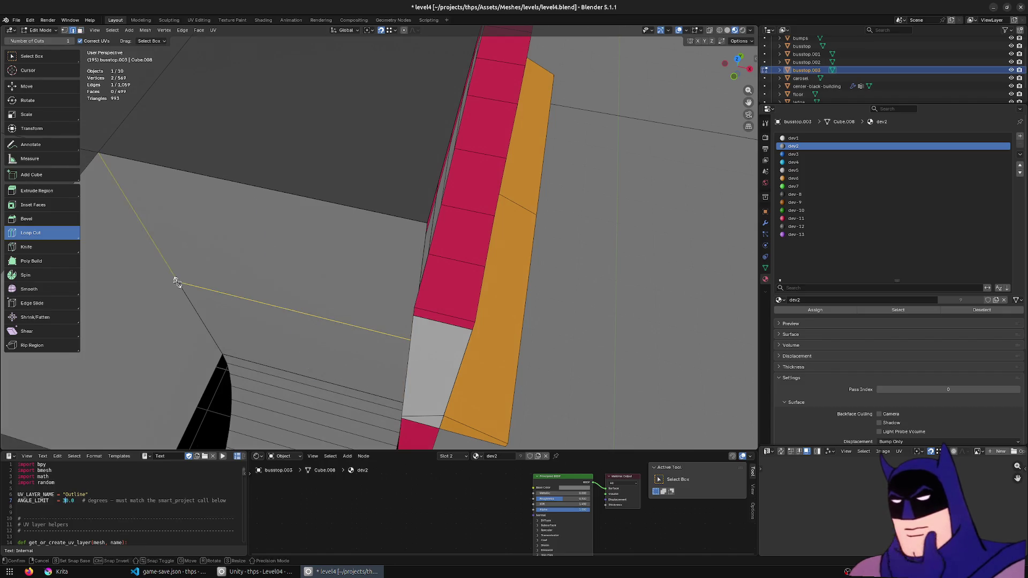
pyautogui.moveTo(465, 277); pyautogui.dragTo(324, 237, button='middle')
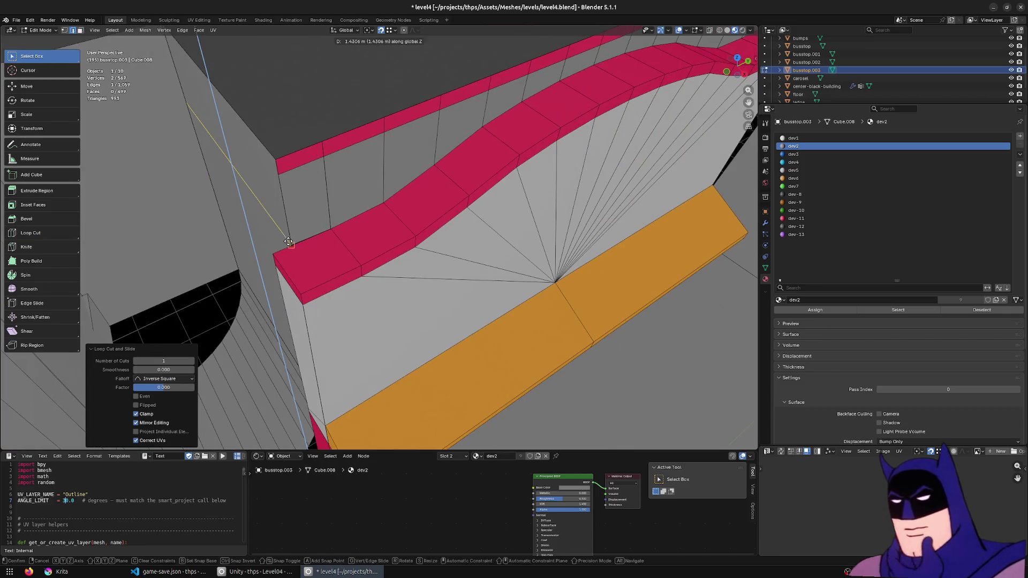
pyautogui.hotkey('ctrl', 'z')
pyautogui.scroll(2, 324, 237)
pyautogui.press('z')
pyautogui.moveTo(332, 332)
pyautogui.mouseDown(button='middle')
pyautogui.moveTo(372, 341)
pyautogui.moveTo(503, 257)
pyautogui.mouseUp(button='middle')
# - Shift the pink column's face vertically along Z
pyautogui.click(521, 219)
pyautogui.moveTo(522, 220)
pyautogui.mouseDown(button='middle')
pyautogui.moveTo(592, 206)
pyautogui.moveTo(505, 207)
pyautogui.moveTo(346, 259)
pyautogui.moveTo(528, 300)
pyautogui.moveTo(519, 278)
pyautogui.moveTo(507, 291)
pyautogui.moveTo(520, 357)
pyautogui.mouseUp(button='middle')
pyautogui.scroll(3, 585, 204)
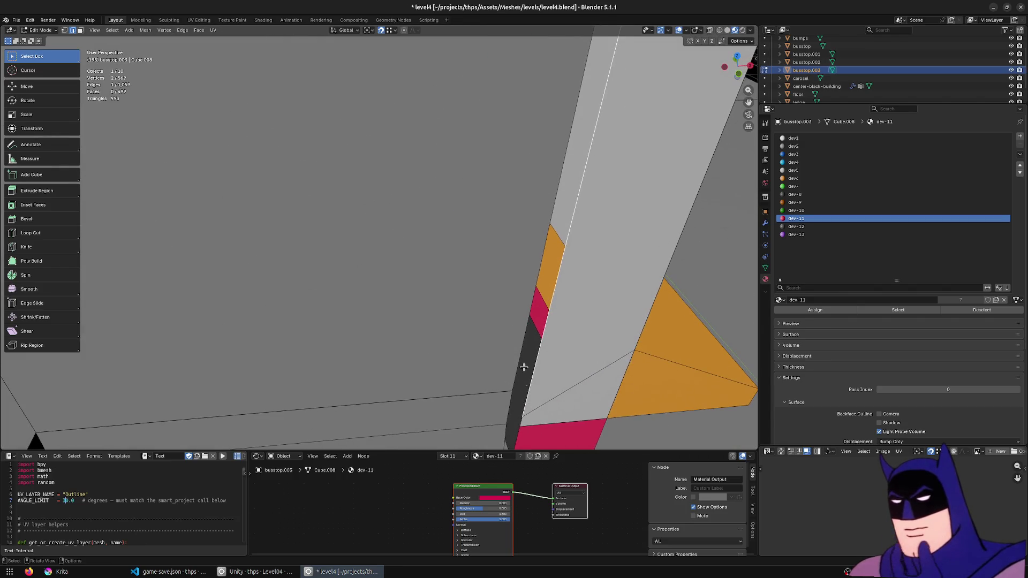
pyautogui.press('g')
pyautogui.click(522, 421)
pyautogui.press('g')
pyautogui.press('z')
pyautogui.click(510, 391)
pyautogui.moveTo(511, 391); pyautogui.dragTo(518, 386, button='middle')
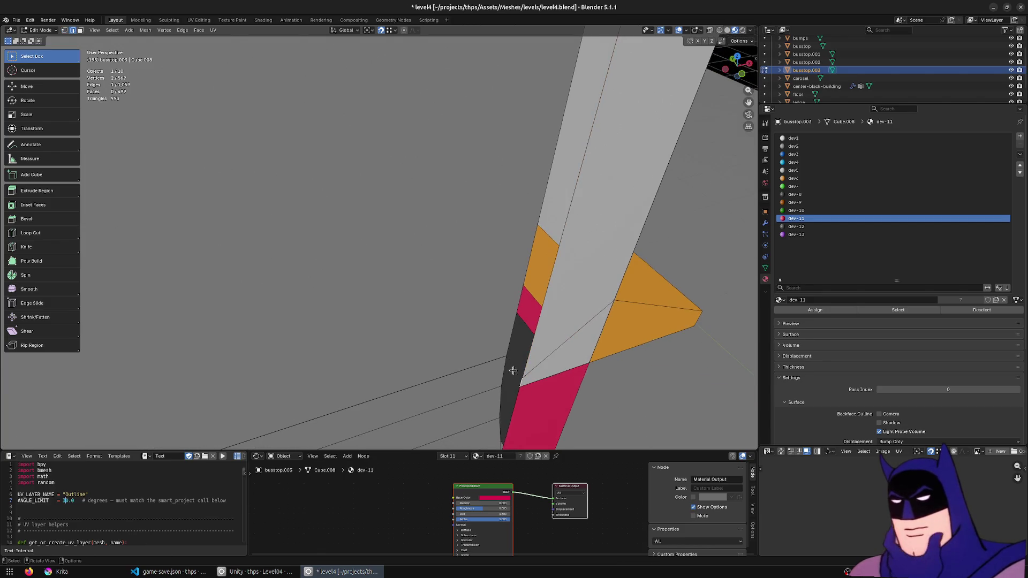
pyautogui.click(506, 356)
pyautogui.moveTo(504, 381); pyautogui.dragTo(537, 373, button='middle')
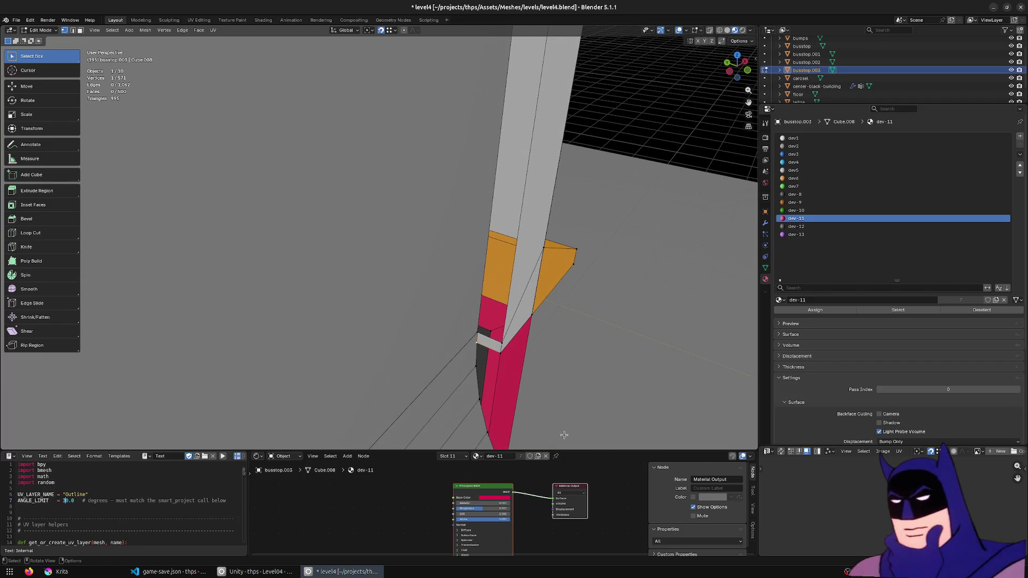
pyautogui.scroll(1, 576, 383)
# - Check the snapping options and delete the grey face on the column
pyautogui.click(391, 31)
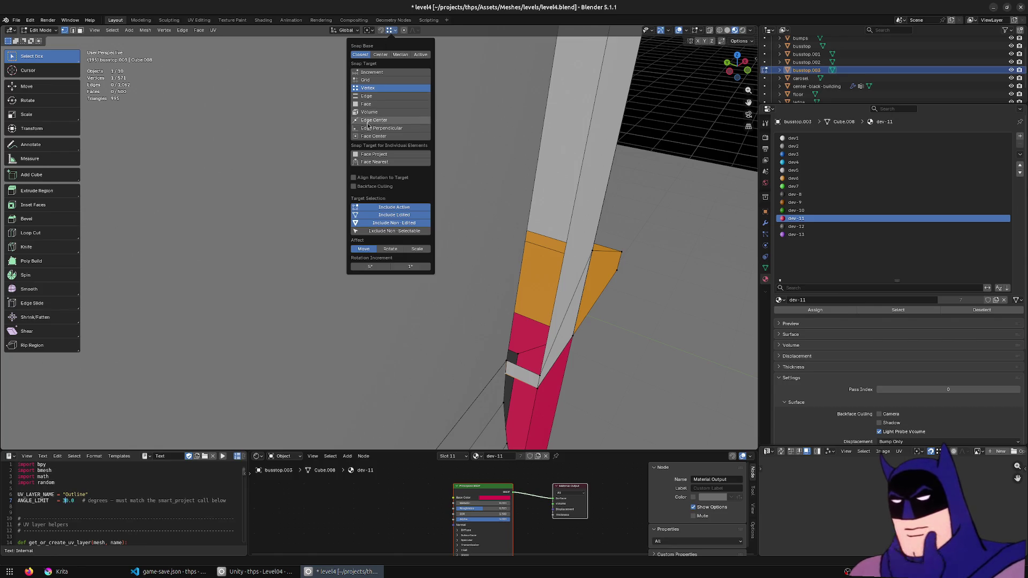
pyautogui.click(389, 32)
pyautogui.moveTo(427, 193)
pyautogui.mouseDown(button='middle')
pyautogui.moveTo(527, 392)
pyautogui.moveTo(488, 255)
pyautogui.mouseUp(button='middle')
pyautogui.click(537, 364)
pyautogui.rightClick(537, 364)
pyautogui.click(526, 361)
# - Extrude the pillar face outward along Y, undoing a first bad extrusion
pyautogui.keyDown('ctrl'); pyautogui.click(573, 184); pyautogui.keyUp('ctrl')
pyautogui.moveTo(562, 200); pyautogui.dragTo(538, 315, button='middle')
pyautogui.moveTo(472, 201); pyautogui.dragTo(490, 161, button='middle')
pyautogui.press('e')
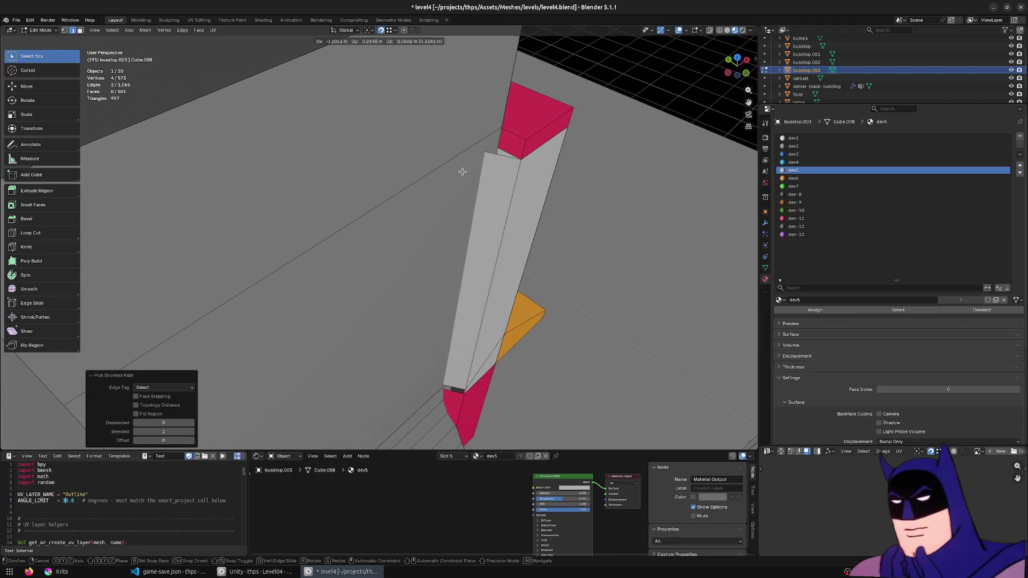
pyautogui.press('Escape')
pyautogui.hotkey('ctrl', 'z')
pyautogui.press('e')
pyautogui.press('y')
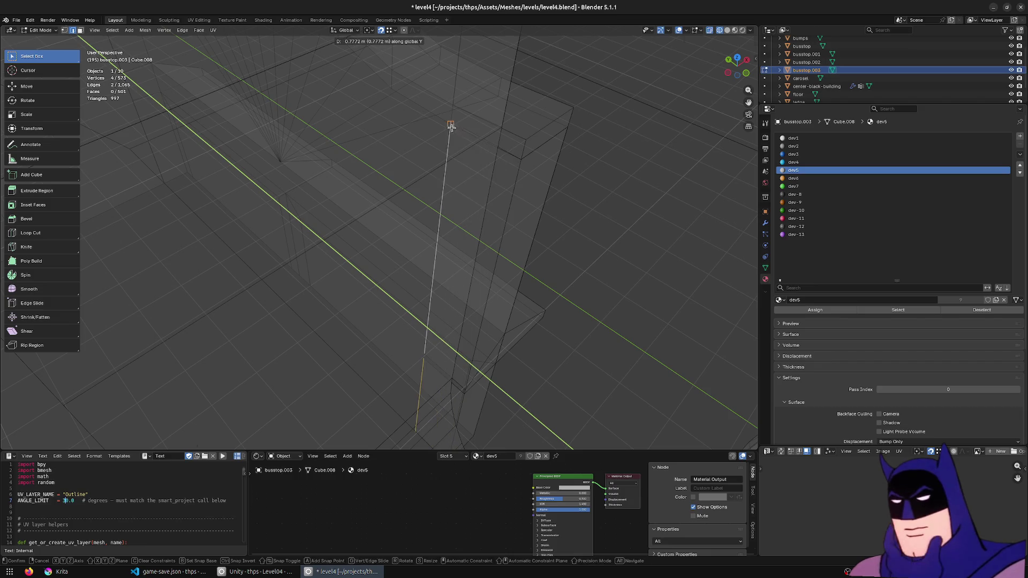
pyautogui.click(451, 127)
# - Select the whole mesh and merge duplicate vertices by distance
pyautogui.hotkey('alt', 'z')
pyautogui.moveTo(484, 174)
pyautogui.mouseDown(button='middle')
pyautogui.moveTo(485, 338)
pyautogui.moveTo(459, 346)
pyautogui.mouseUp(button='middle')
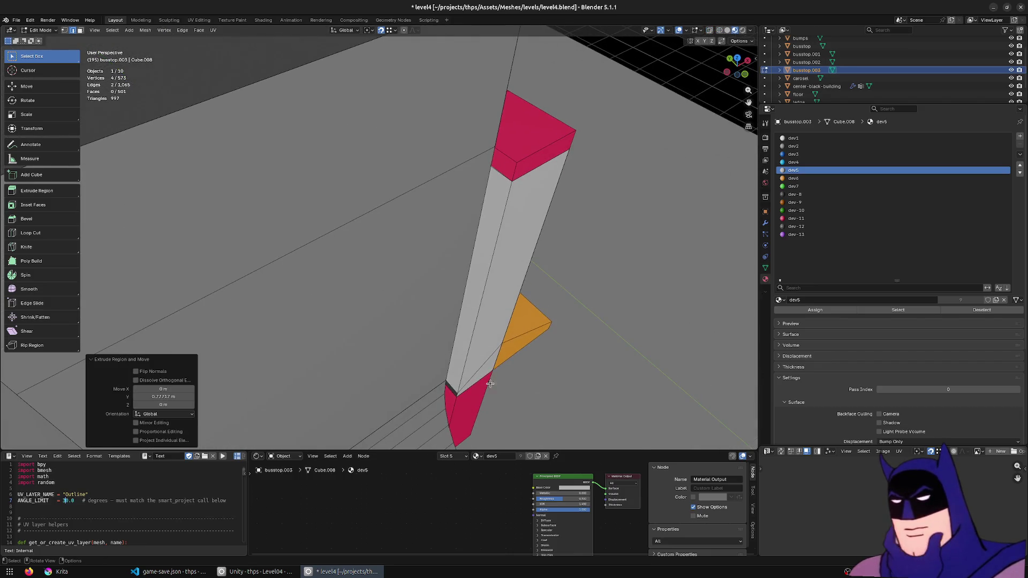
pyautogui.moveTo(492, 380); pyautogui.dragTo(470, 393, button='middle')
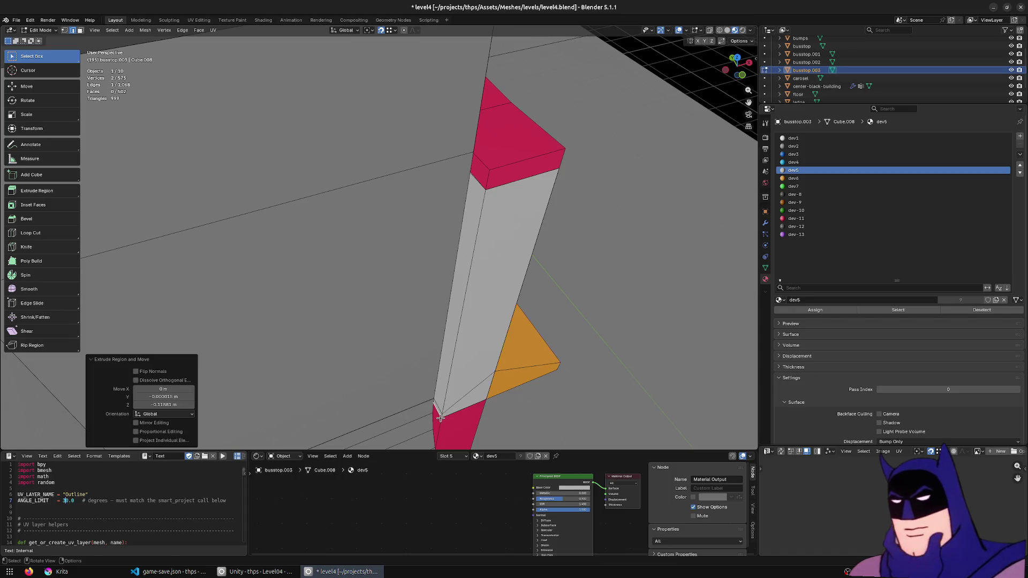
pyautogui.press('a')
pyautogui.press('m')
pyautogui.click(462, 408)
pyautogui.click(470, 281)
pyautogui.moveTo(473, 223)
pyautogui.mouseDown(button='middle')
pyautogui.moveTo(442, 238)
pyautogui.moveTo(356, 148)
pyautogui.mouseUp(button='middle')
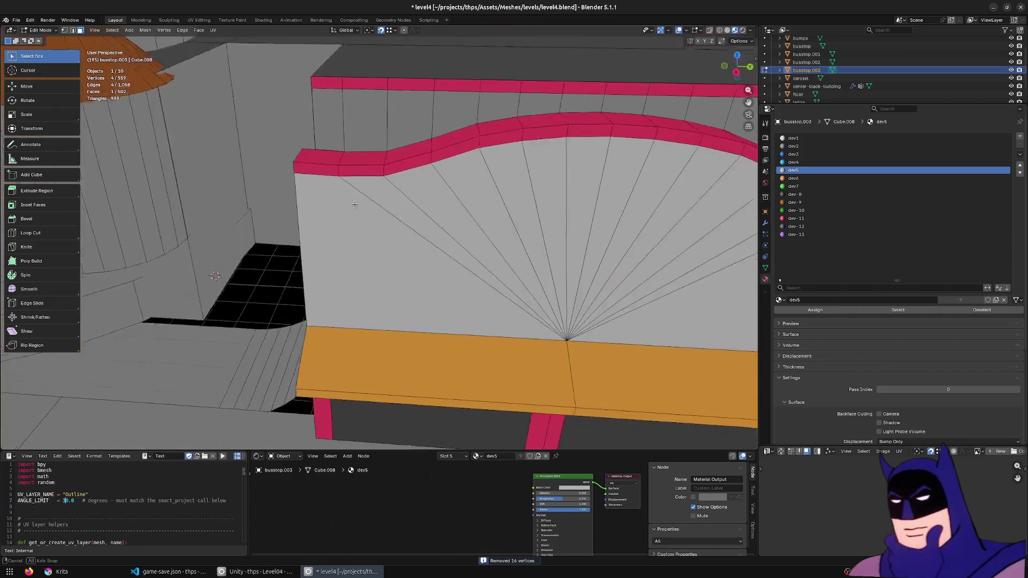
# - Lower the new side wall's top edge by 0.2 m along Z
pyautogui.click(311, 115)
pyautogui.moveTo(310, 116); pyautogui.dragTo(400, 218, button='middle')
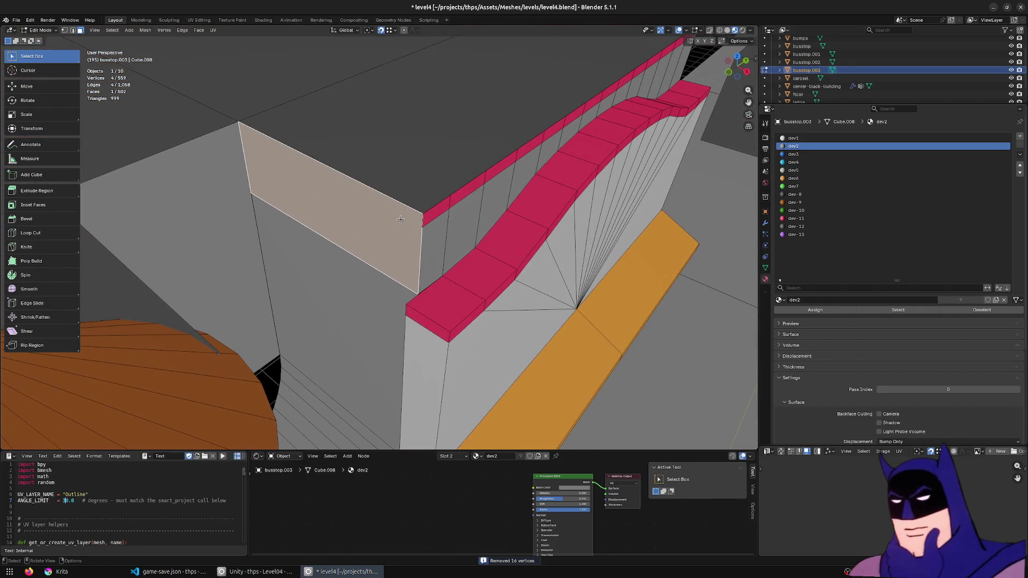
pyautogui.click(423, 214)
pyautogui.write('gz')
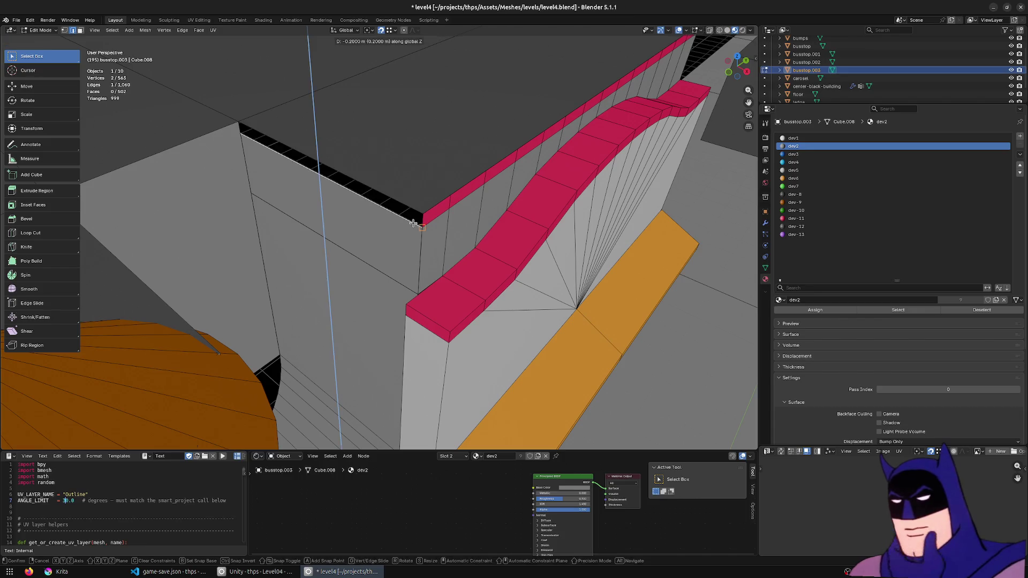
pyautogui.write('-0.2')
pyautogui.press('Return')
# - Assign the dev-11 trim material to the wall's top faces
pyautogui.press('3')
pyautogui.click(321, 160)
pyautogui.keyDown('shift'); pyautogui.click(434, 211); pyautogui.keyUp('shift')
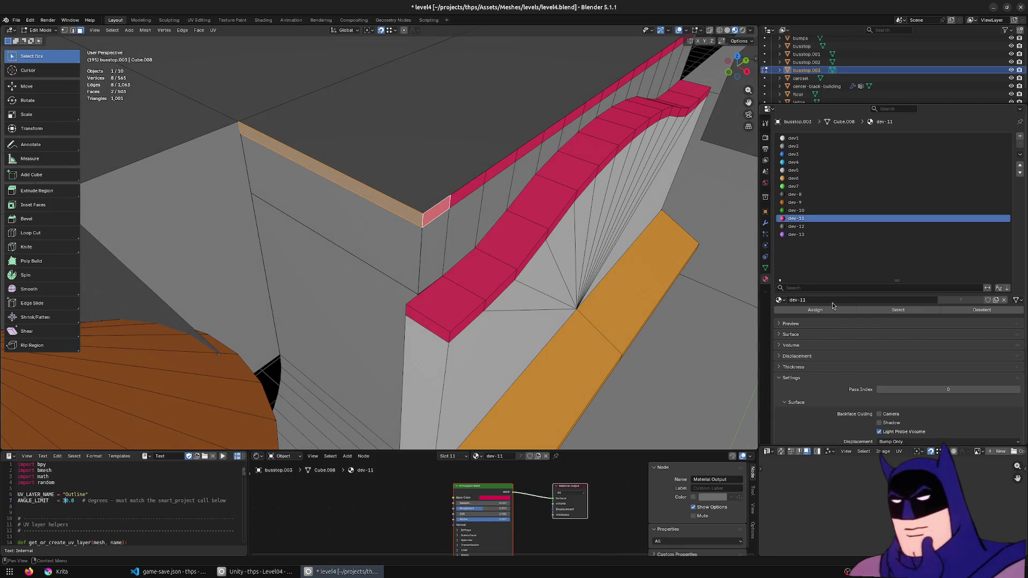
pyautogui.keyDown('shift'); pyautogui.click(449, 227); pyautogui.keyUp('shift')
# - Select the whole mesh and merge duplicate vertices again
pyautogui.press('a')
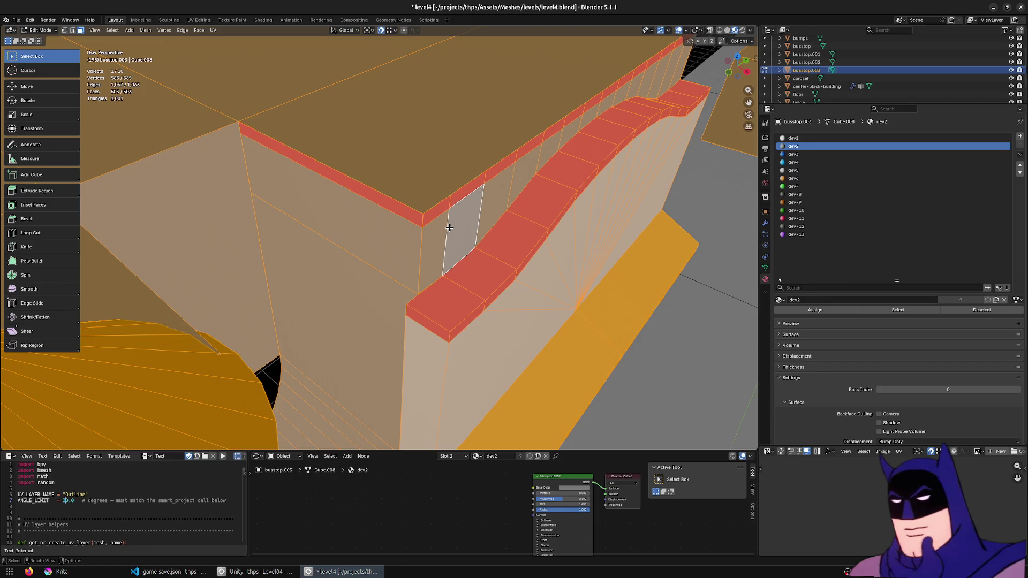
pyautogui.click(450, 229)
pyautogui.click(458, 234)
pyautogui.moveTo(458, 233); pyautogui.dragTo(471, 211, button='middle')
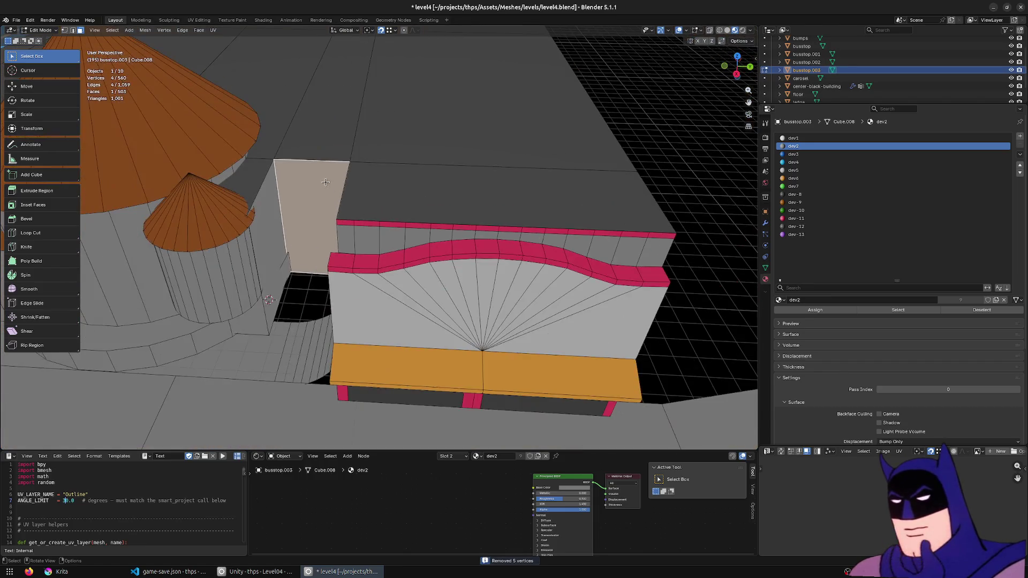
pyautogui.scroll(3, 472, 211)
pyautogui.scroll(-3, 474, 240)
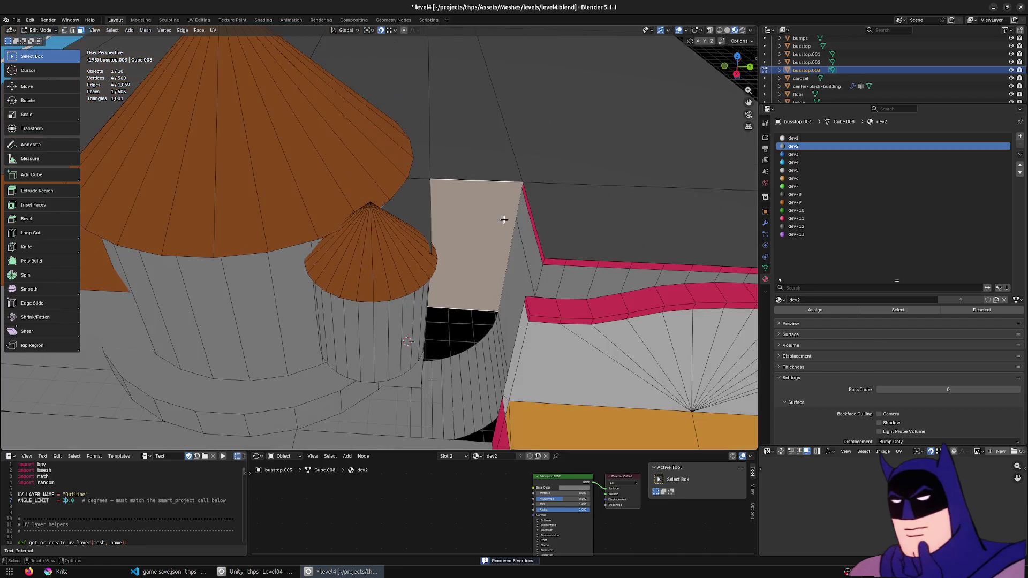
pyautogui.scroll(1, 479, 277)
pyautogui.scroll(1, 478, 277)
pyautogui.scroll(2, 478, 277)
# - Push the beige side wall panel back along the Y axis
pyautogui.moveTo(479, 277)
pyautogui.mouseDown(button='middle')
pyautogui.moveTo(419, 296)
pyautogui.moveTo(440, 287)
pyautogui.mouseUp(button='middle')
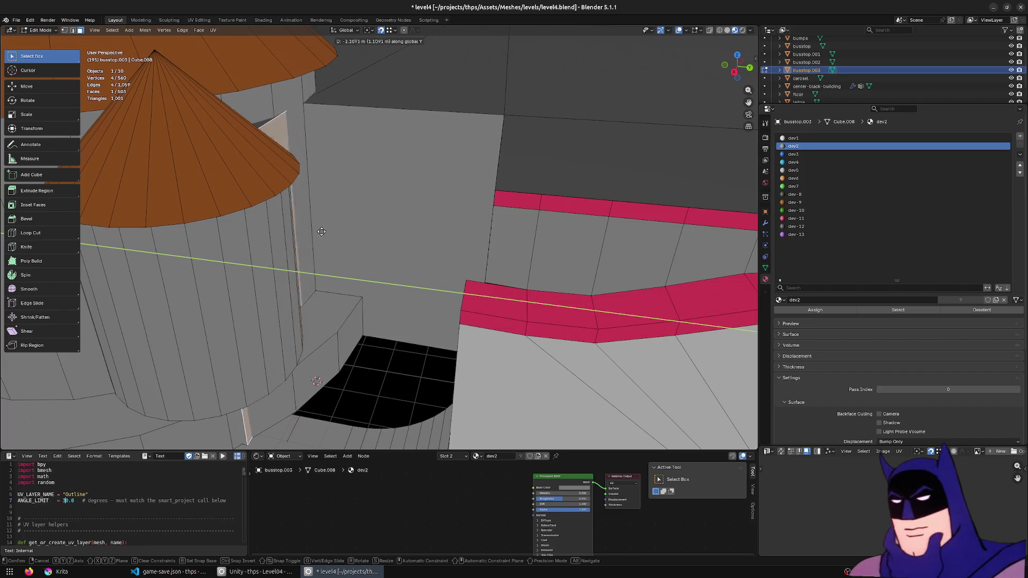
pyautogui.click(347, 239)
pyautogui.moveTo(347, 239); pyautogui.dragTo(599, 408, button='middle')
pyautogui.press('g')
pyautogui.press('y')
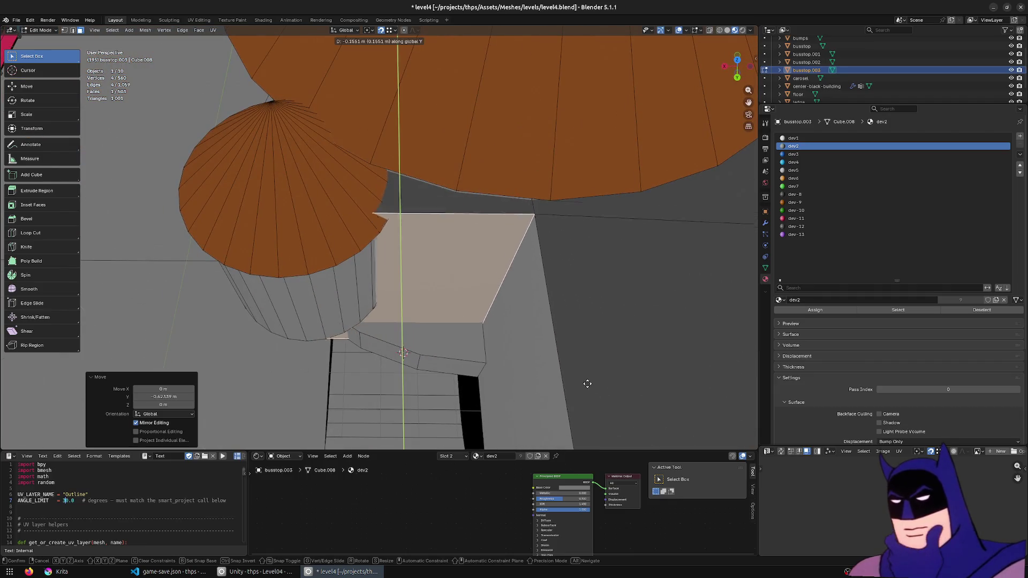
pyautogui.click(576, 356)
pyautogui.moveTo(575, 355)
pyautogui.mouseDown(button='middle')
pyautogui.moveTo(650, 314)
pyautogui.moveTo(536, 340)
pyautogui.moveTo(634, 313)
pyautogui.moveTo(541, 335)
pyautogui.moveTo(587, 283)
pyautogui.moveTo(498, 273)
pyautogui.mouseUp(button='middle')
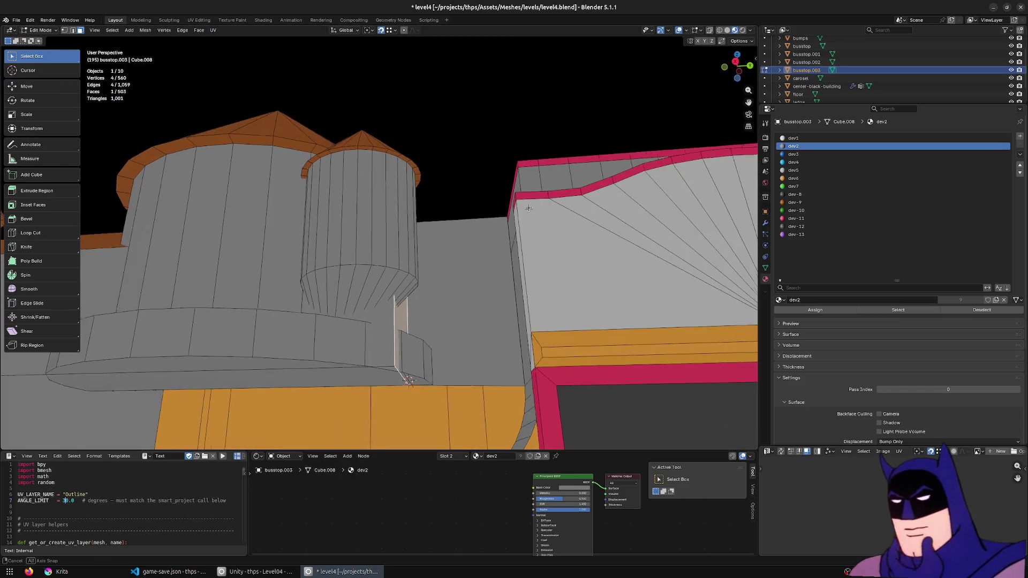
# - In wireframe shading, delete the two stray faces left behind the panel
pyautogui.press('z')
pyautogui.click(427, 271)
pyautogui.moveTo(427, 271)
pyautogui.mouseDown(button='middle')
pyautogui.moveTo(451, 212)
pyautogui.moveTo(452, 225)
pyautogui.moveTo(407, 204)
pyautogui.moveTo(482, 201)
pyautogui.moveTo(418, 207)
pyautogui.moveTo(380, 330)
pyautogui.moveTo(499, 194)
pyautogui.mouseUp(button='middle')
pyautogui.hotkey('shift', 'z')
pyautogui.keyDown('shift'); pyautogui.click(411, 219); pyautogui.keyUp('shift')
pyautogui.hotkey('shift', 'z')
pyautogui.press('KP_Decimal')
pyautogui.press('x')
pyautogui.click(483, 201)
pyautogui.press('z')
pyautogui.click(431, 204)
# - Select the leftover face near the tower for deletion
pyautogui.moveTo(441, 206)
pyautogui.mouseDown(button='middle')
pyautogui.moveTo(432, 223)
pyautogui.moveTo(478, 230)
pyautogui.mouseUp(button='middle')
pyautogui.click(448, 227)
pyautogui.click(369, 342)
pyautogui.press('x')
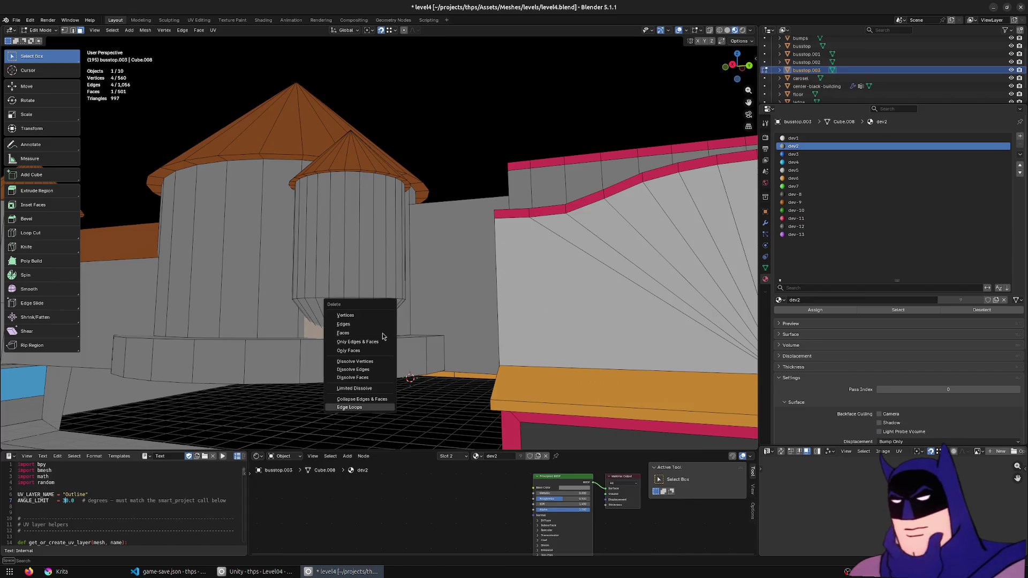
# - Delete the leftover face and return to coloured solid shading
pyautogui.click(360, 335)
pyautogui.hotkey('alt', 'z')
pyautogui.scroll(3, 413, 316)
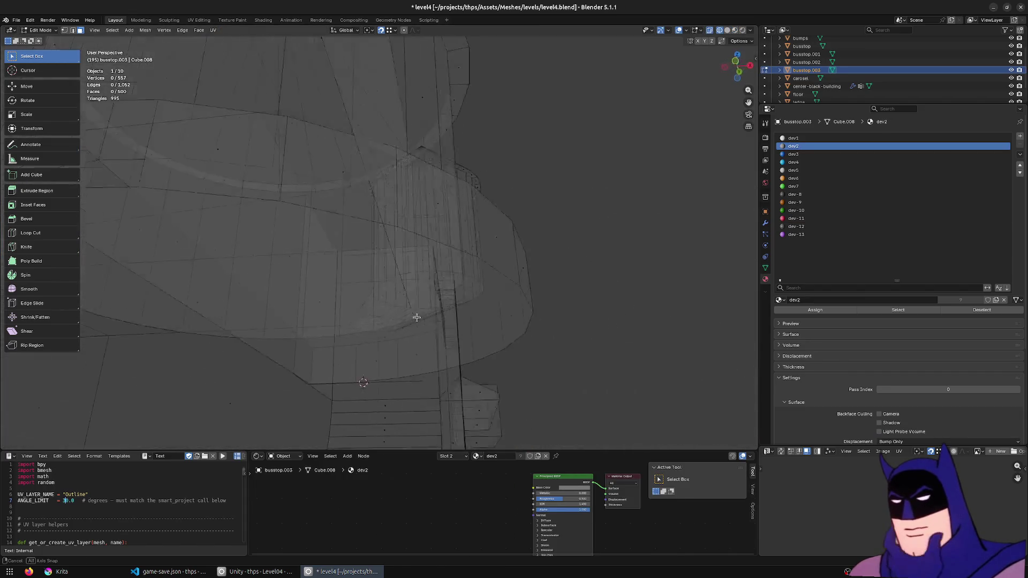
pyautogui.scroll(2, 461, 335)
pyautogui.press('z')
pyautogui.click(452, 318)
pyautogui.moveTo(451, 318)
pyautogui.mouseDown(button='middle')
pyautogui.moveTo(401, 436)
pyautogui.moveTo(501, 151)
pyautogui.moveTo(472, 124)
pyautogui.mouseUp(button='middle')
pyautogui.scroll(-2, 500, 152)
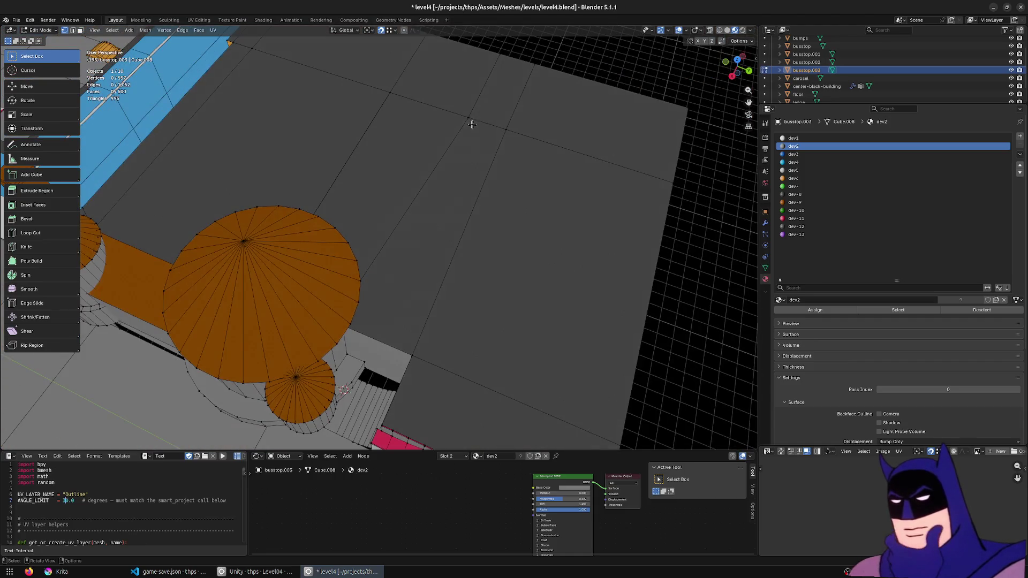
pyautogui.scroll(-3, 432, 207)
pyautogui.moveTo(433, 208)
pyautogui.mouseDown(button='middle')
pyautogui.moveTo(515, 234)
pyautogui.moveTo(608, 237)
pyautogui.moveTo(565, 298)
pyautogui.moveTo(526, 204)
pyautogui.moveTo(482, 257)
pyautogui.moveTo(427, 297)
pyautogui.moveTo(458, 290)
pyautogui.mouseUp(button='middle')
# - Leave Edit Mode and save level4.blend
pyautogui.hotkey('alt', 'z')
pyautogui.hotkey('alt', 'z')
pyautogui.press('Tab')
pyautogui.scroll(2, 518, 300)
pyautogui.hotkey('ctrl', 's')
pyautogui.press('Tab')
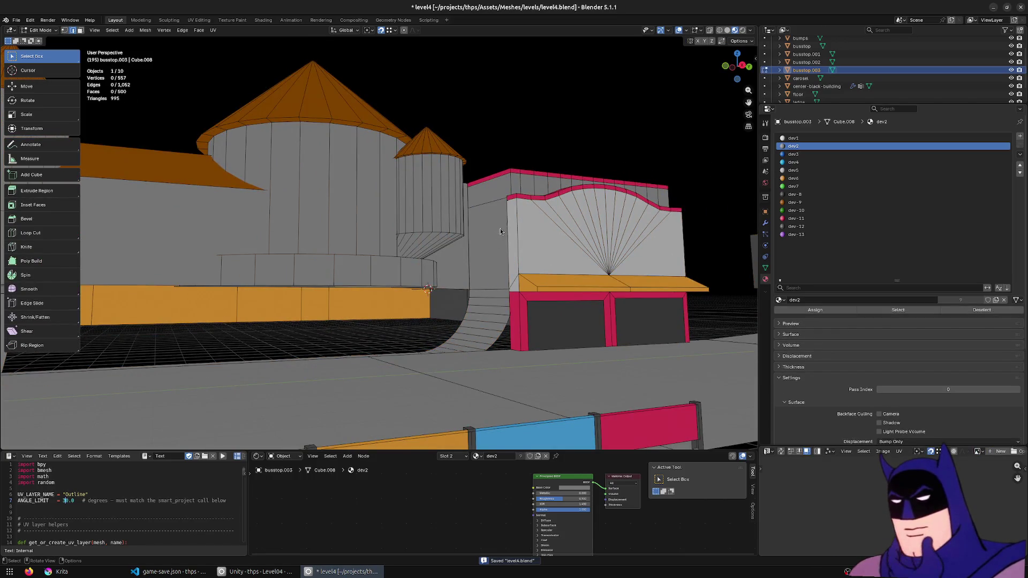
pyautogui.press('Tab')
pyautogui.moveTo(521, 232)
pyautogui.mouseDown(button='middle')
pyautogui.moveTo(567, 311)
pyautogui.moveTo(465, 281)
pyautogui.moveTo(497, 244)
pyautogui.mouseUp(button='middle')
pyautogui.click(579, 336)
# - Save level4.blend and check the reimported storefront in Unity
pyautogui.moveTo(359, 255)
pyautogui.mouseDown(button='middle')
pyautogui.moveTo(504, 204)
pyautogui.moveTo(469, 248)
pyautogui.moveTo(443, 246)
pyautogui.moveTo(492, 246)
pyautogui.moveTo(444, 249)
pyautogui.moveTo(533, 210)
pyautogui.moveTo(538, 185)
pyautogui.moveTo(548, 189)
pyautogui.moveTo(532, 212)
pyautogui.moveTo(632, 189)
pyautogui.moveTo(532, 211)
pyautogui.moveTo(450, 201)
pyautogui.moveTo(472, 220)
pyautogui.mouseUp(button='middle')
pyautogui.hotkey('ctrl', 's')
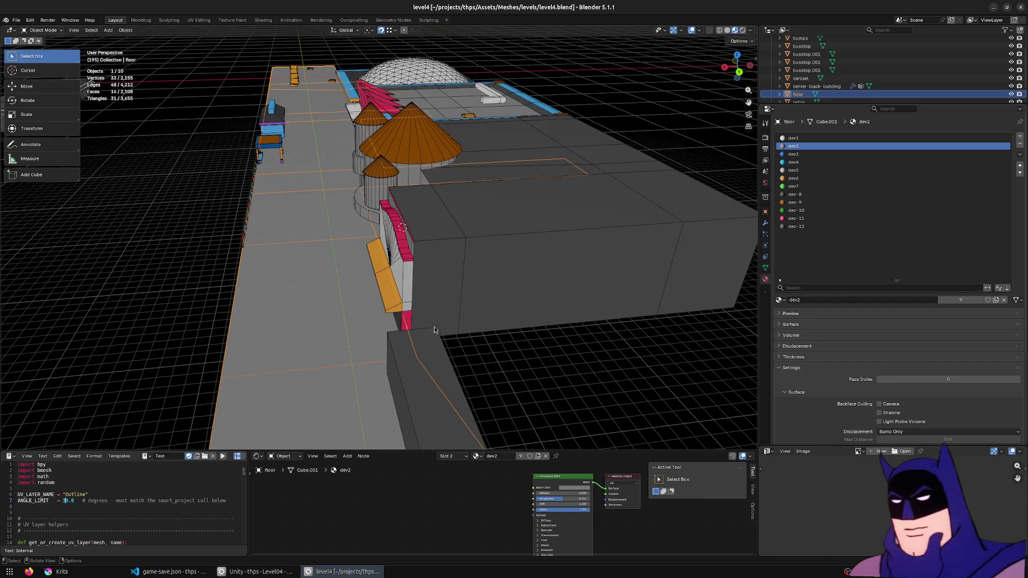
pyautogui.moveTo(447, 313)
pyautogui.mouseDown(button='middle')
pyautogui.moveTo(444, 304)
pyautogui.moveTo(439, 312)
pyautogui.moveTo(472, 336)
pyautogui.moveTo(508, 338)
pyautogui.moveTo(610, 313)
pyautogui.mouseUp(button='middle')
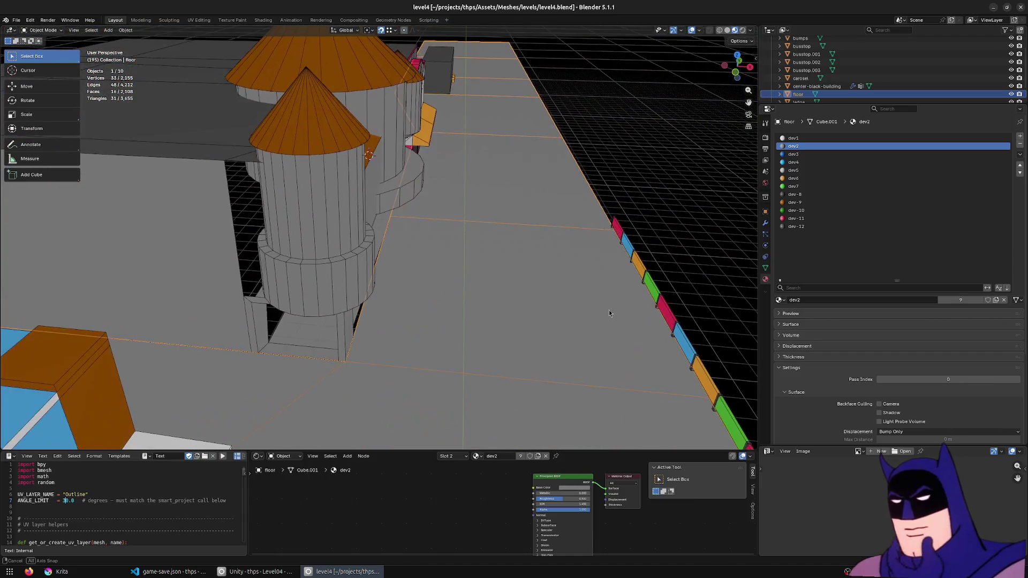
pyautogui.hotkey('alt', 'Tab')
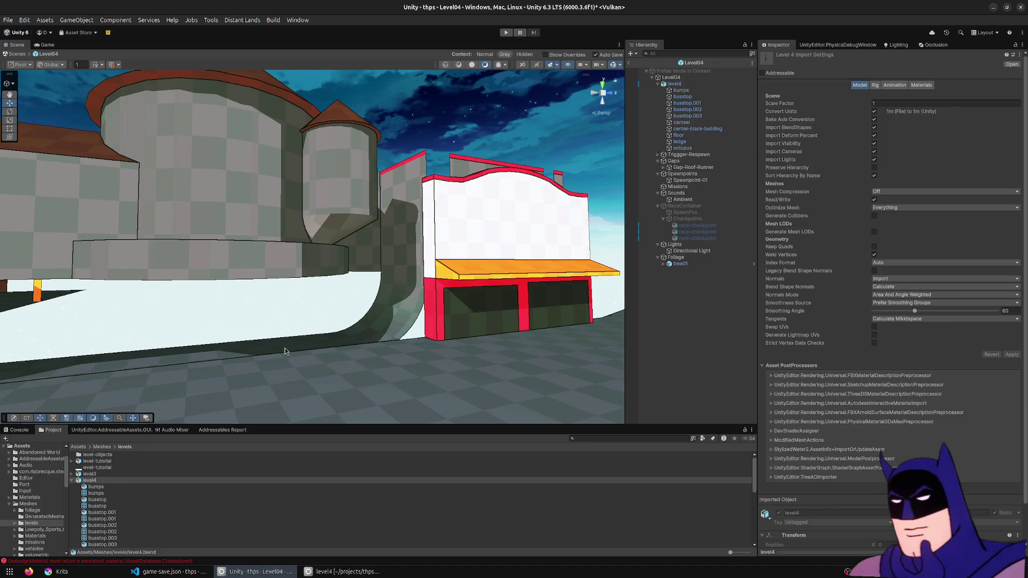
pyautogui.click(313, 570)
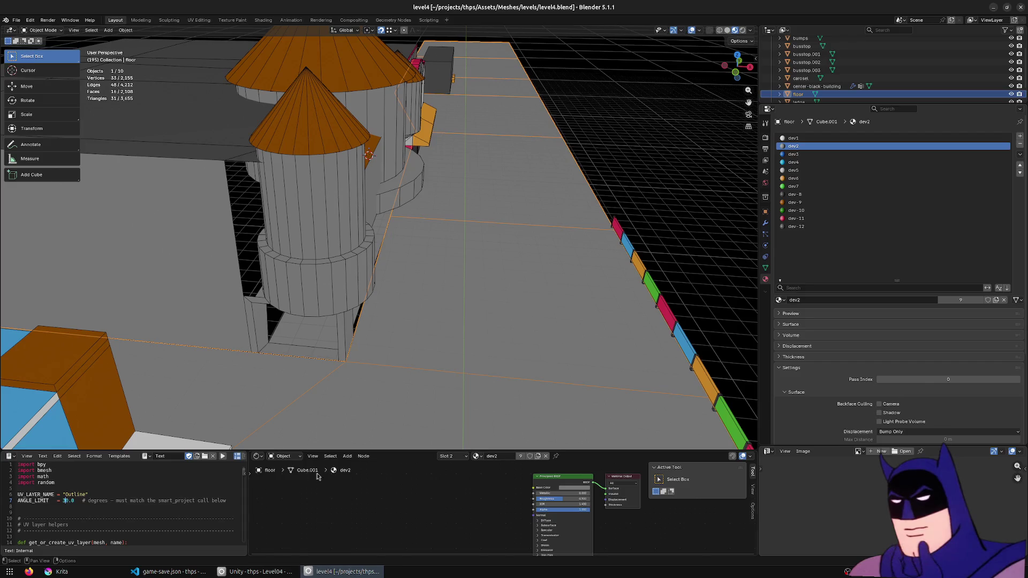
# - Select the busstop.003 tower, review it in Unity, then hide Blender's viewport overlays
pyautogui.click(327, 188)
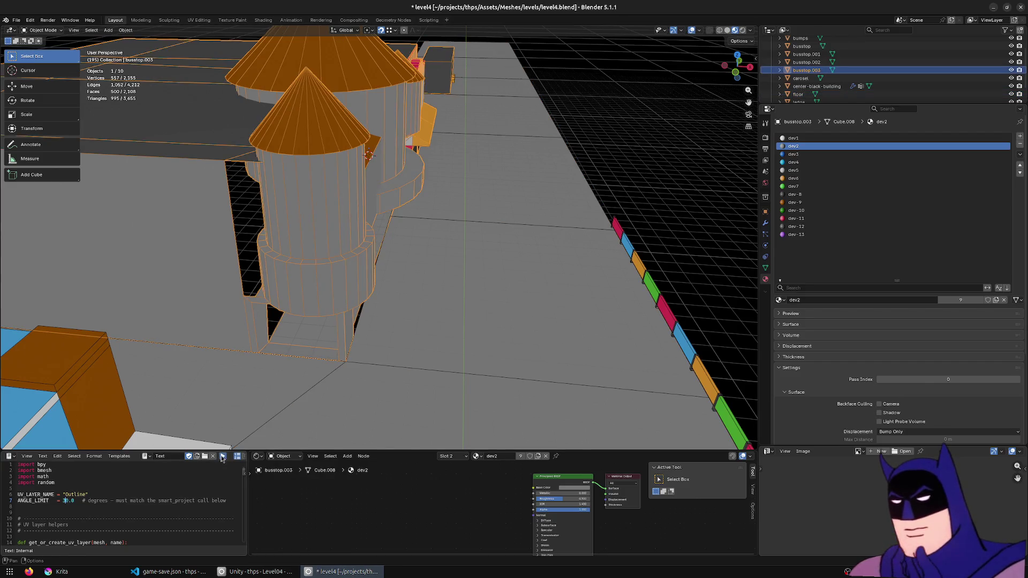
pyautogui.moveTo(440, 274); pyautogui.dragTo(477, 241, button='middle')
pyautogui.hotkey('alt', 'Tab')
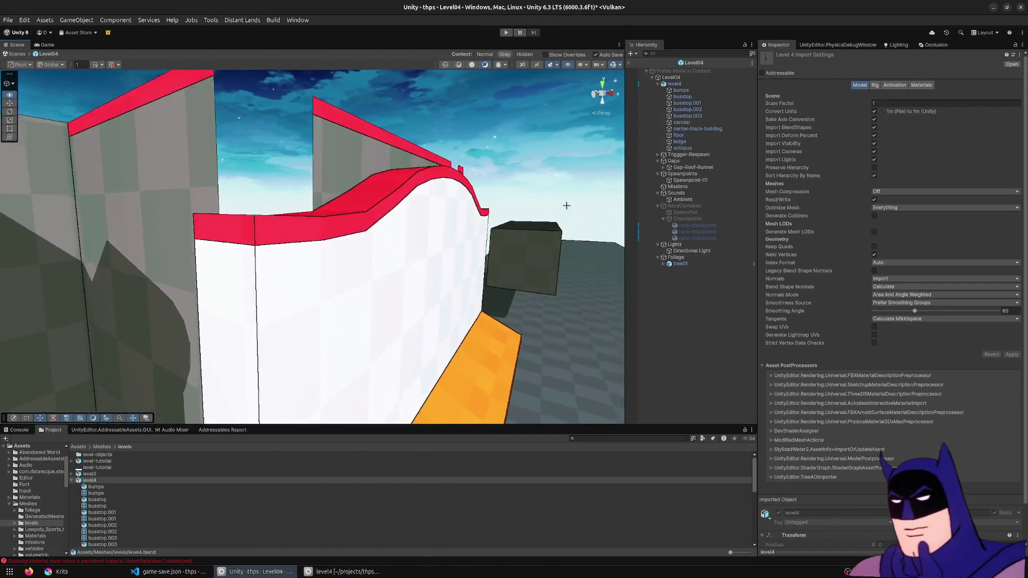
pyautogui.moveTo(486, 182); pyautogui.dragTo(456, 225, button='right')
pyautogui.hotkey('alt', 'Tab')
pyautogui.moveTo(326, 224); pyautogui.dragTo(699, 16, button='middle')
pyautogui.click(691, 30)
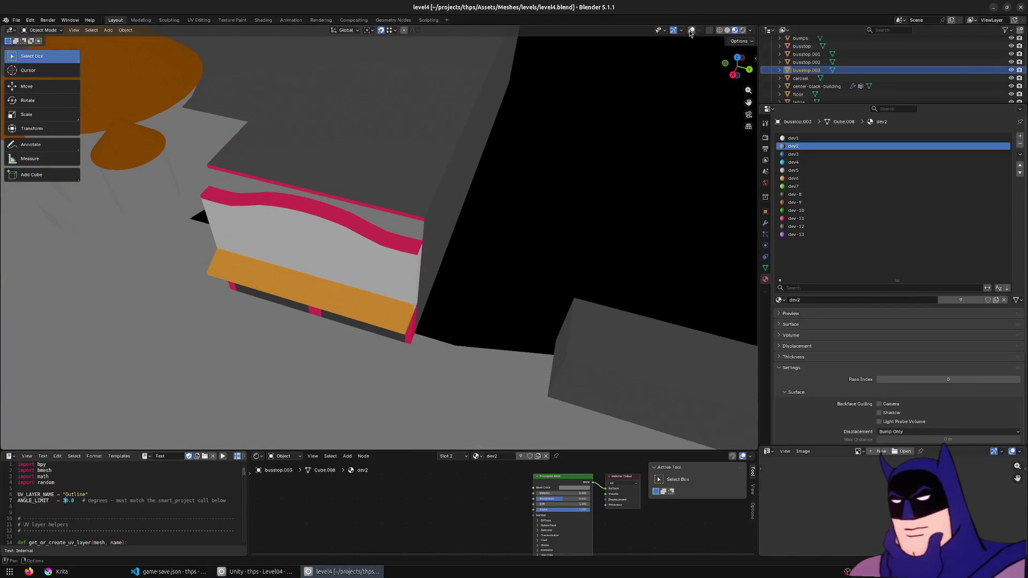
# - Re-show overlays and select the inverted pink trim faces along the wall top in Edit Mode
pyautogui.click(693, 32)
pyautogui.click(700, 31)
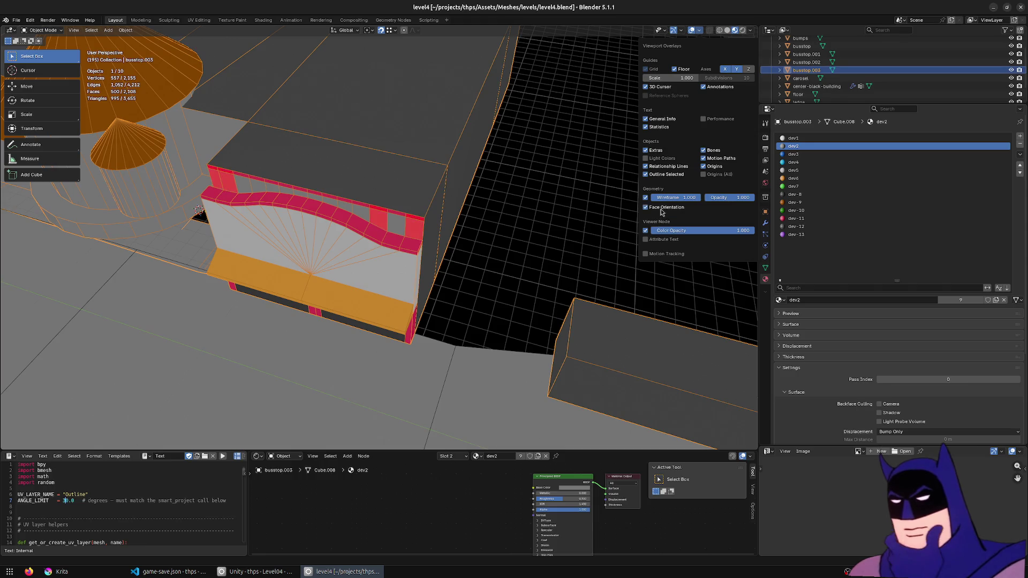
pyautogui.scroll(3, 412, 239)
pyautogui.scroll(2, 411, 238)
pyautogui.press('Tab')
pyautogui.click(378, 205)
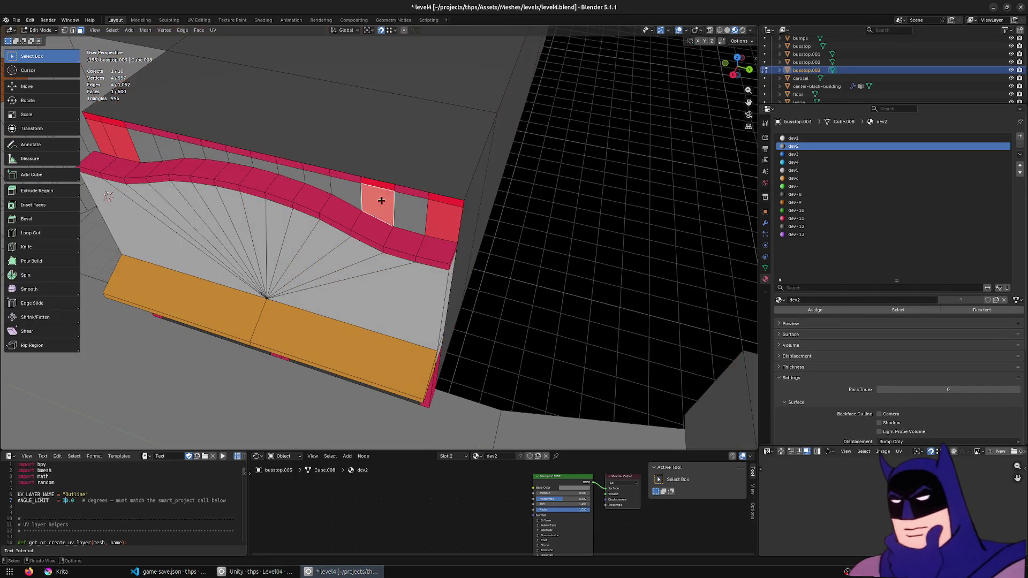
pyautogui.keyDown('shift'); pyautogui.click(440, 215); pyautogui.keyUp('shift')
pyautogui.keyDown('shift'); pyautogui.click(114, 127); pyautogui.keyUp('shift')
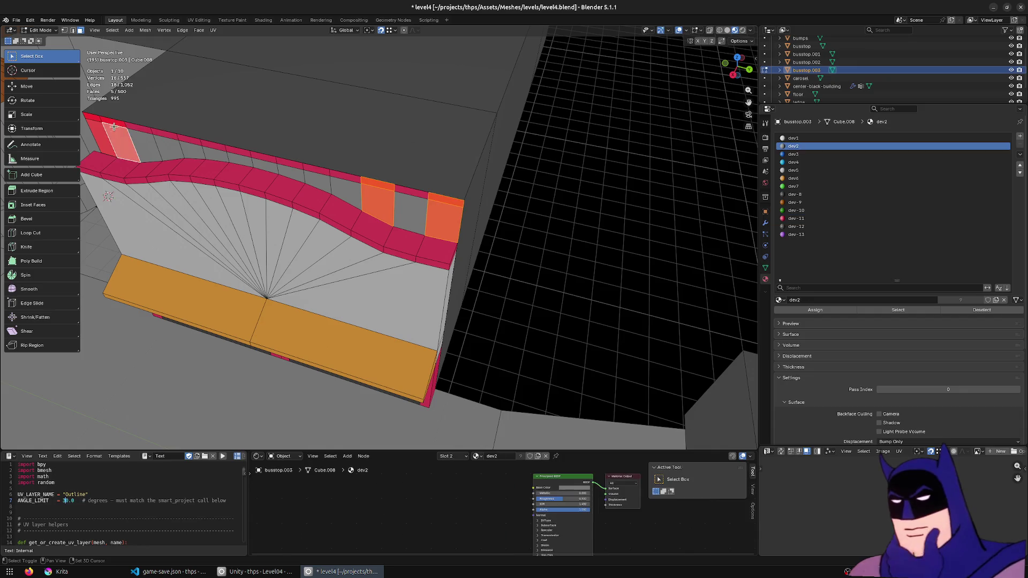
pyautogui.keyDown('shift'); pyautogui.click(103, 121); pyautogui.keyUp('shift')
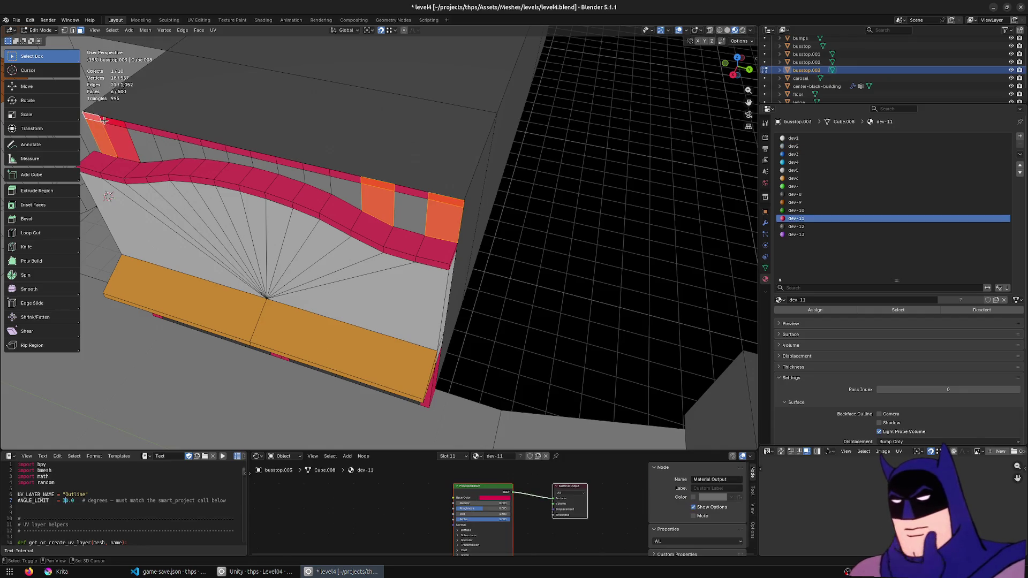
pyautogui.keyDown('shift'); pyautogui.click(110, 129); pyautogui.keyUp('shift')
pyautogui.moveTo(112, 128)
pyautogui.mouseDown(button='middle')
pyautogui.moveTo(340, 200)
pyautogui.moveTo(239, 237)
pyautogui.moveTo(321, 224)
pyautogui.mouseUp(button='middle')
# - Flip the normals of the selected trim faces and verify the wall in Unity
pyautogui.hotkey('alt', 'n')
pyautogui.click(343, 200)
pyautogui.scroll(-3, 321, 225)
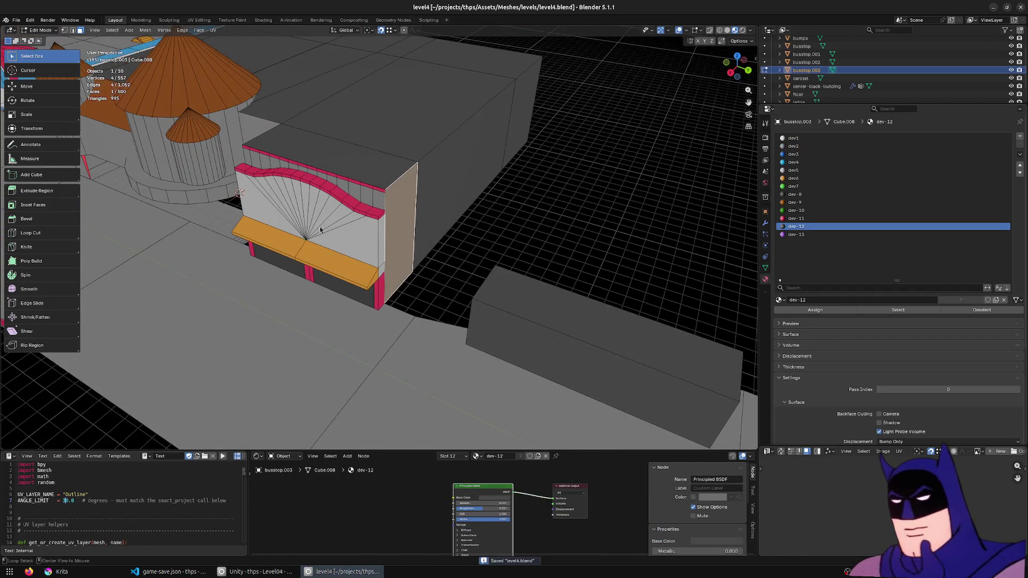
pyautogui.hotkey('alt', 'Tab')
pyautogui.moveTo(320, 227)
pyautogui.keyDown('alt'); pyautogui.mouseDown()
pyautogui.moveTo(447, 228)
pyautogui.moveTo(390, 241)
pyautogui.moveTo(277, 227)
pyautogui.moveTo(438, 223)
pyautogui.mouseUp(); pyautogui.keyUp('alt')
pyautogui.hotkey('alt', 'Tab')
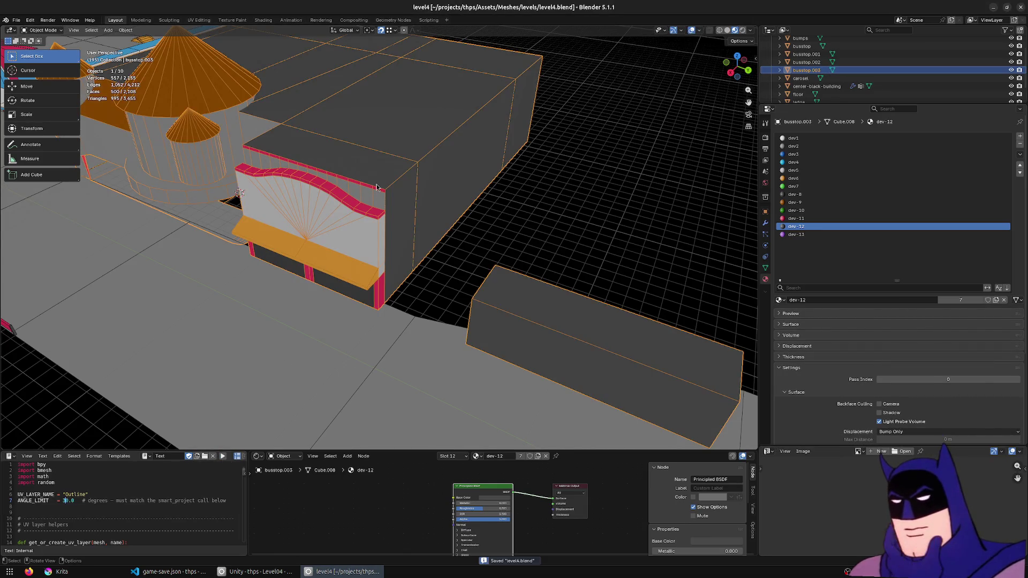
# - Fly Unity's scene camera around Level04's towers and storefront, then return to Blender's mesh editing
pyautogui.hotkey('alt', 'Tab')
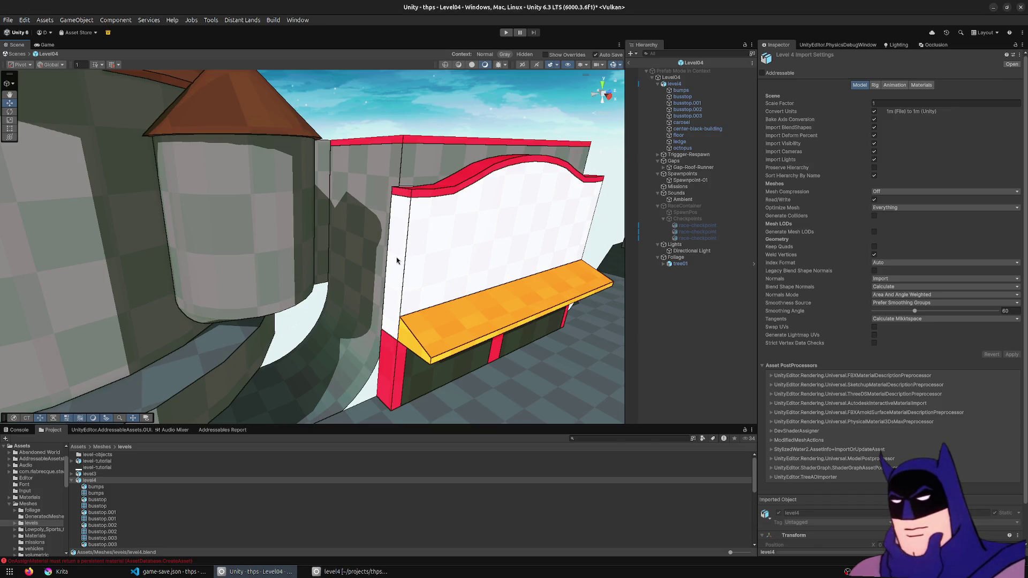
pyautogui.moveTo(396, 257); pyautogui.dragTo(462, 233, button='right')
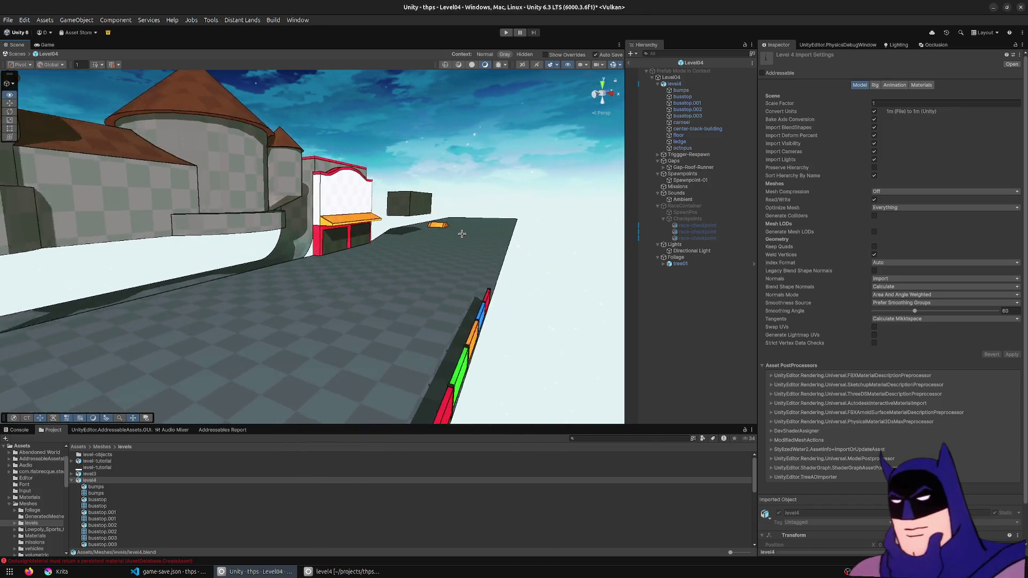
pyautogui.moveTo(461, 233)
pyautogui.mouseDown(button='right')
pyautogui.moveTo(473, 196)
pyautogui.moveTo(327, 214)
pyautogui.mouseUp(button='right')
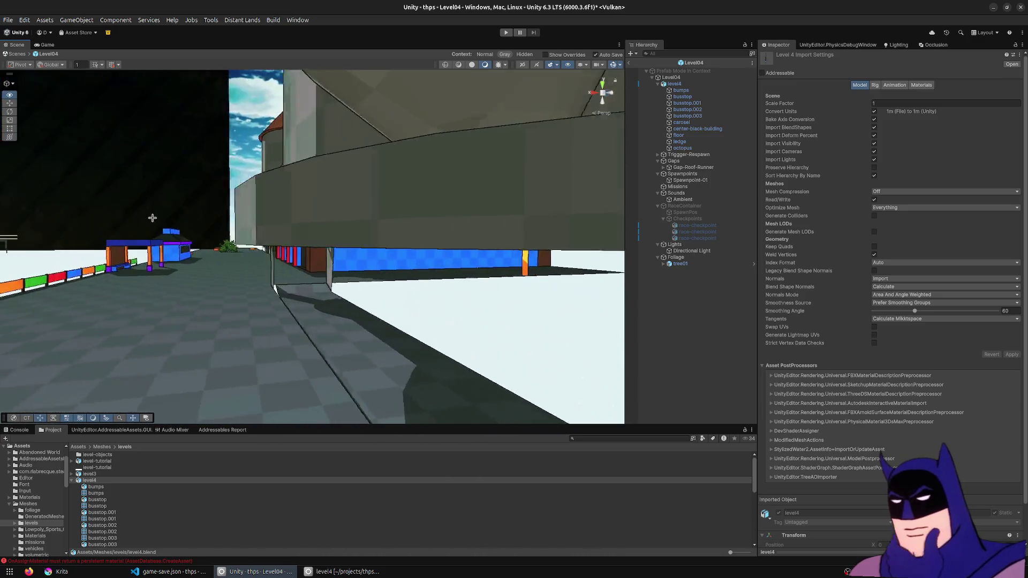
pyautogui.moveTo(327, 214)
pyautogui.mouseDown(button='right')
pyautogui.moveTo(210, 252)
pyautogui.moveTo(449, 231)
pyautogui.mouseUp(button='right')
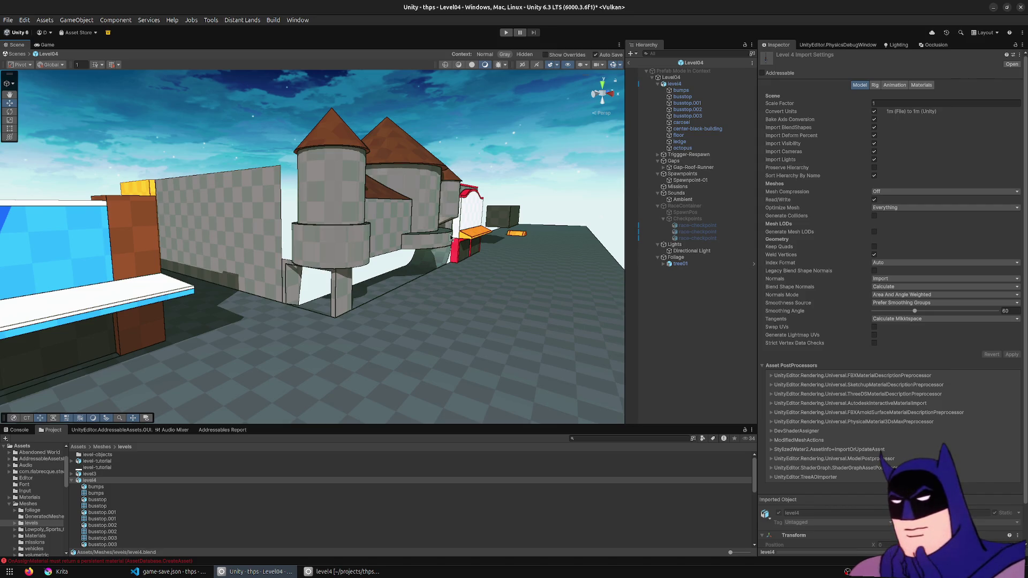
pyautogui.moveTo(578, 171)
pyautogui.mouseDown(button='right')
pyautogui.moveTo(389, 190)
pyautogui.moveTo(225, 191)
pyautogui.moveTo(336, 185)
pyautogui.moveTo(463, 227)
pyautogui.mouseUp(button='right')
pyautogui.hotkey('alt', 'Tab')
pyautogui.press('Tab')
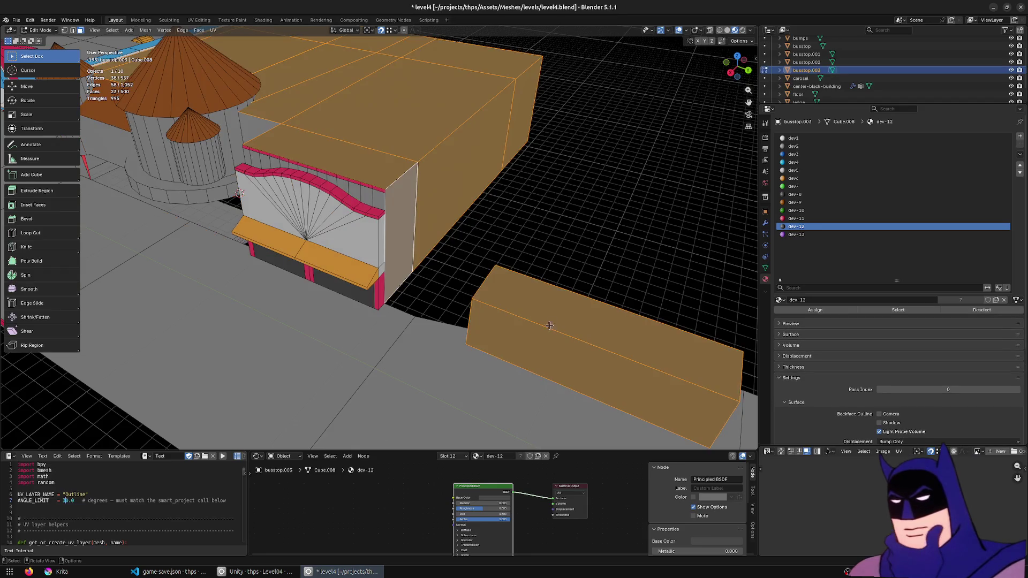
# - Delete the loose box beside the storefront and save the level4 file
pyautogui.click(536, 328)
pyautogui.press('l')
pyautogui.scroll(-3, 569, 347)
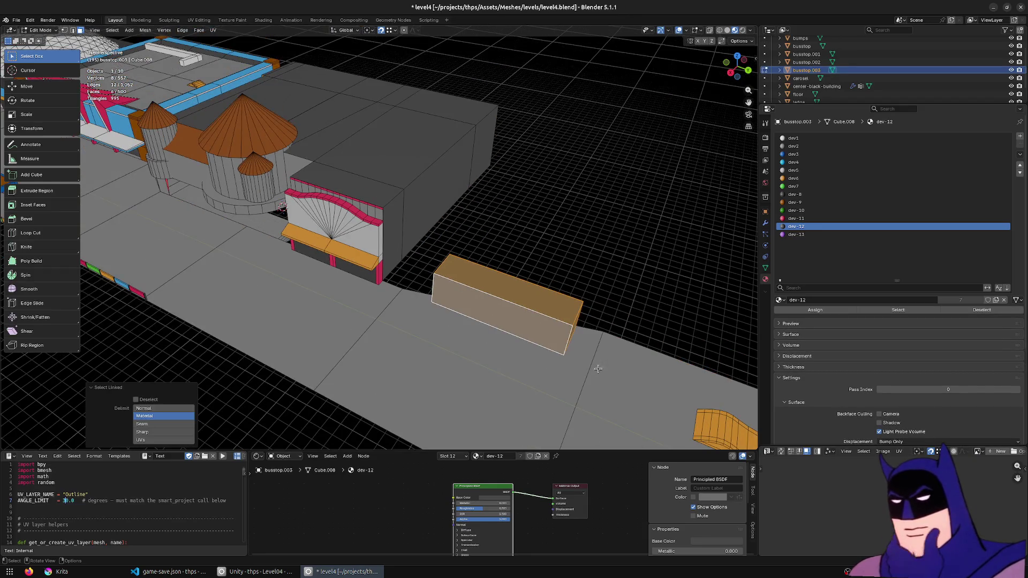
pyautogui.press('x')
pyautogui.click(605, 360)
pyautogui.moveTo(604, 360)
pyautogui.mouseDown(button='middle')
pyautogui.moveTo(376, 230)
pyautogui.moveTo(261, 205)
pyautogui.moveTo(431, 254)
pyautogui.moveTo(438, 221)
pyautogui.moveTo(419, 260)
pyautogui.mouseUp(button='middle')
pyautogui.press('Tab')
pyautogui.hotkey('ctrl', 's')
# - Select the busstop.003 storefront and pick its side face in Edit Mode
pyautogui.click(261, 205)
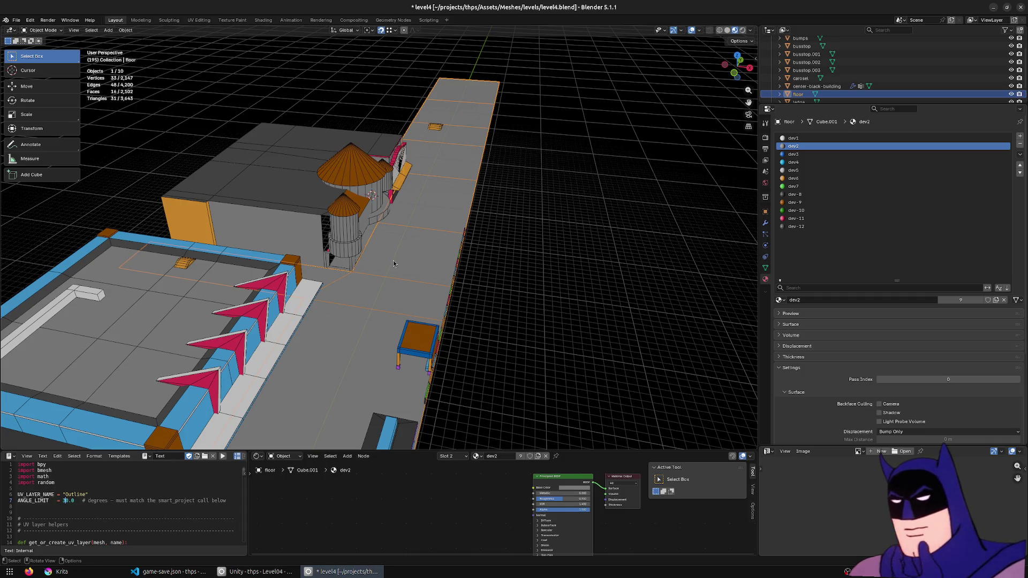
pyautogui.scroll(-3, 392, 261)
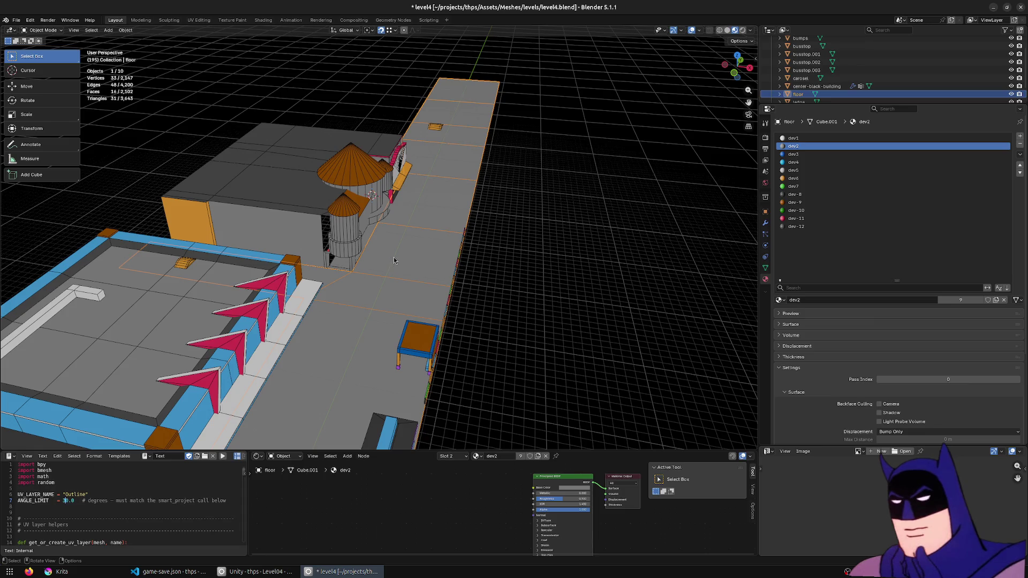
pyautogui.scroll(-3, 393, 260)
pyautogui.scroll(3, 454, 250)
pyautogui.moveTo(461, 247)
pyautogui.mouseDown(button='middle')
pyautogui.moveTo(401, 337)
pyautogui.moveTo(310, 310)
pyautogui.mouseUp(button='middle')
pyautogui.scroll(2, 327, 310)
pyautogui.scroll(2, 373, 241)
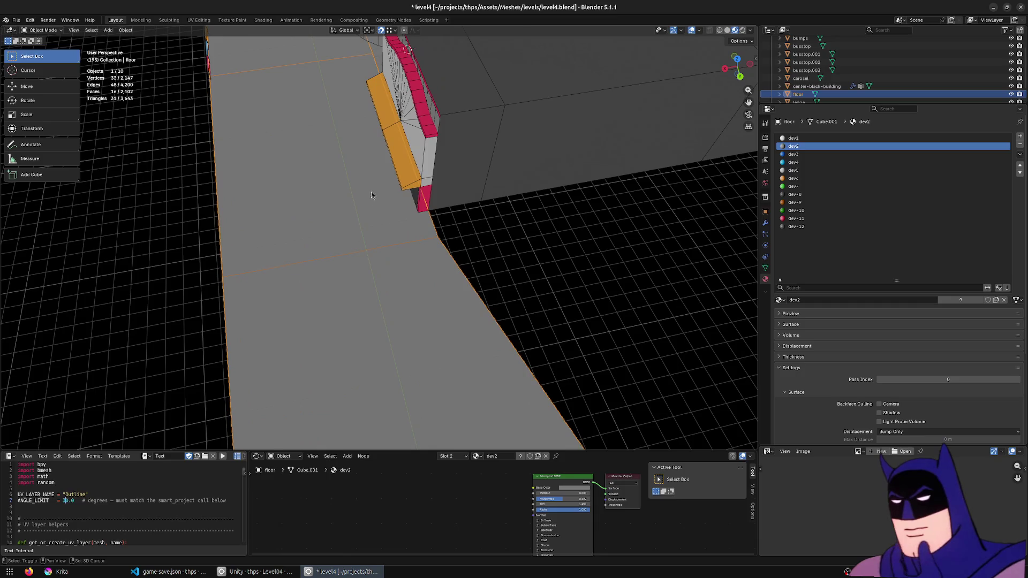
pyautogui.scroll(-2, 374, 199)
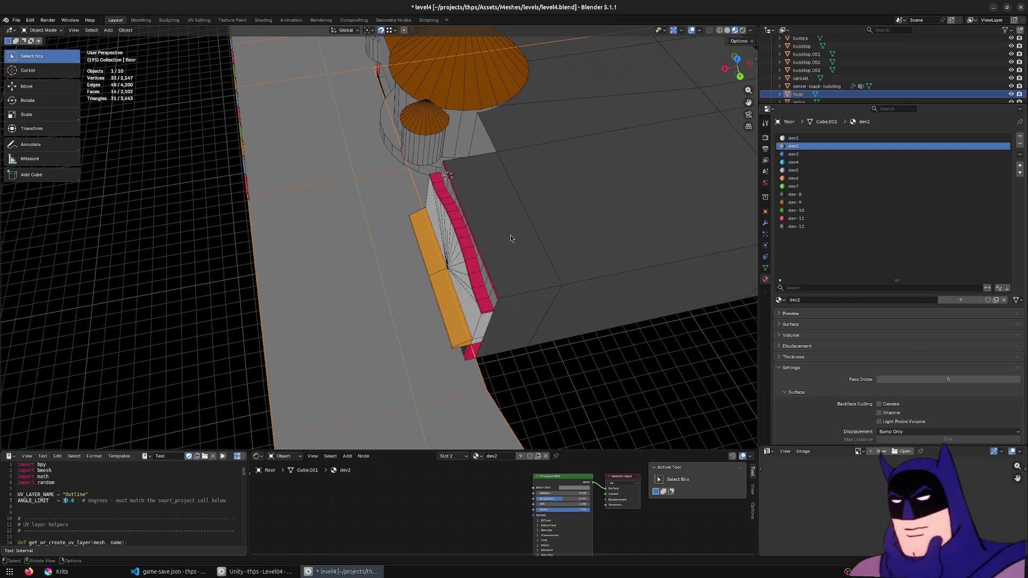
pyautogui.moveTo(482, 230); pyautogui.dragTo(455, 173, button='middle')
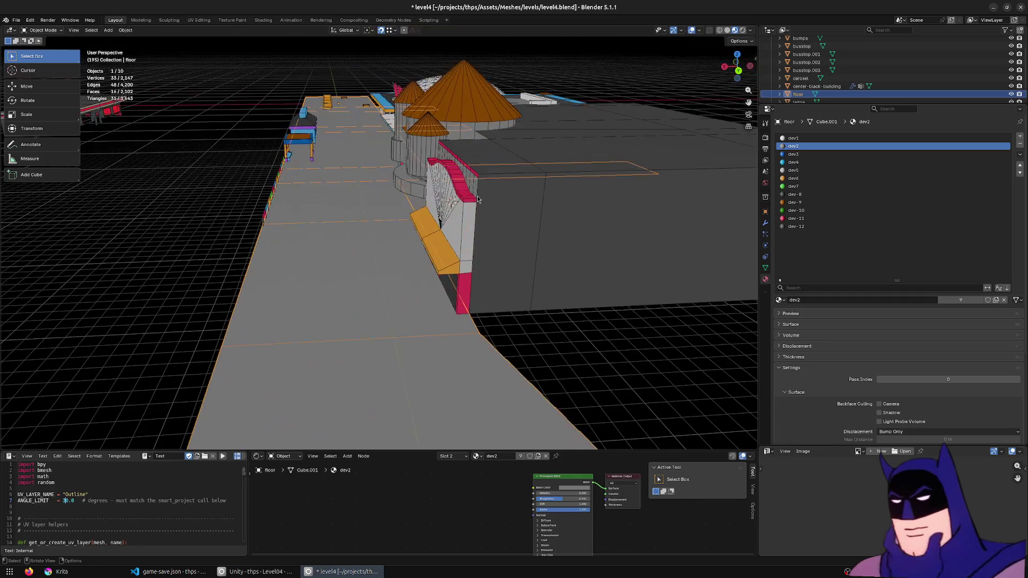
pyautogui.press('Tab')
pyautogui.press('Tab')
pyautogui.click(416, 165)
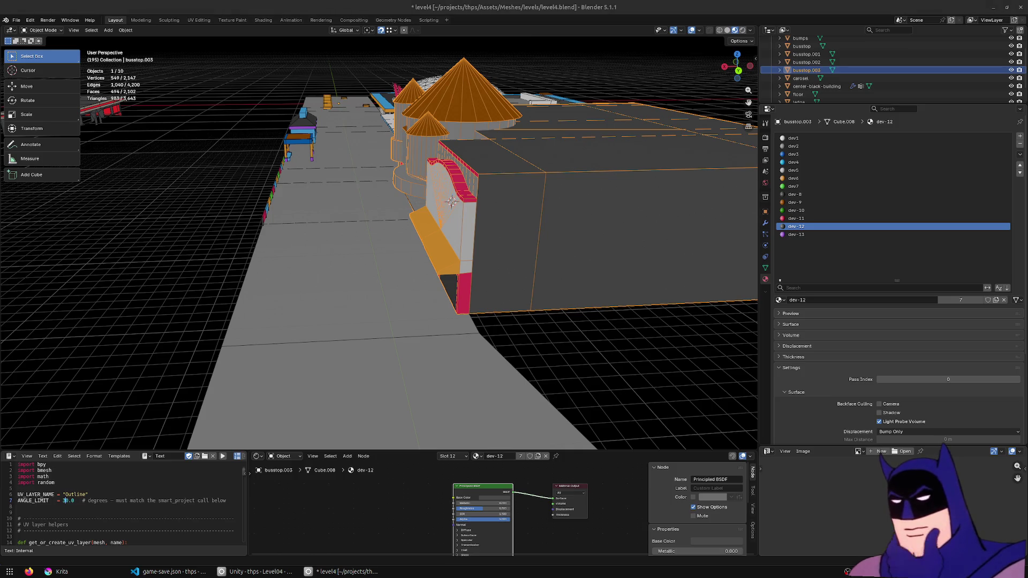
pyautogui.moveTo(482, 257); pyautogui.dragTo(512, 293, button='middle')
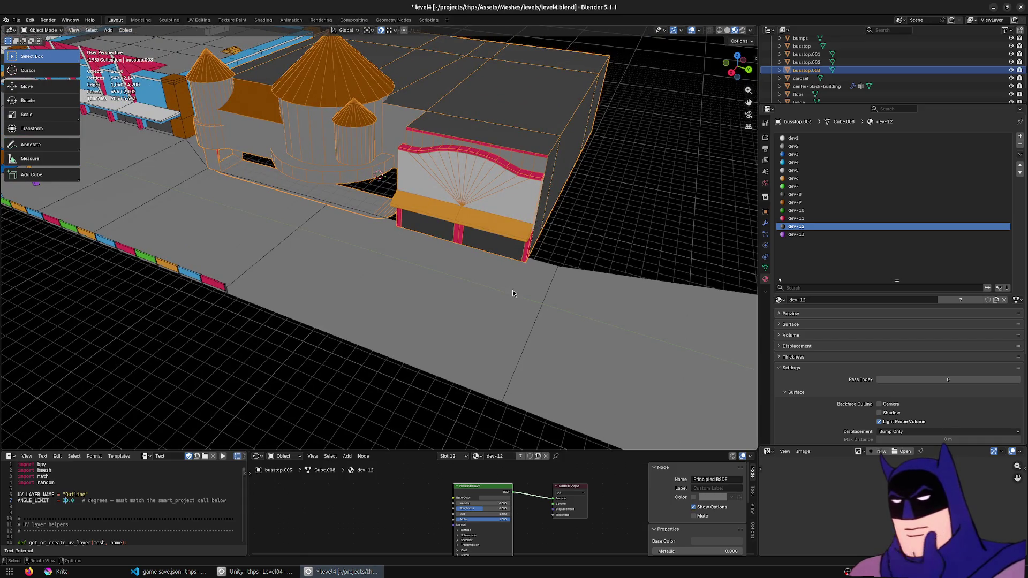
pyautogui.press('Tab')
pyautogui.moveTo(566, 164); pyautogui.dragTo(459, 191, button='middle')
pyautogui.click(458, 193)
pyautogui.scroll(2, 484, 185)
pyautogui.scroll(2, 401, 209)
pyautogui.scroll(2, 305, 236)
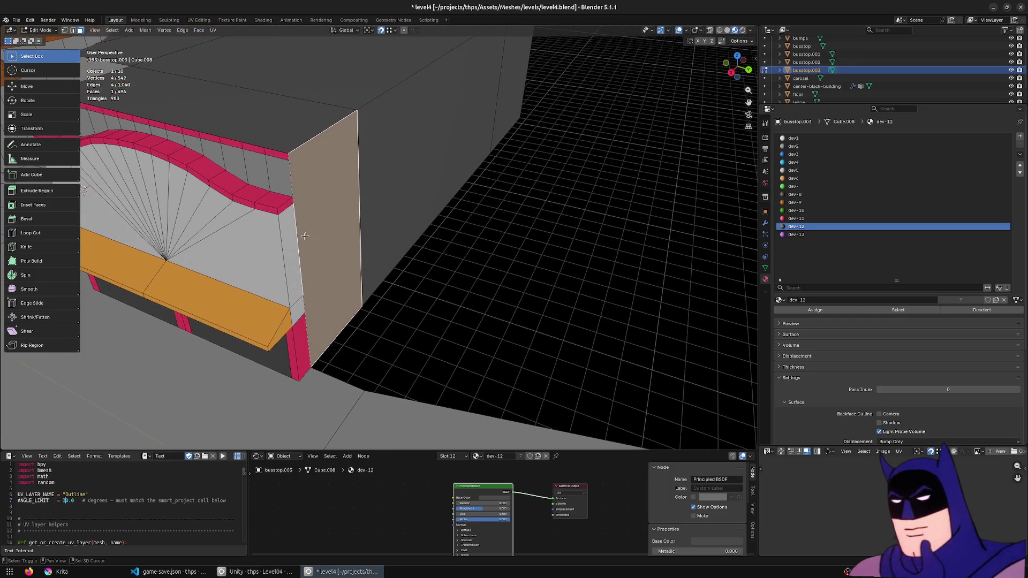
pyautogui.scroll(1, 320, 173)
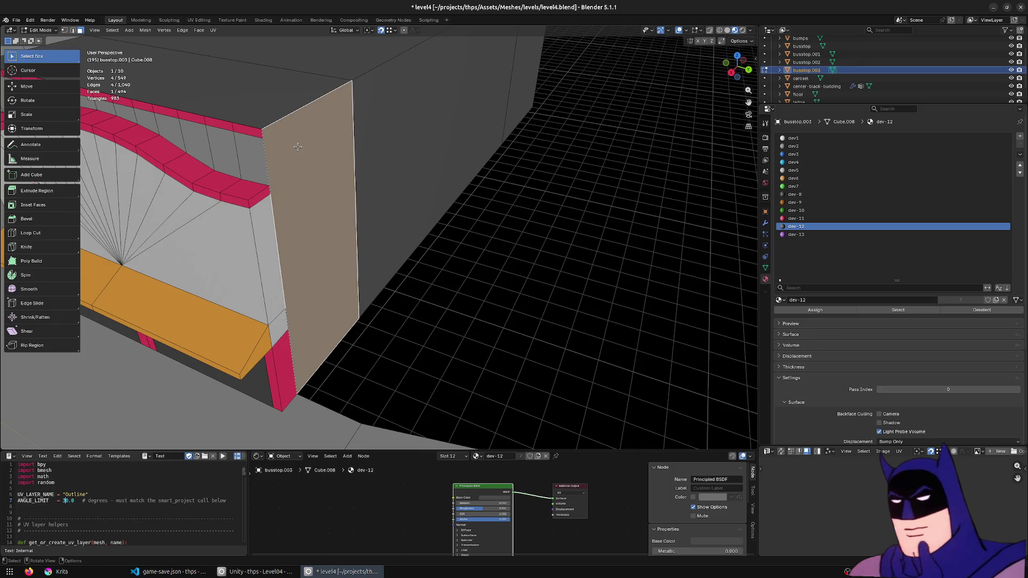
pyautogui.scroll(-2, 502, 110)
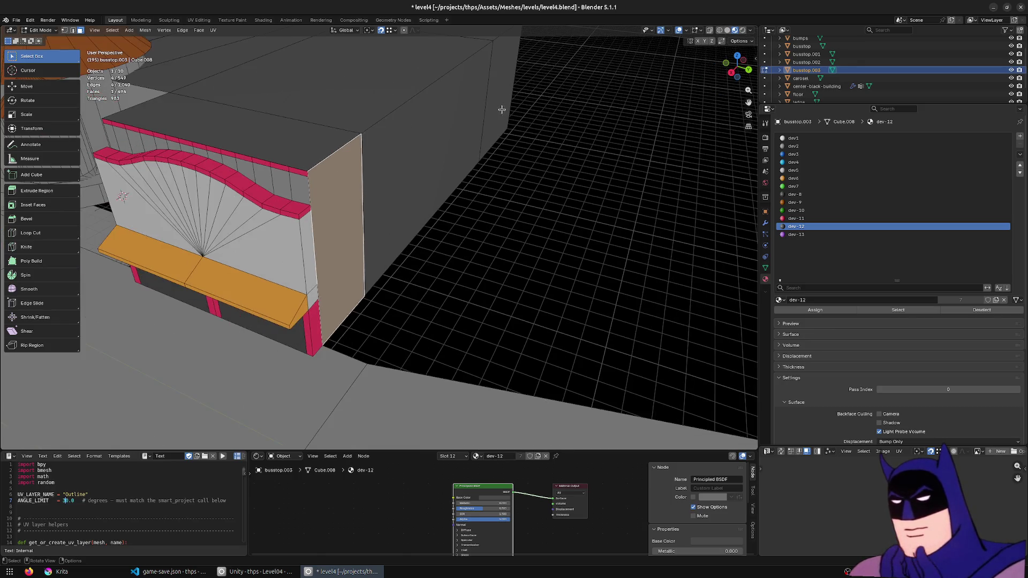
# - Move the selected side faces out along Y to form the new wall
pyautogui.keyDown('ctrl'); pyautogui.click(498, 104); pyautogui.keyUp('ctrl')
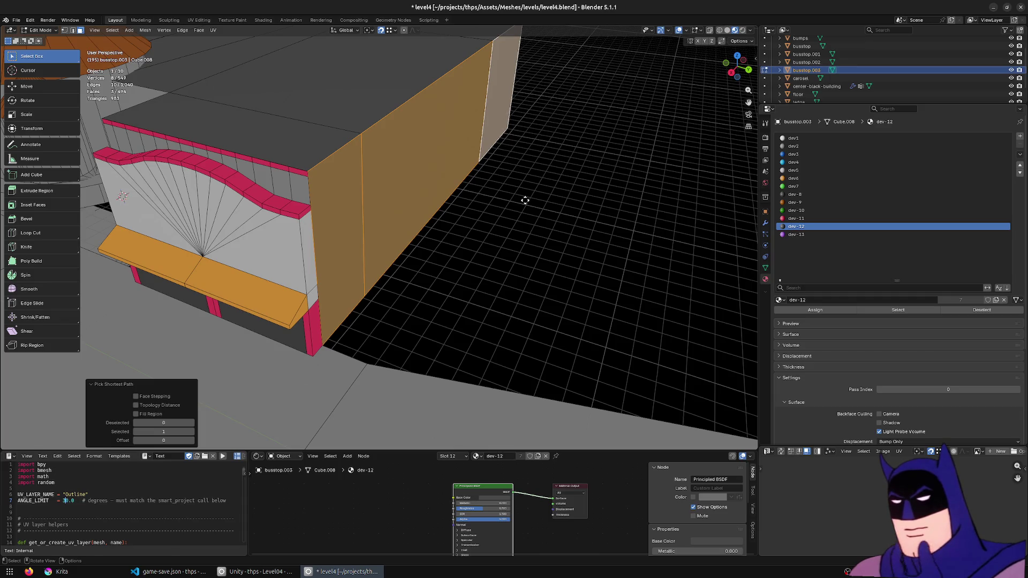
pyautogui.keyDown('ctrl'); pyautogui.click(546, 207); pyautogui.keyUp('ctrl')
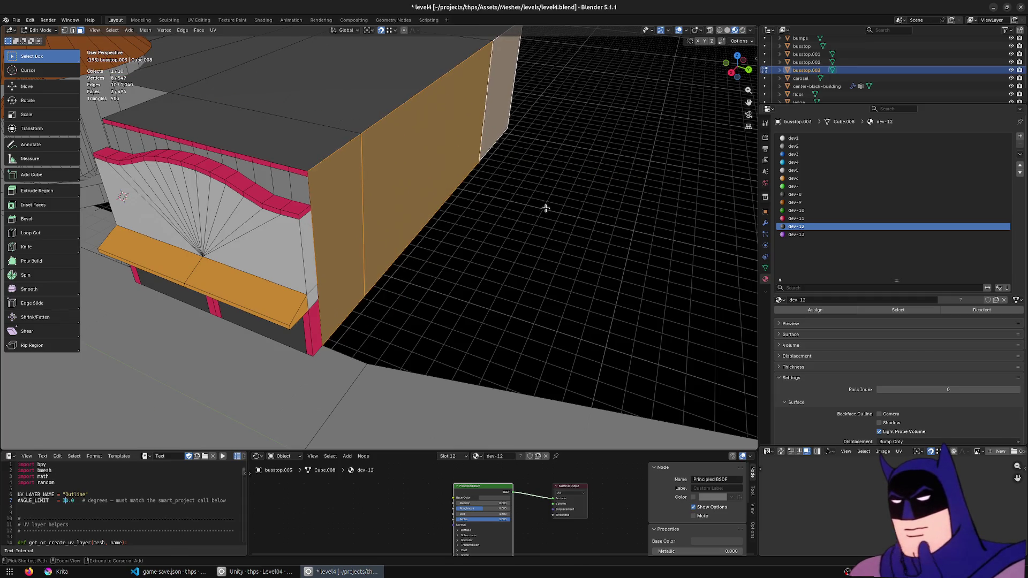
pyautogui.press('g')
pyautogui.press('y')
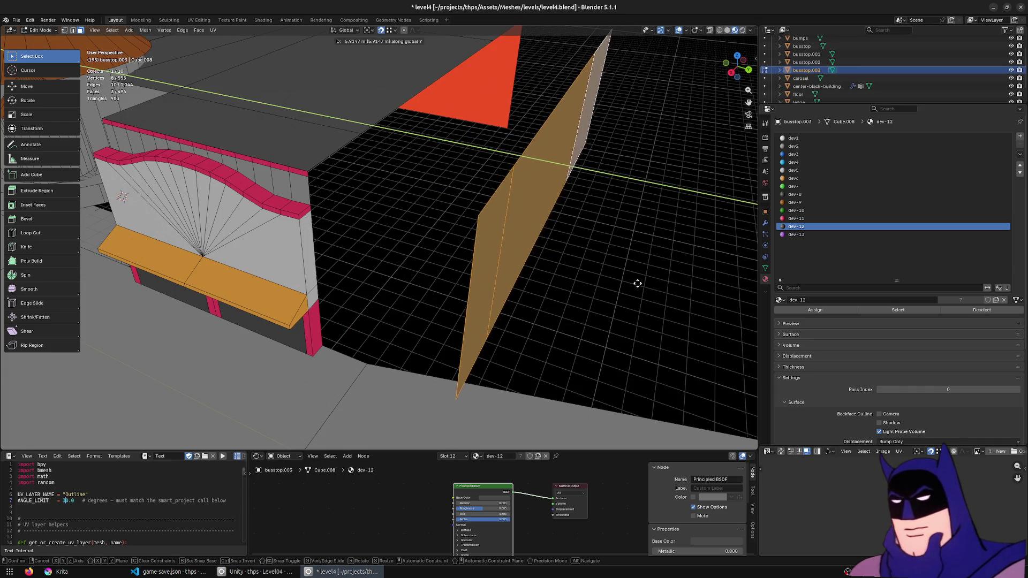
pyautogui.click(621, 283)
# - Extrude the storefront's top edge along Y to the new wall, then extrude it downward
pyautogui.moveTo(443, 224); pyautogui.dragTo(274, 159, button='middle')
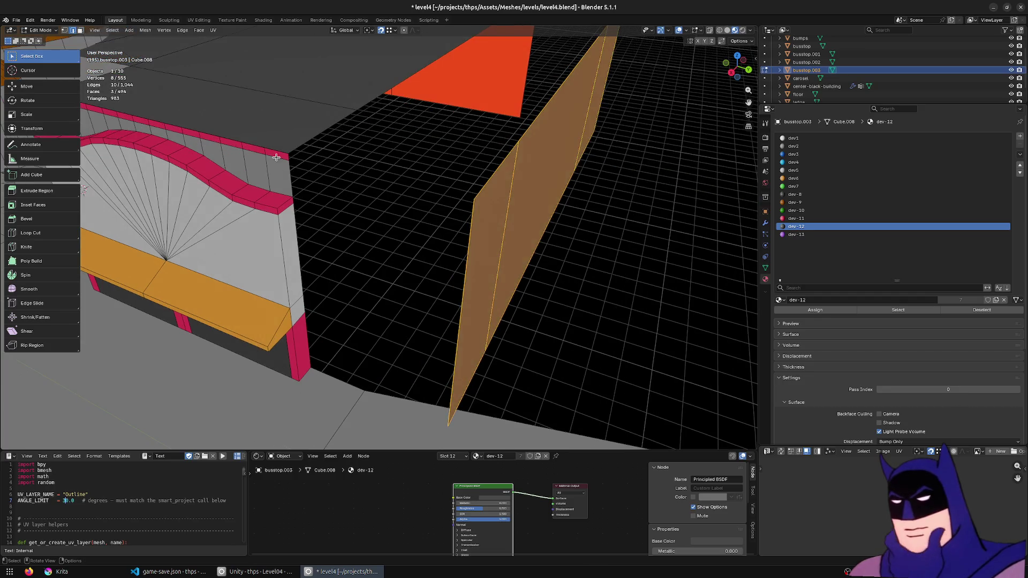
pyautogui.click(284, 155)
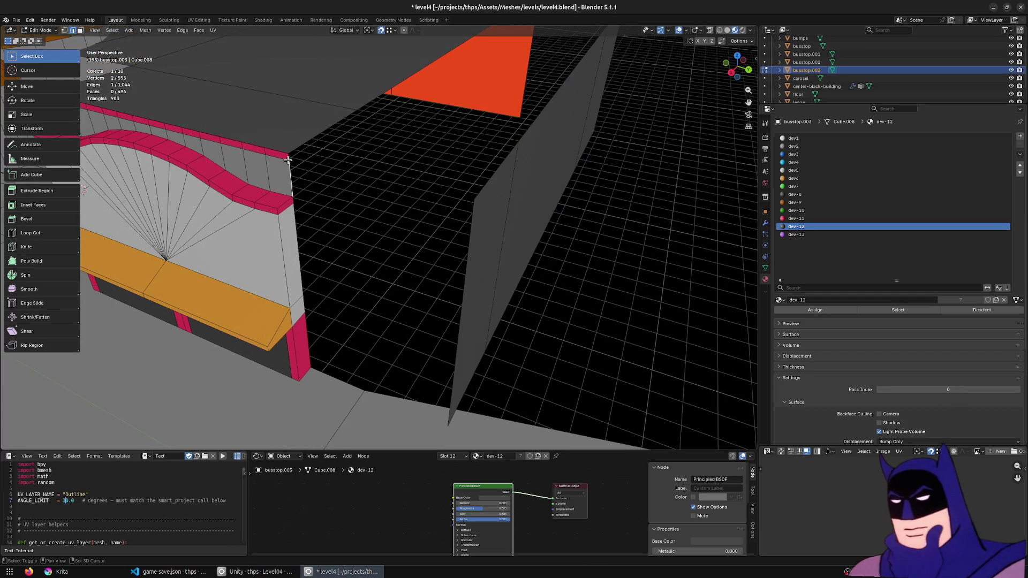
pyautogui.press('e')
pyautogui.press('y')
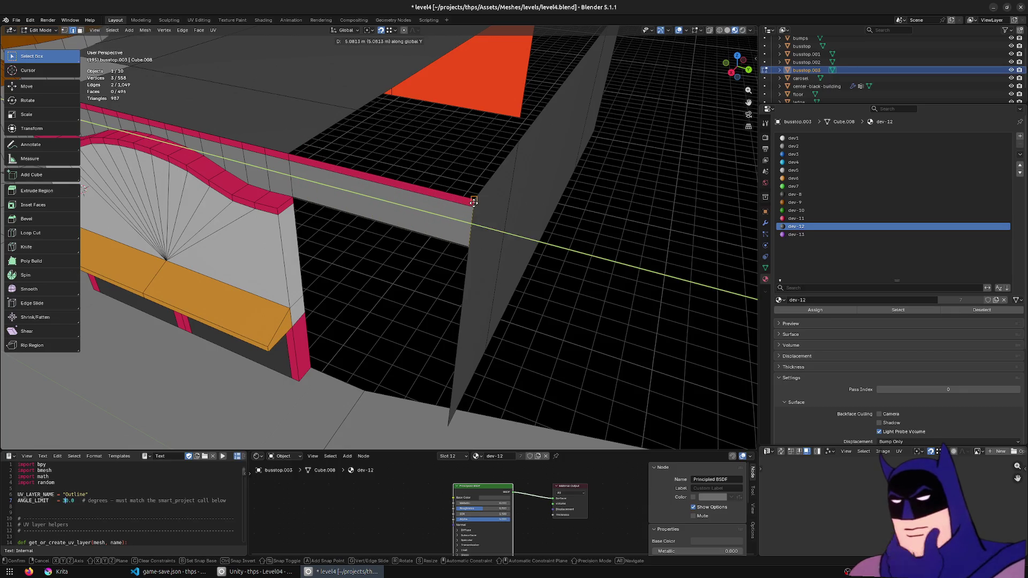
pyautogui.click(445, 222)
pyautogui.click(353, 219)
pyautogui.moveTo(353, 219); pyautogui.dragTo(349, 197, button='middle')
pyautogui.press('e')
pyautogui.press('z')
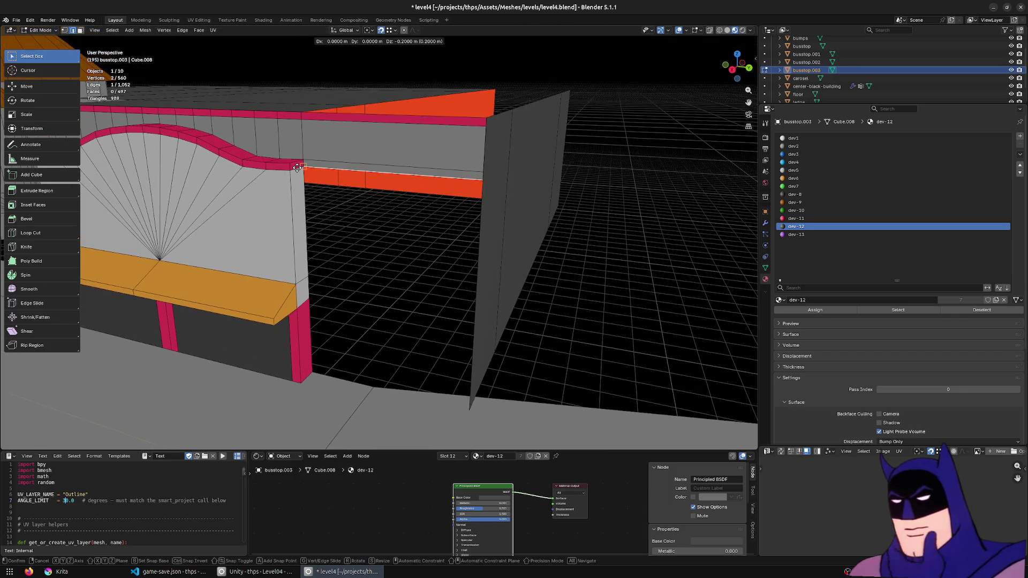
pyautogui.click(301, 170)
# - Extrude the new face down about 0.74 m beneath the pink trim and select the bench's front face
pyautogui.press('g')
pyautogui.press('z')
pyautogui.press('Escape')
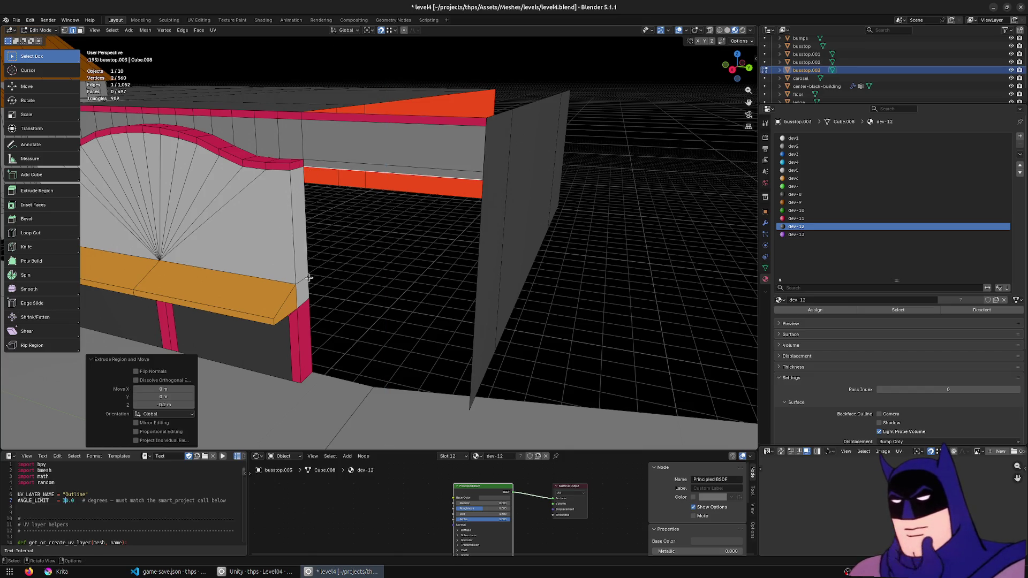
pyautogui.press('e')
pyautogui.press('z')
pyautogui.click(311, 296)
pyautogui.moveTo(312, 296)
pyautogui.mouseDown(button='middle')
pyautogui.moveTo(331, 304)
pyautogui.moveTo(328, 322)
pyautogui.moveTo(433, 321)
pyautogui.mouseUp(button='middle')
pyautogui.click(414, 324)
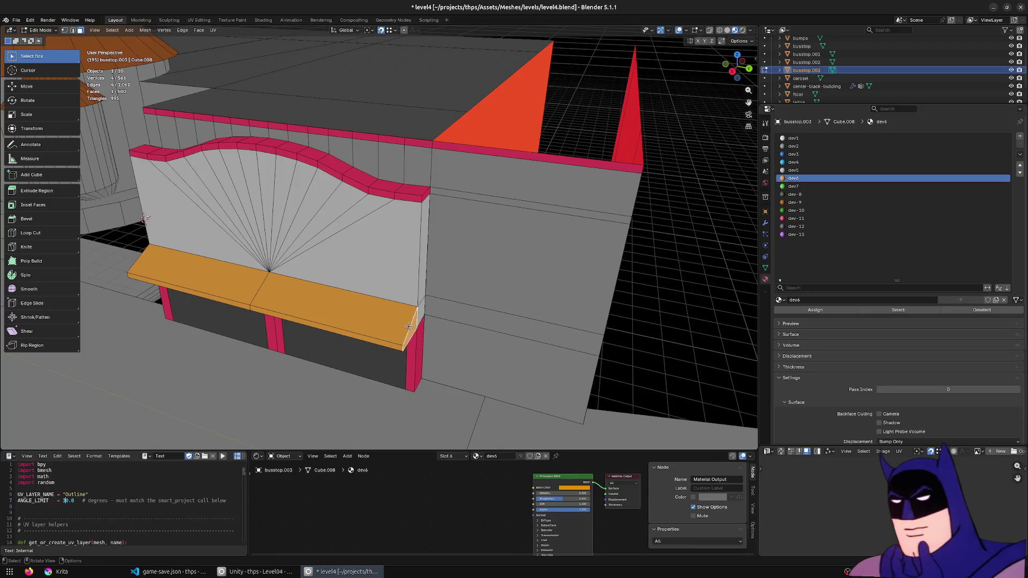
# - Duplicate the bench slab to the right and select an edge of the copy in see-through shading
pyautogui.press('l')
pyautogui.moveTo(383, 345); pyautogui.dragTo(448, 271, button='middle')
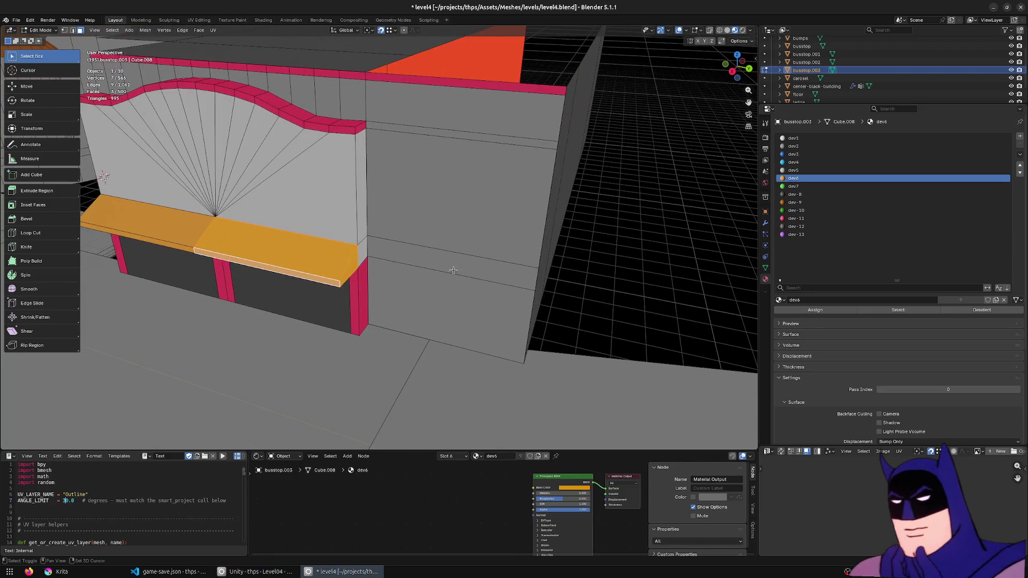
pyautogui.hotkey('shift', 'd')
pyautogui.click(544, 267)
pyautogui.moveTo(544, 267)
pyautogui.mouseDown(button='middle')
pyautogui.moveTo(456, 276)
pyautogui.moveTo(463, 322)
pyautogui.mouseUp(button='middle')
pyautogui.scroll(3, 440, 286)
pyautogui.scroll(-4, 440, 286)
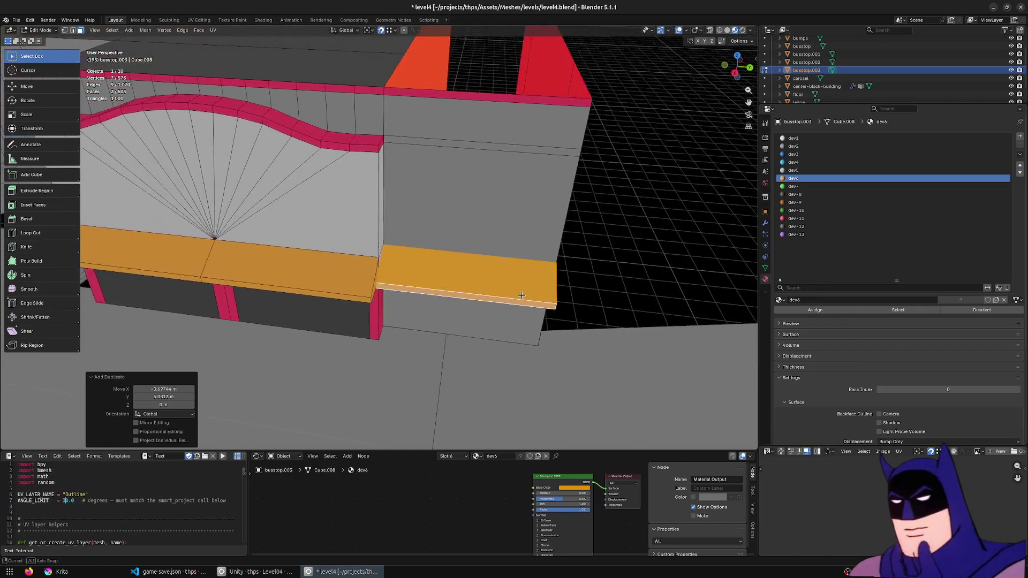
pyautogui.hotkey('alt', 'z')
pyautogui.click(381, 262)
pyautogui.keyDown('alt'); pyautogui.click(376, 262); pyautogui.keyUp('alt')
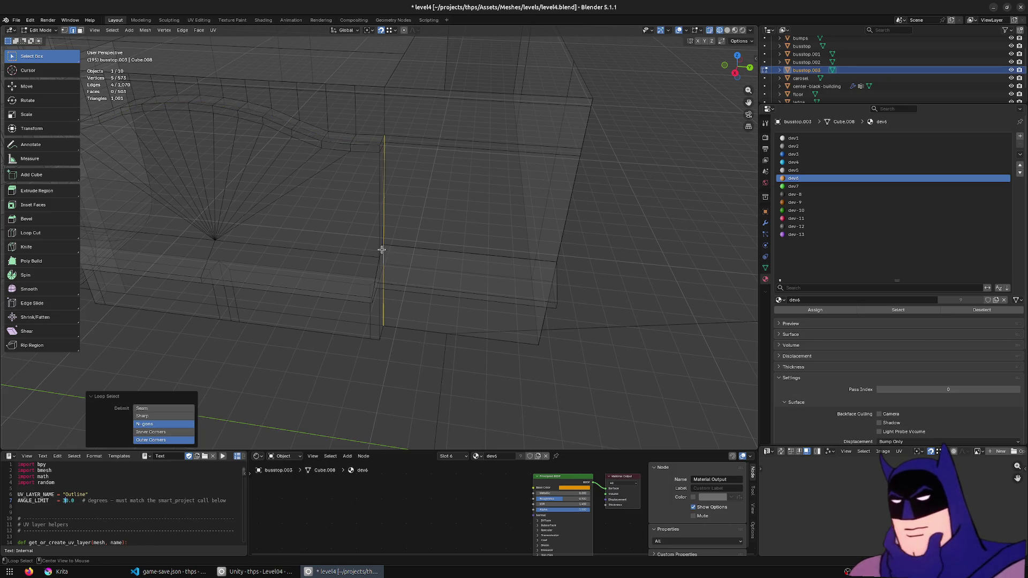
# - Move the slab copy's edge along X toward the pink pillar and wall
pyautogui.hotkey('alt', 'z')
pyautogui.scroll(4, 384, 253)
pyautogui.hotkey('alt', 'z')
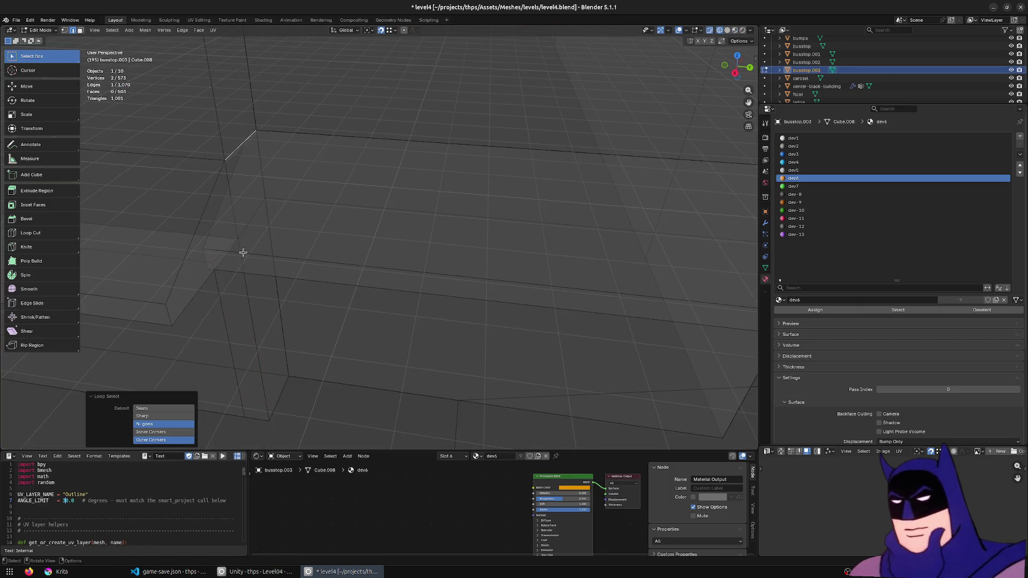
pyautogui.hotkey('alt', 'z')
pyautogui.press('g')
pyautogui.press('x')
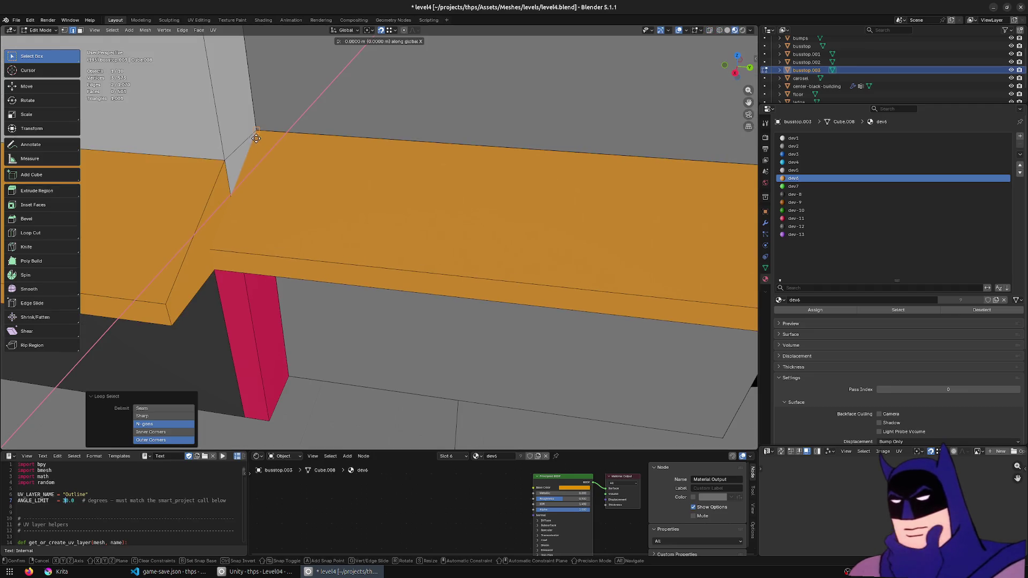
pyautogui.press('y')
pyautogui.click(257, 131)
pyautogui.moveTo(257, 131)
pyautogui.mouseDown(button='middle')
pyautogui.moveTo(302, 113)
pyautogui.moveTo(518, 172)
pyautogui.mouseUp(button='middle')
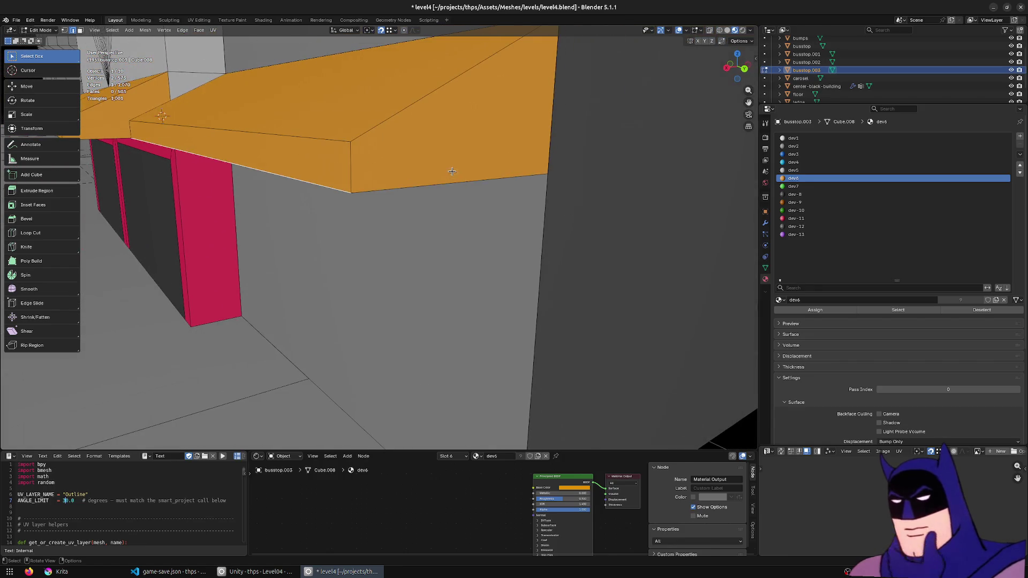
# - Extrude the slab about 1.58 m along X to the new wall and merge nine duplicate vertices
pyautogui.press('g')
pyautogui.click(546, 170)
pyautogui.hotkey('ctrl', 'z')
pyautogui.press('g')
pyautogui.click(546, 171)
pyautogui.hotkey('ctrl', 'z')
pyautogui.press('e')
pyautogui.click(547, 170)
pyautogui.moveTo(547, 170)
pyautogui.mouseDown(button='middle')
pyautogui.moveTo(537, 156)
pyautogui.moveTo(437, 202)
pyautogui.moveTo(453, 329)
pyautogui.moveTo(480, 325)
pyautogui.mouseUp(button='middle')
pyautogui.press('m')
pyautogui.click(531, 155)
pyautogui.scroll(3, 443, 201)
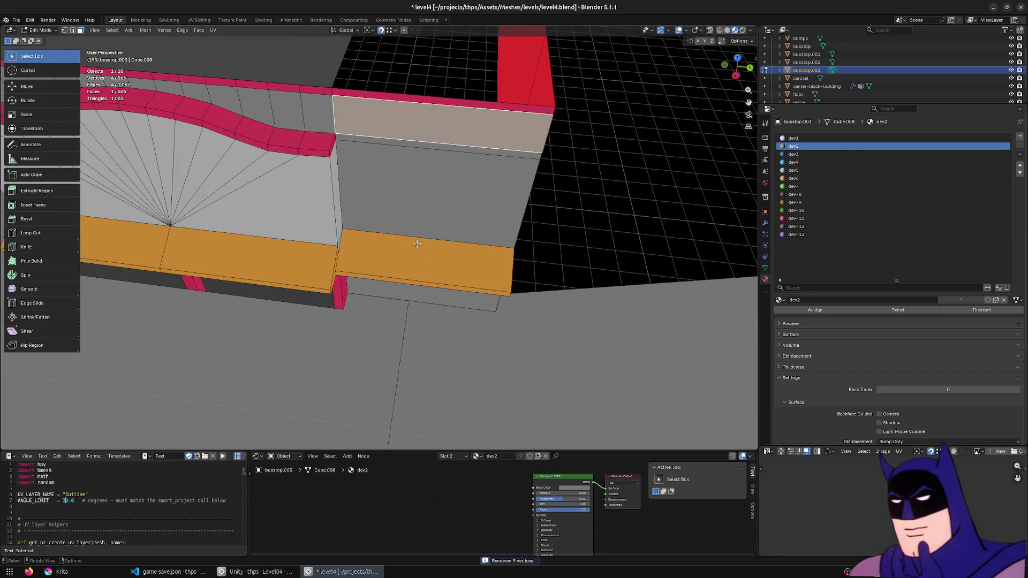
# - Select the duplicated orange awning on the new side wall
pyautogui.moveTo(513, 282)
pyautogui.mouseDown(button='middle')
pyautogui.moveTo(459, 257)
pyautogui.moveTo(471, 253)
pyautogui.mouseUp(button='middle')
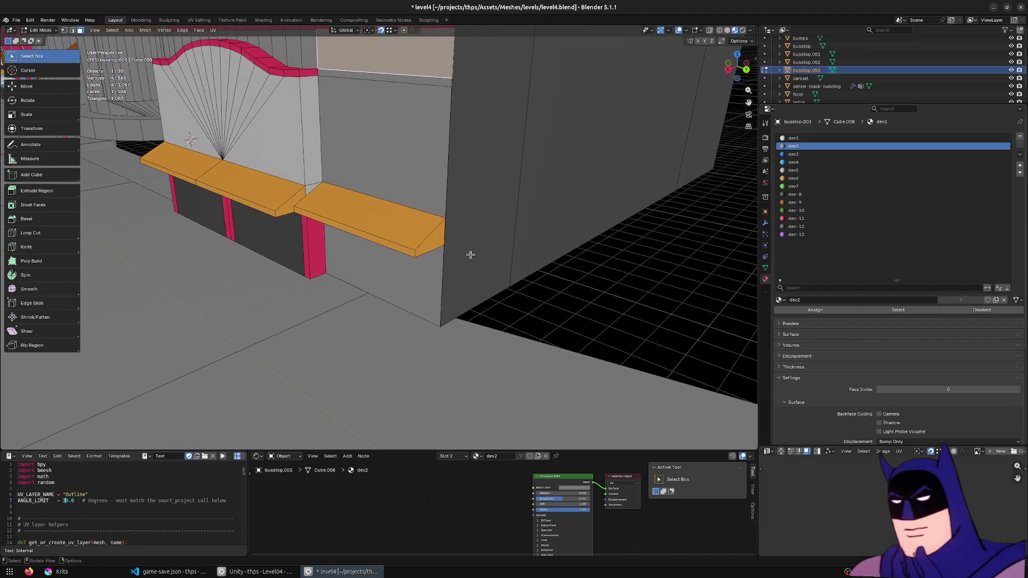
pyautogui.click(410, 244)
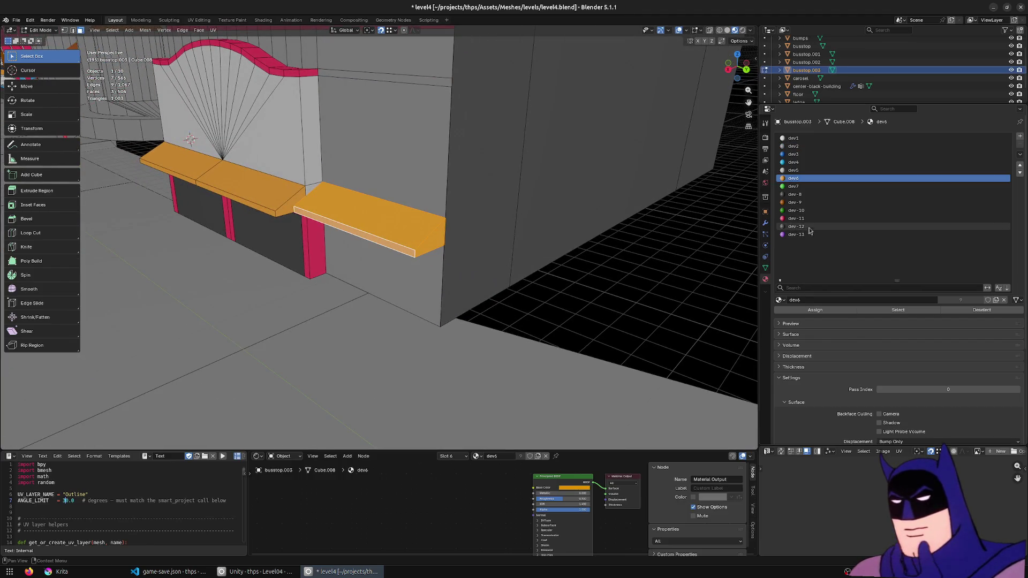
# - Assign the purple dev-13 material to the awning's top and underside
pyautogui.click(812, 234)
pyautogui.click(814, 311)
pyautogui.moveTo(448, 257); pyautogui.dragTo(390, 167, button='middle')
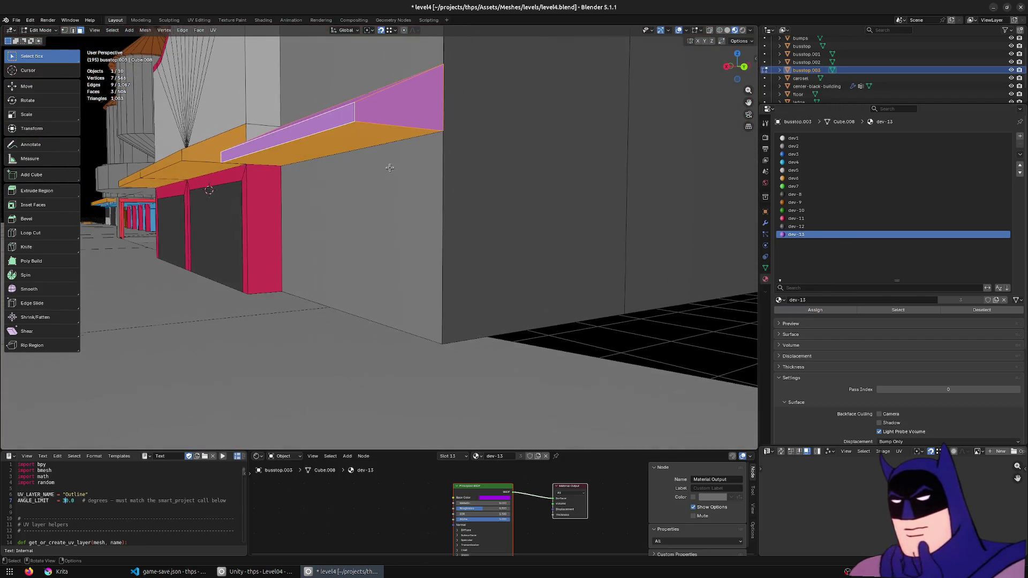
pyautogui.click(376, 141)
pyautogui.click(384, 118)
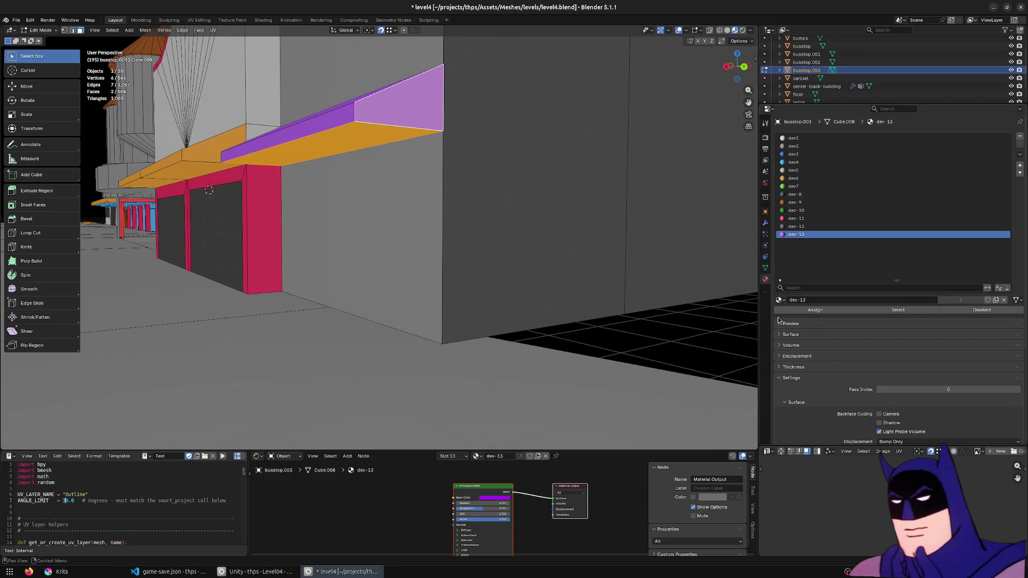
pyautogui.click(816, 310)
# - Select the wall face below the awning and begin insetting it
pyautogui.click(453, 236)
pyautogui.moveTo(465, 225); pyautogui.dragTo(476, 236, button='middle')
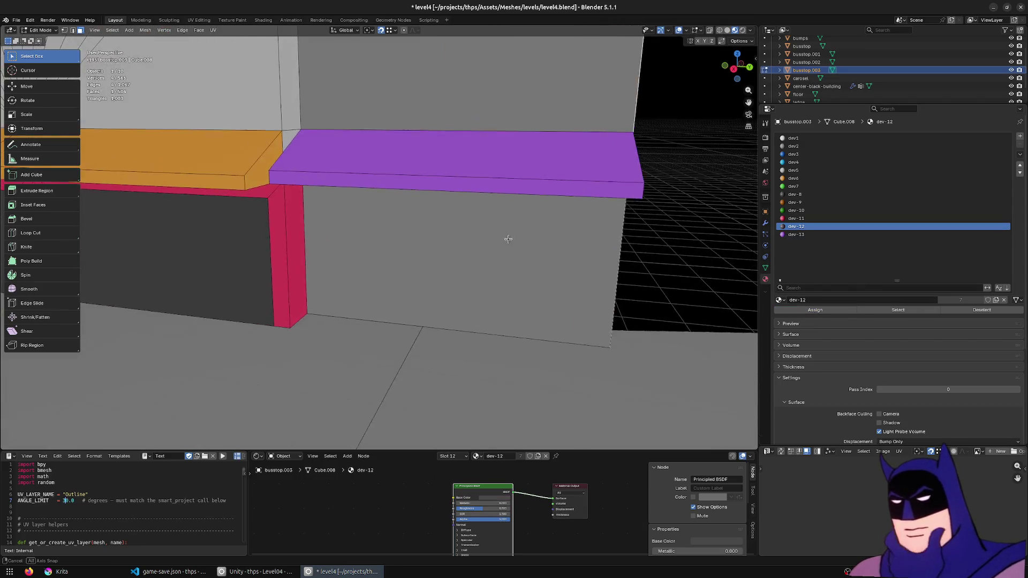
pyautogui.press('i')
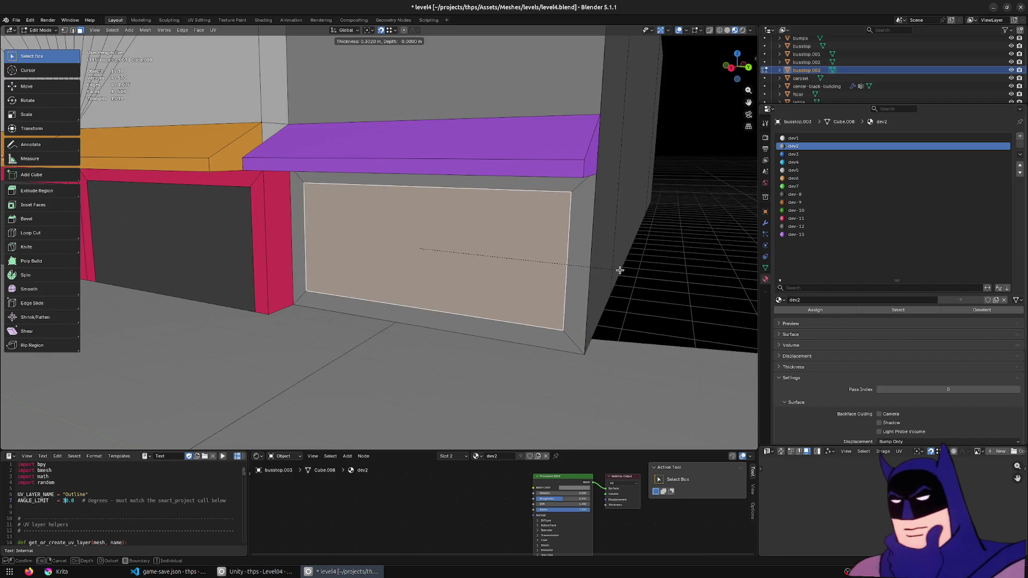
# - Inset the window panel, reduce its height along Z and lower it
pyautogui.click(620, 271)
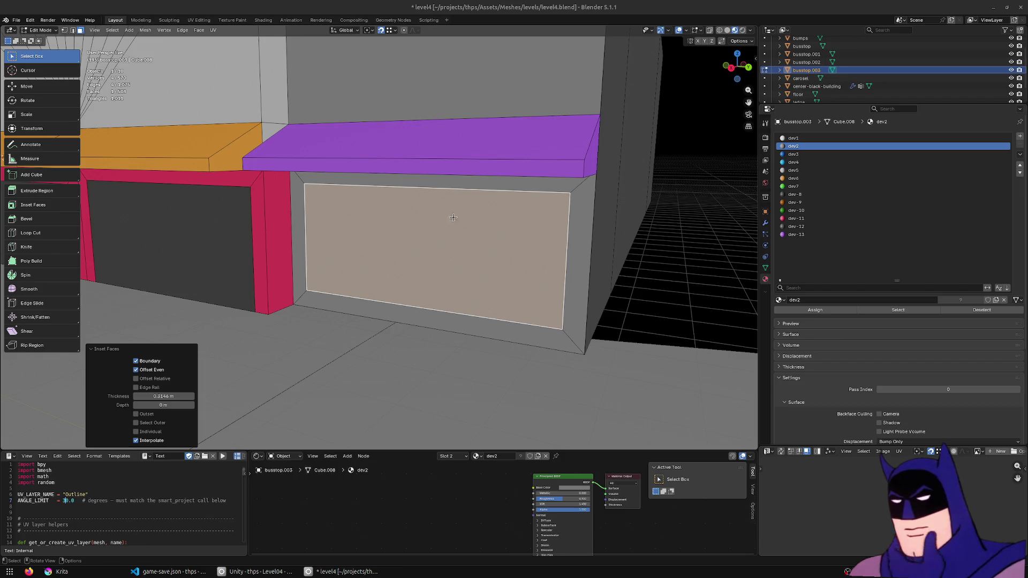
pyautogui.moveTo(476, 201); pyautogui.dragTo(576, 218, button='middle')
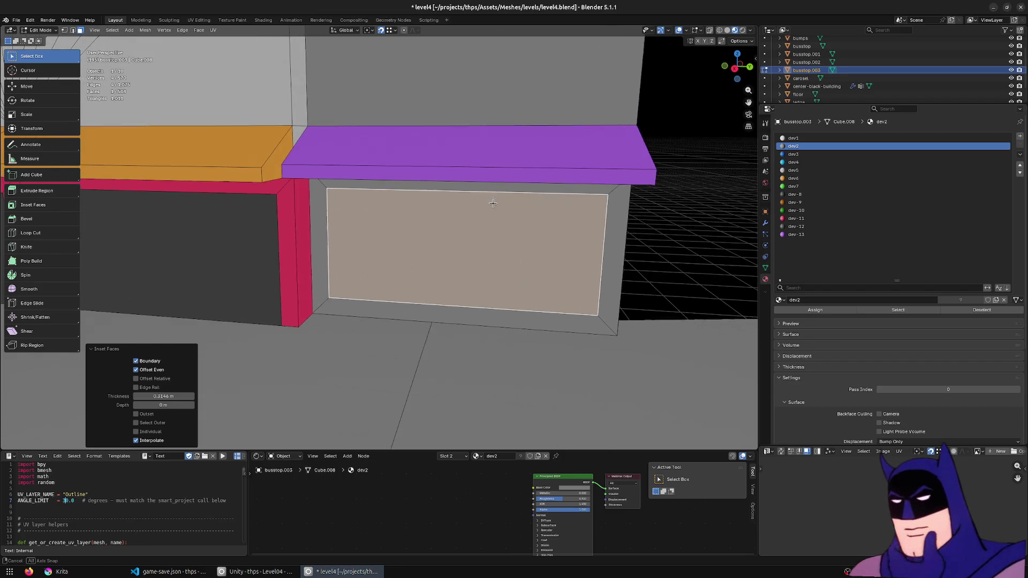
pyautogui.press('s')
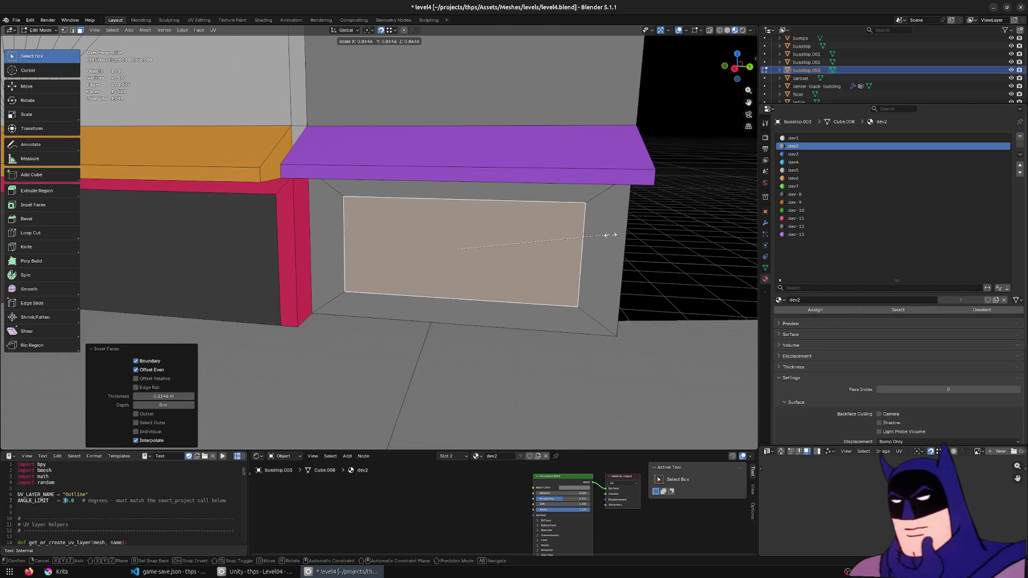
pyautogui.press('z')
pyautogui.click(616, 248)
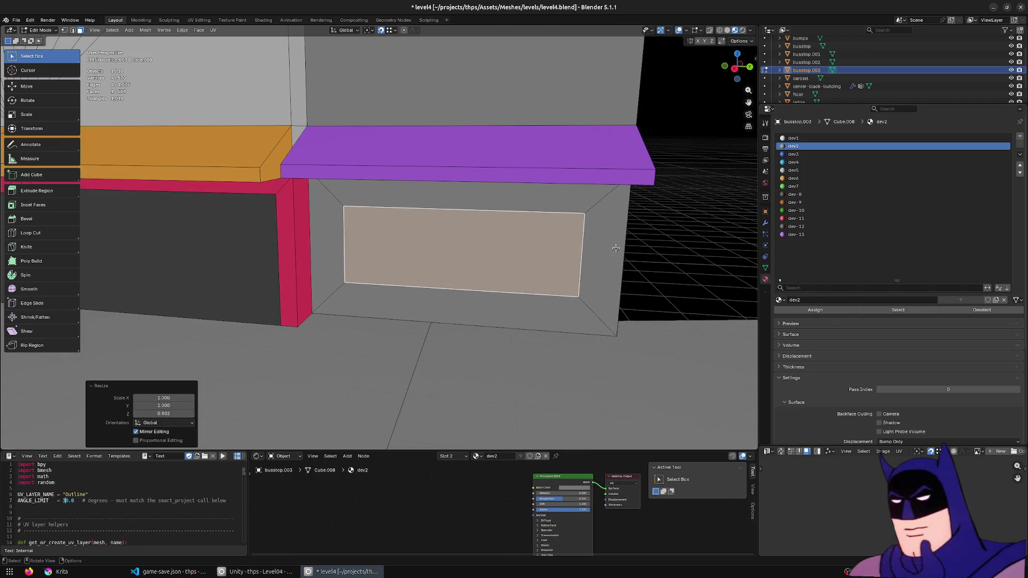
pyautogui.press('g')
pyautogui.press('z')
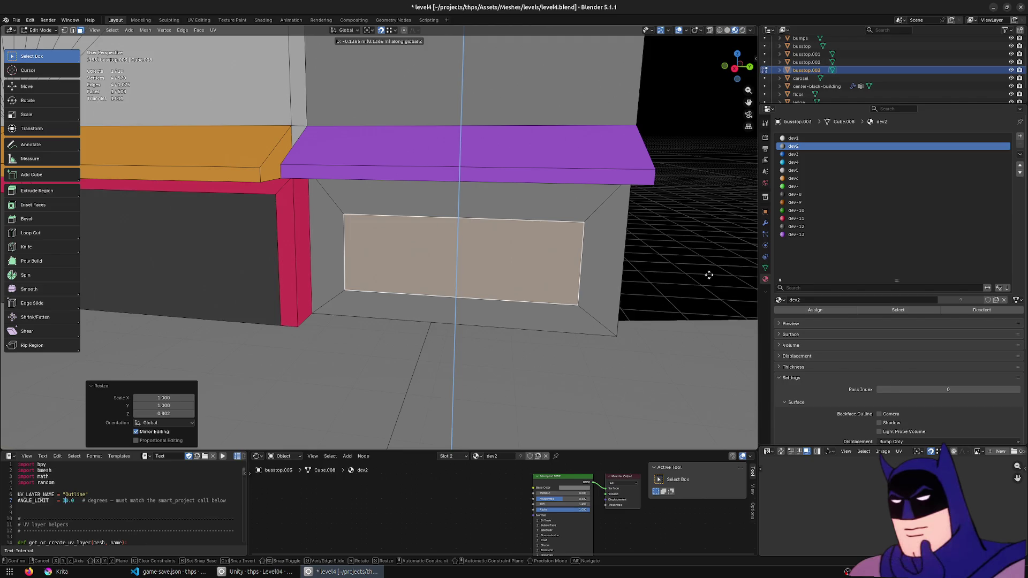
pyautogui.click(705, 271)
# - Shrink and raise the panel slightly, then give it the dev-8 material
pyautogui.moveTo(702, 273); pyautogui.dragTo(696, 257, button='middle')
pyautogui.press('s')
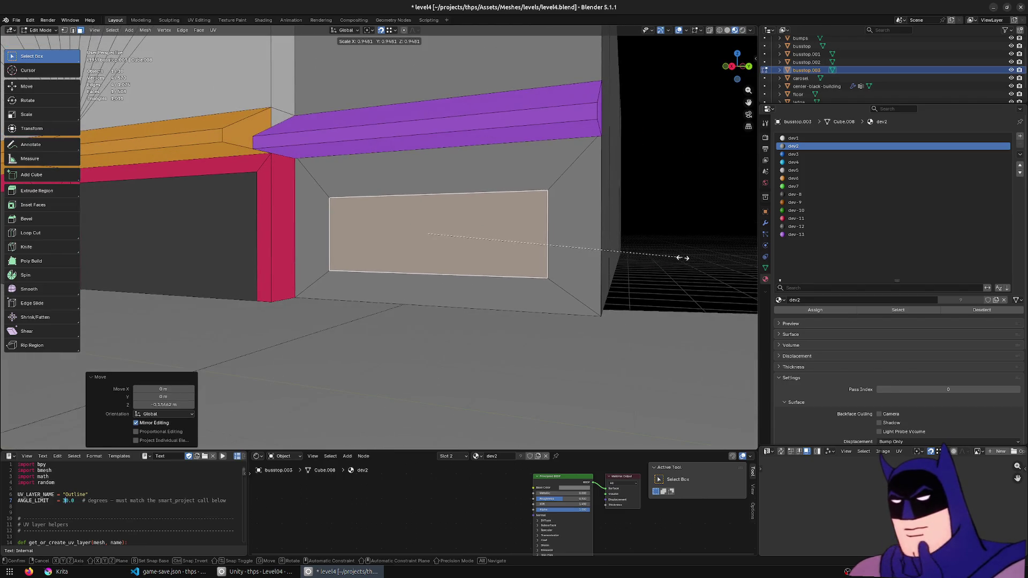
pyautogui.click(684, 255)
pyautogui.press('g')
pyautogui.press('z')
pyautogui.click(687, 251)
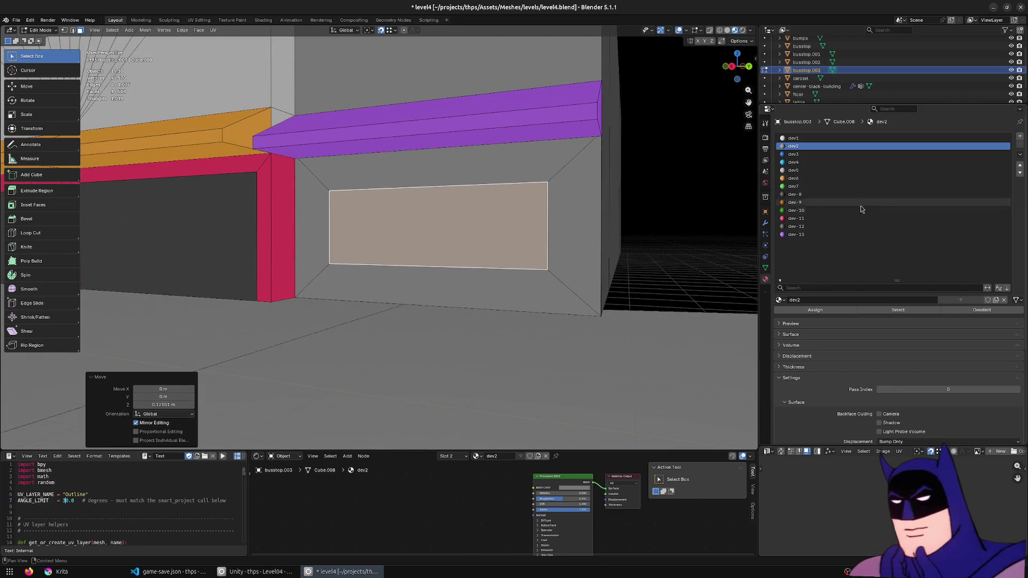
pyautogui.click(818, 194)
pyautogui.click(809, 308)
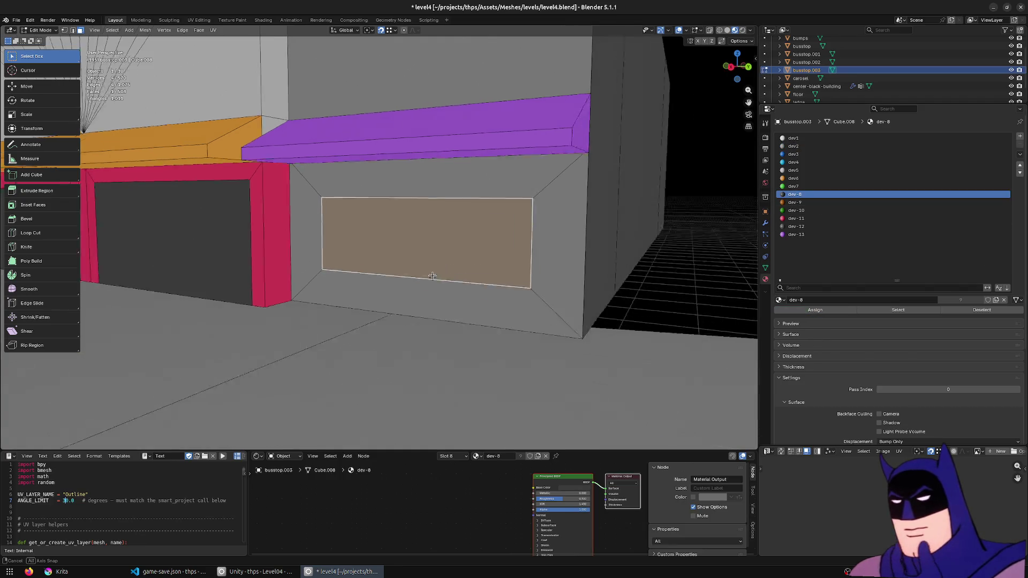
pyautogui.scroll(-3, 563, 241)
# - Stretch the panel taller, nudge it upward to its final height and return to Object Mode
pyautogui.moveTo(563, 241); pyautogui.dragTo(573, 245, button='middle')
pyautogui.press('s')
pyautogui.press('z')
pyautogui.click(574, 245)
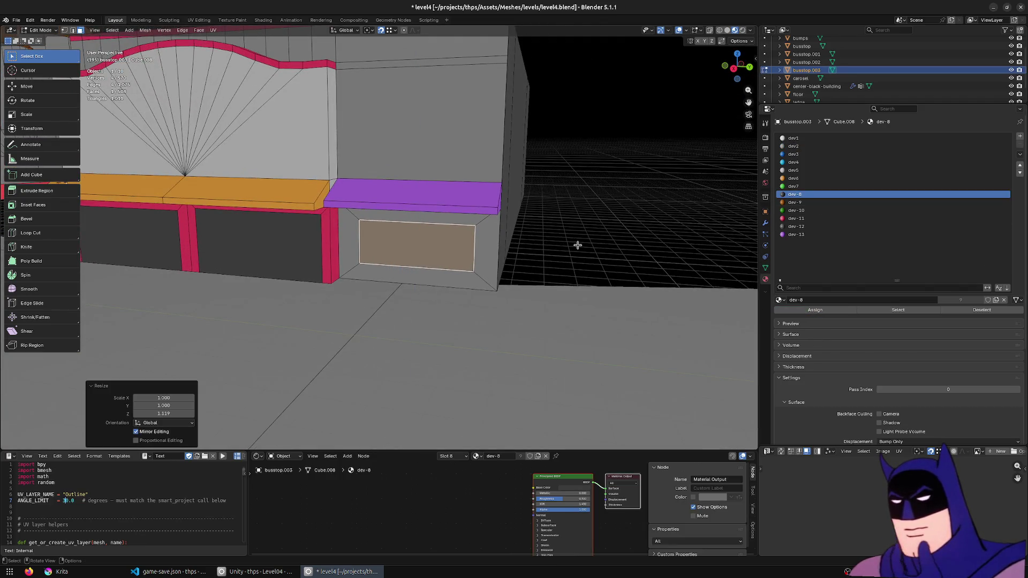
pyautogui.scroll(1, 576, 246)
pyautogui.scroll(3, 581, 238)
pyautogui.scroll(1, 592, 239)
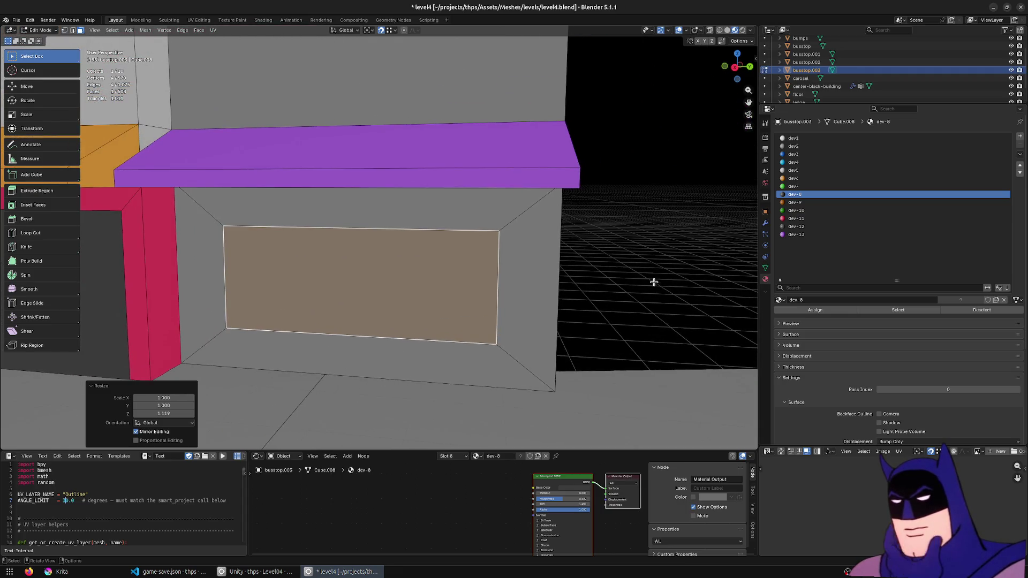
pyautogui.press('g')
pyautogui.press('z')
pyautogui.click(670, 280)
pyautogui.press('s')
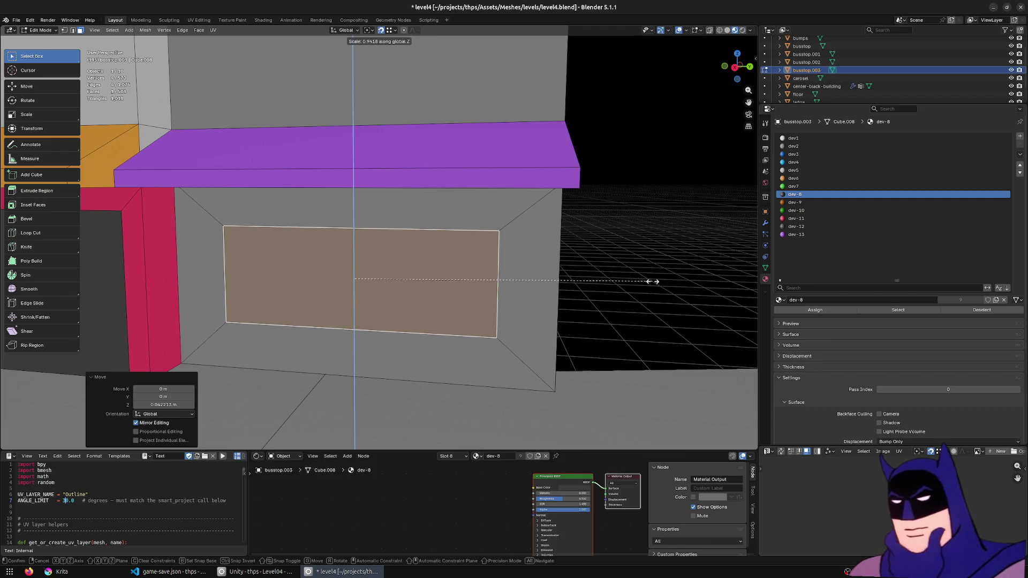
pyautogui.click(652, 282)
pyautogui.press('Tab')
pyautogui.scroll(-4, 523, 281)
pyautogui.scroll(-3, 518, 278)
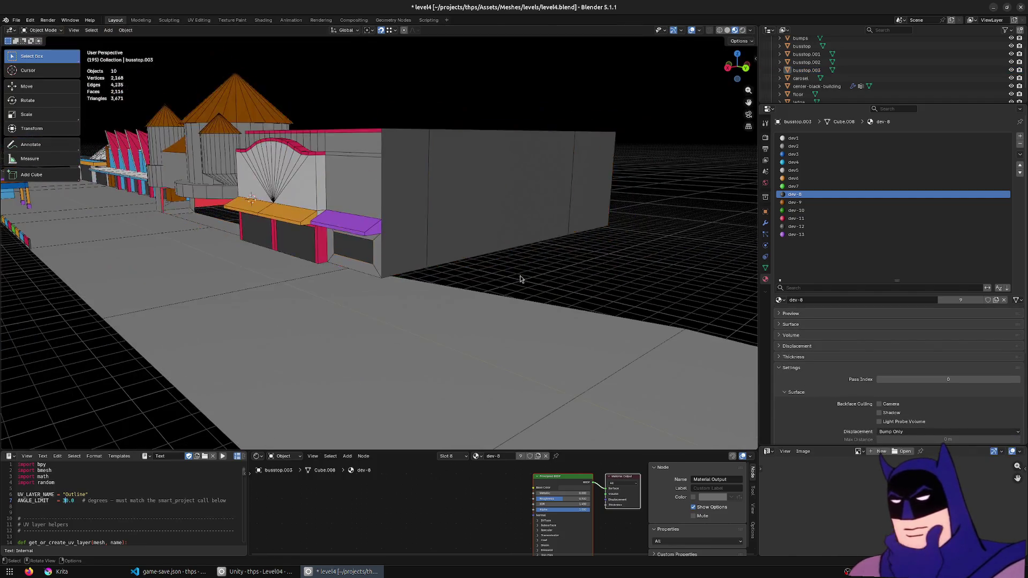
pyautogui.scroll(3, 519, 277)
# - Select the busstop.003 storefront building and enter Edit Mode on its mesh
pyautogui.click(436, 202)
pyautogui.scroll(2, 441, 207)
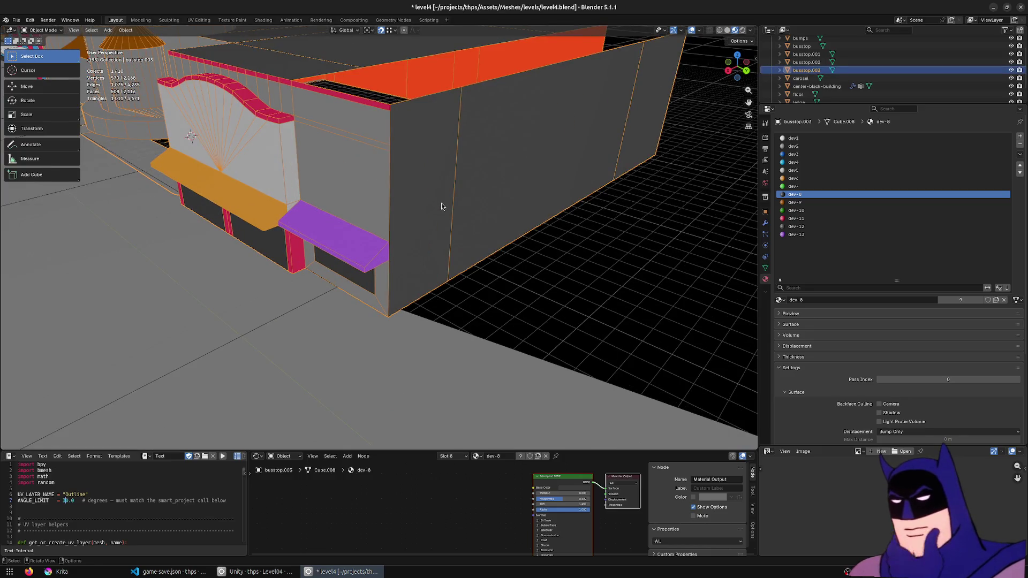
pyautogui.moveTo(450, 241); pyautogui.dragTo(324, 232, button='middle')
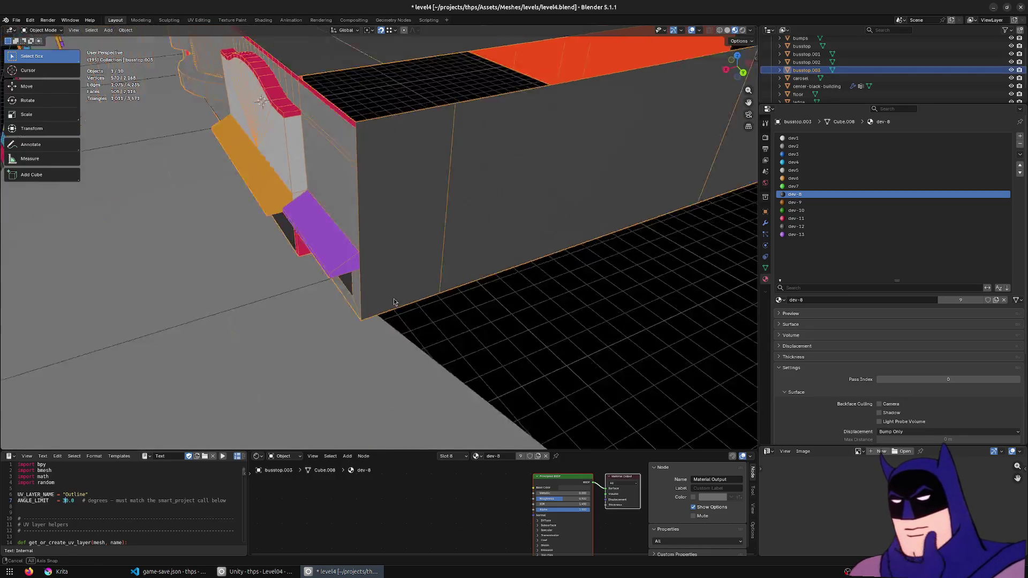
pyautogui.moveTo(587, 316)
pyautogui.mouseDown(button='middle')
pyautogui.moveTo(484, 297)
pyautogui.moveTo(474, 273)
pyautogui.mouseUp(button='middle')
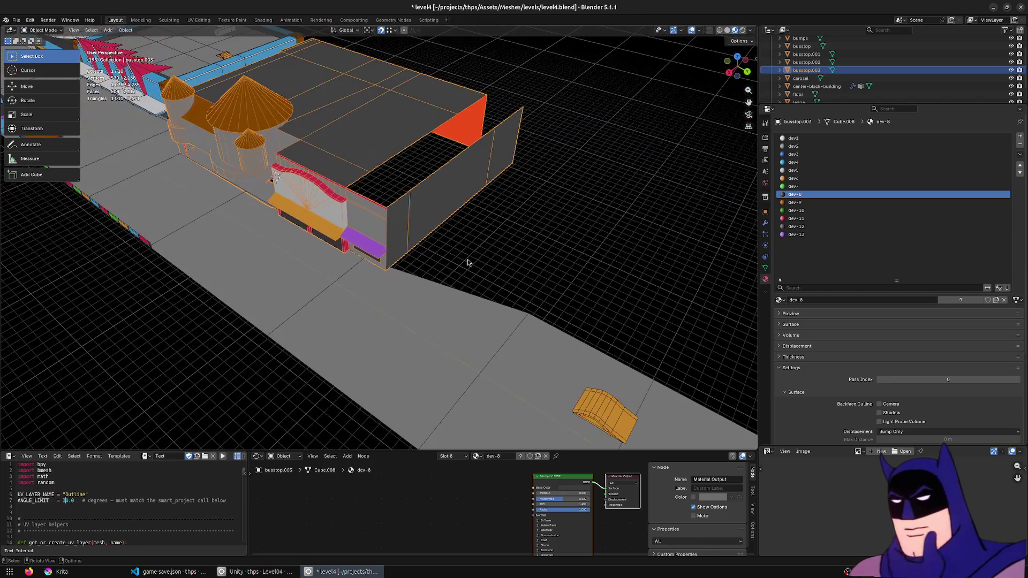
pyautogui.scroll(3, 424, 231)
pyautogui.press('Tab')
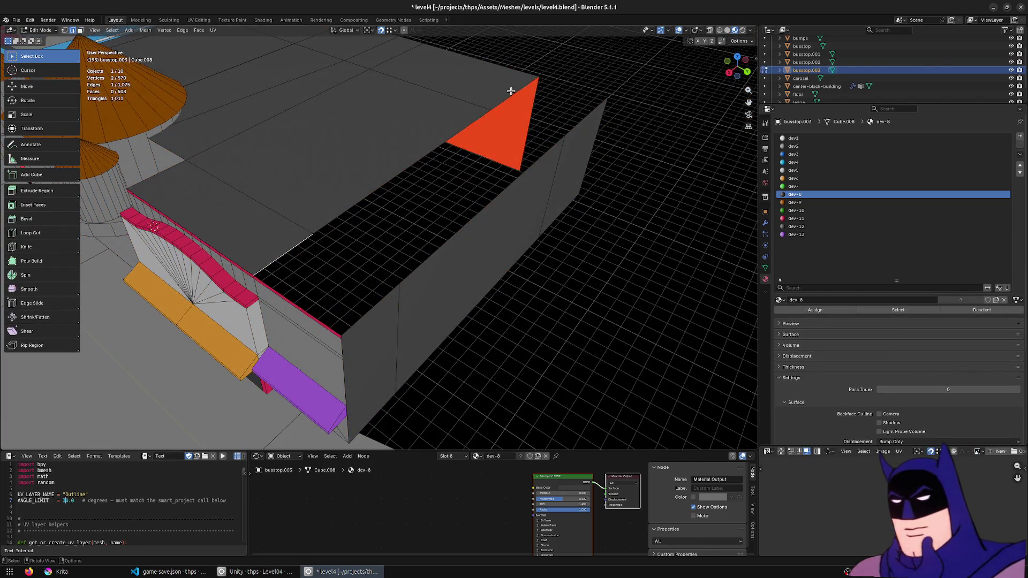
# - Select the entire building mesh and bring up the Merge menu
pyautogui.keyDown('ctrl'); pyautogui.click(529, 98); pyautogui.keyUp('ctrl')
pyautogui.moveTo(615, 204)
pyautogui.mouseDown(button='middle')
pyautogui.moveTo(424, 302)
pyautogui.moveTo(433, 329)
pyautogui.mouseUp(button='middle')
pyautogui.press('g')
pyautogui.click(412, 330)
pyautogui.press('a')
pyautogui.press('m')
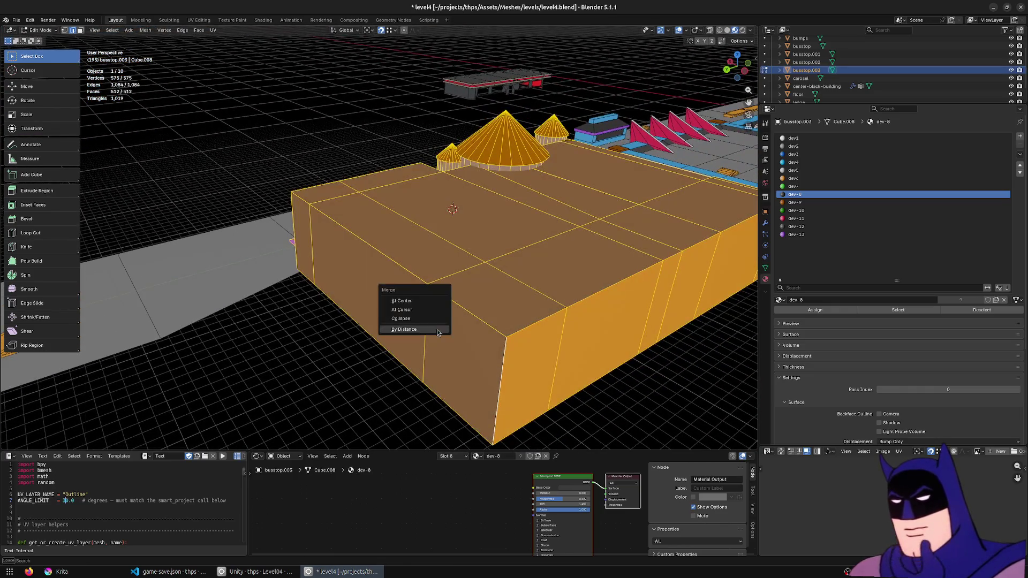
# - Merge duplicate vertices By Distance, return to Object Mode and save level4.blend
pyautogui.click(438, 325)
pyautogui.click(353, 196)
pyautogui.moveTo(352, 196); pyautogui.dragTo(453, 334, button='middle')
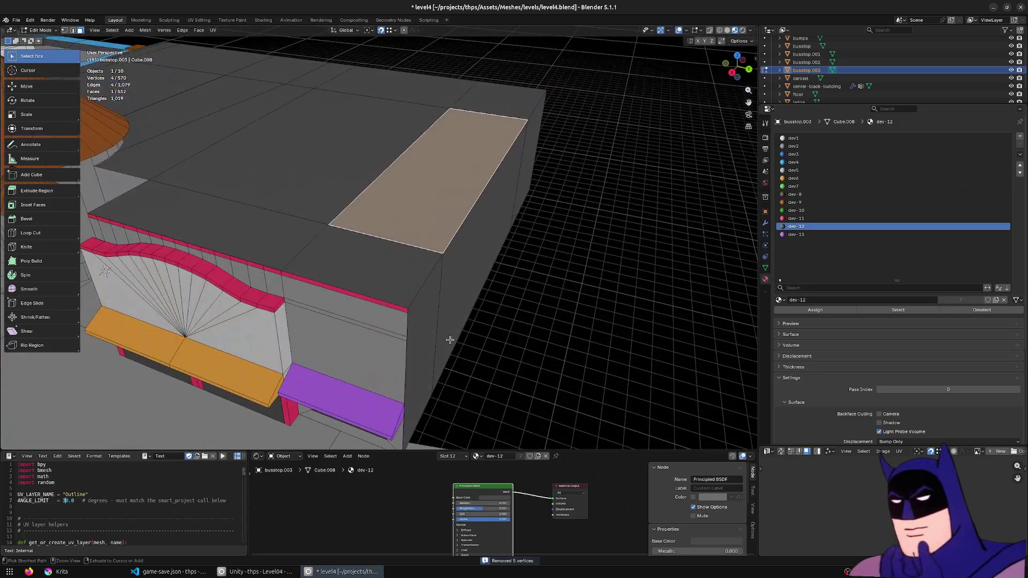
pyautogui.moveTo(340, 284)
pyautogui.mouseDown(button='middle')
pyautogui.moveTo(465, 236)
pyautogui.moveTo(395, 233)
pyautogui.moveTo(535, 294)
pyautogui.mouseUp(button='middle')
pyautogui.press('Tab')
pyautogui.hotkey('alt', 'a')
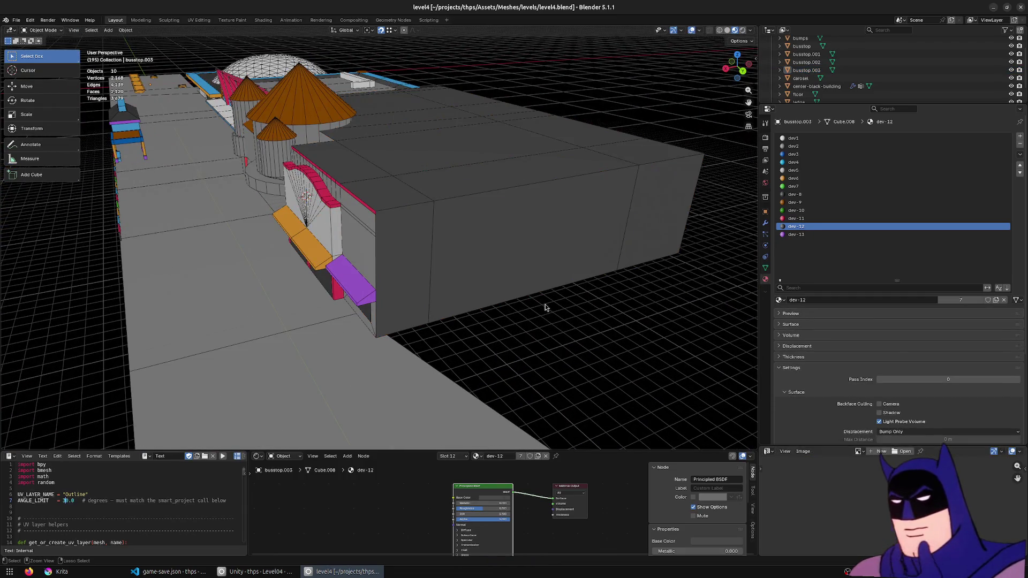